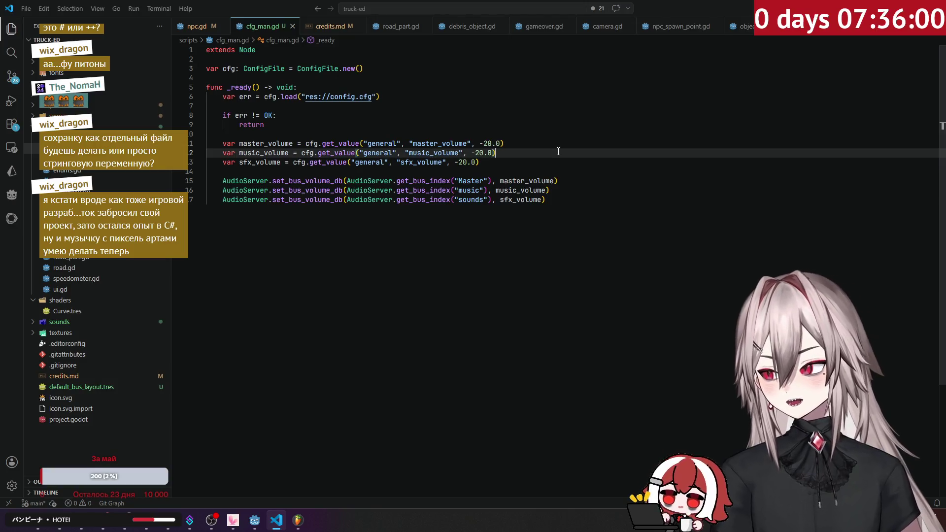
# Add a func save(): below _ready in cfg_man.gd and begin its cfg.save("res:// call
pyautogui.click(385, 254)
pyautogui.press('Return')
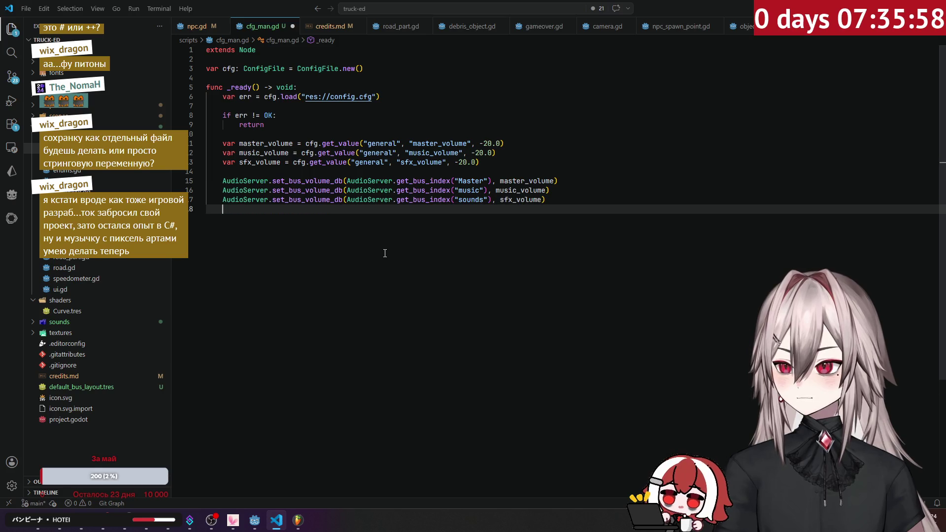
pyautogui.press('Return')
pyautogui.press('Return')
pyautogui.write('func s')
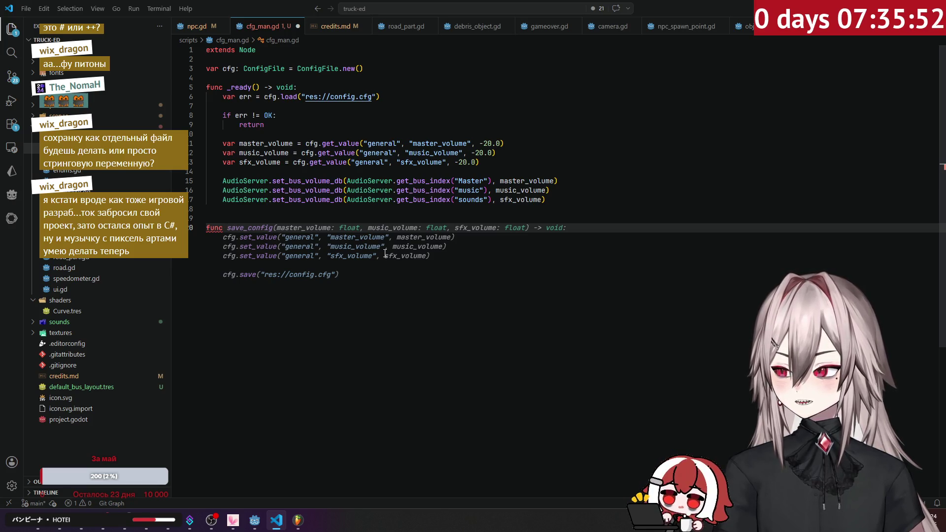
pyautogui.write('ave')
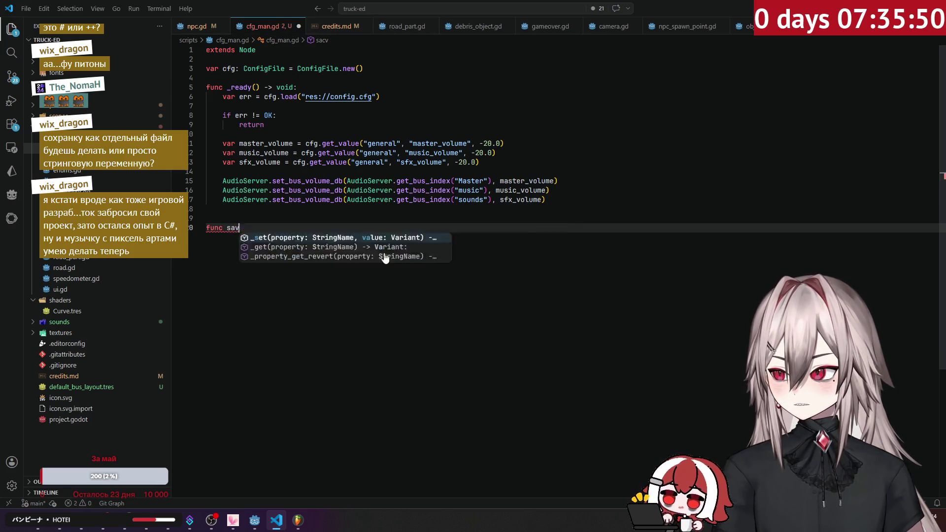
pyautogui.press('Escape')
pyautogui.write('():')
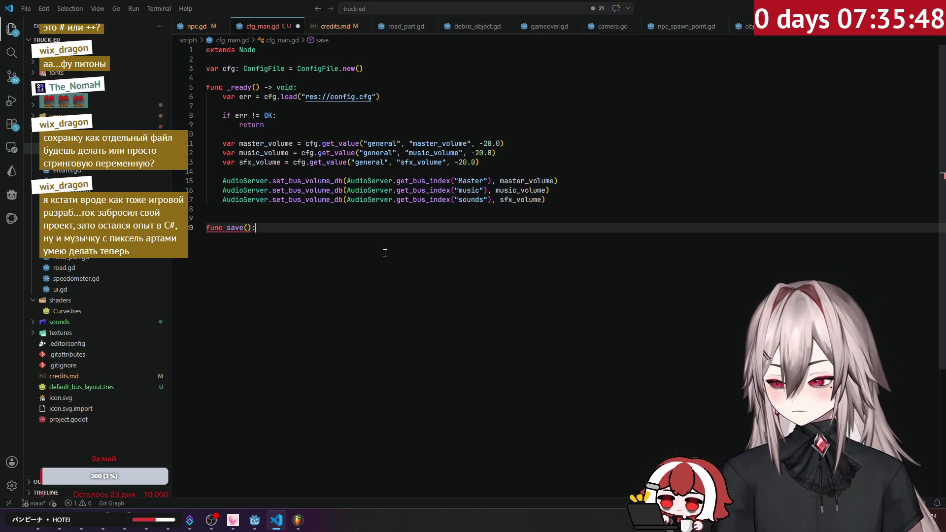
pyautogui.press('Return')
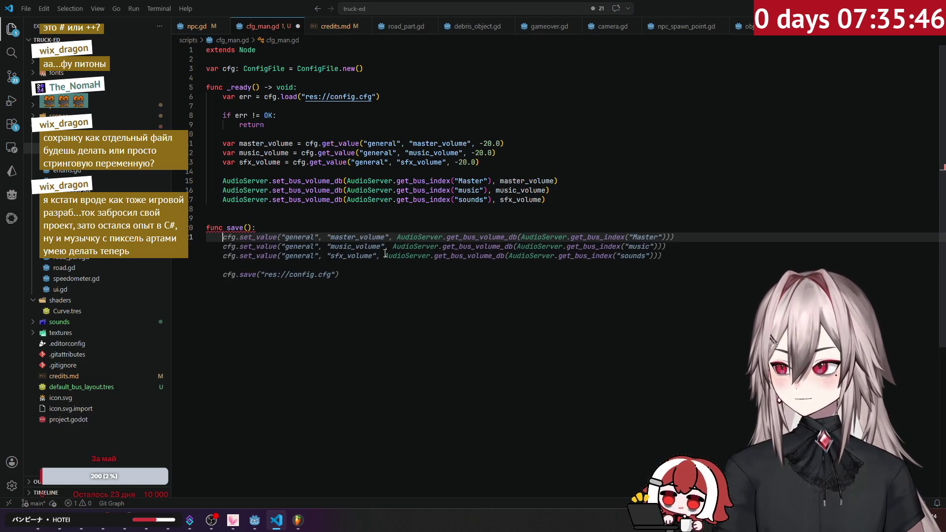
pyautogui.write('cfg.save("res://')
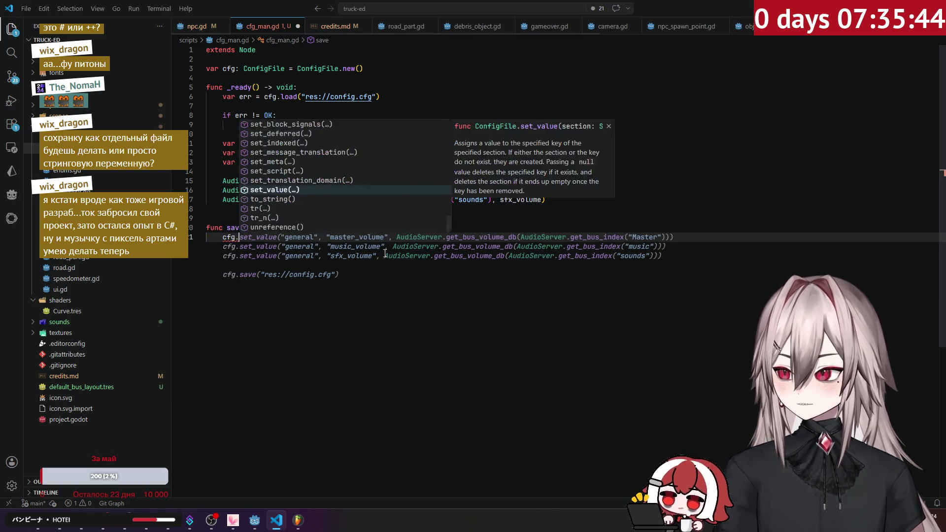
pyautogui.press('BackSpace')
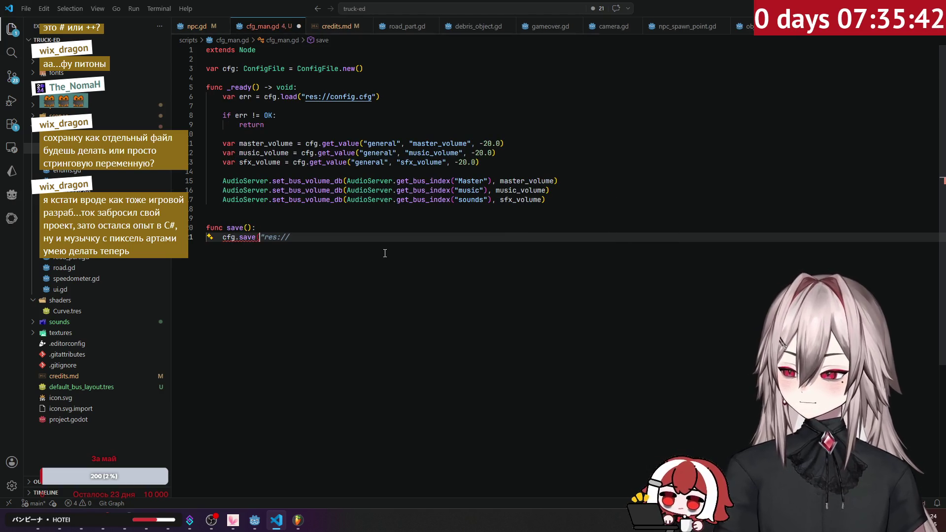
pyautogui.hotkey('alt', 'Tab')
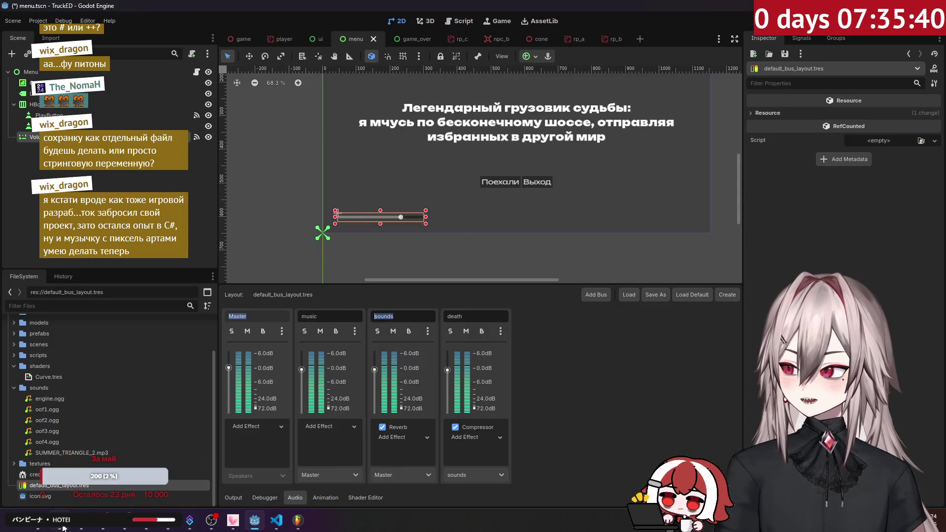
# Look over the ConfigFile example in the Godot documentation
pyautogui.hotkey('alt', 'Tab')
pyautogui.scroll(1, 487, 157)
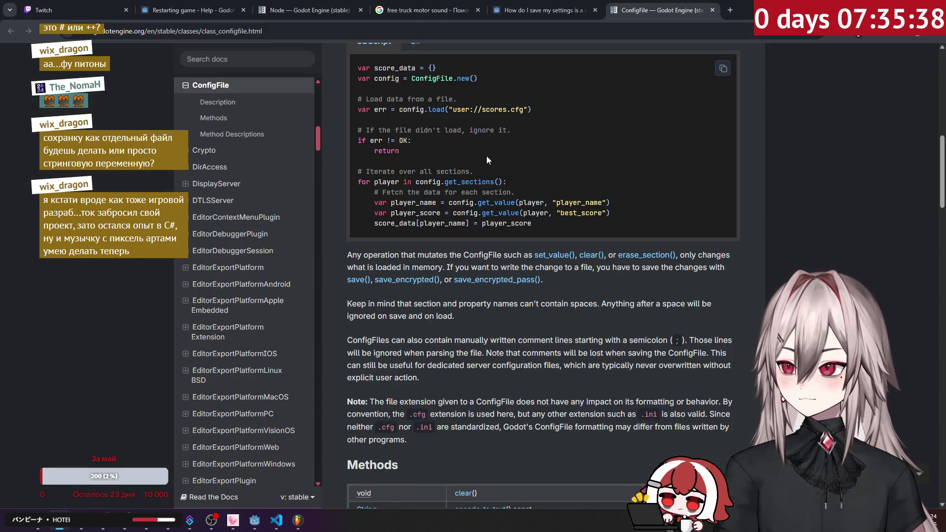
pyautogui.hotkey('alt', 'Tab')
pyautogui.hotkey('alt', 'Tab')
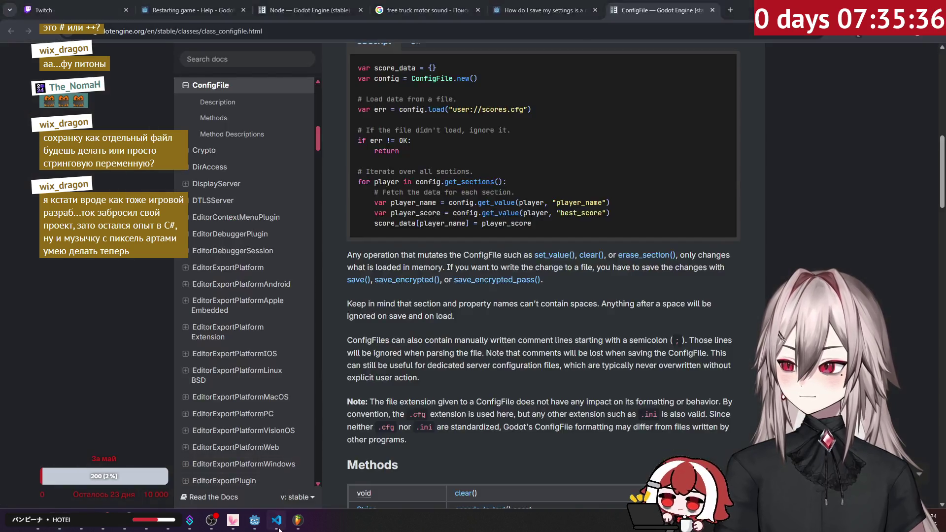
pyautogui.hotkey('alt', 'Tab')
pyautogui.click(340, 122)
pyautogui.hotkey('alt', 'Tab')
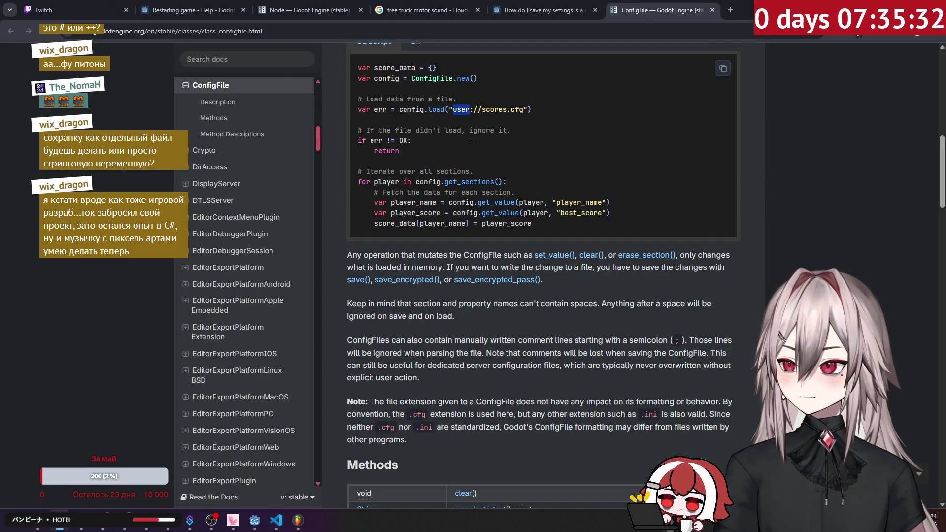
pyautogui.hotkey('alt', 'Tab')
# Change the config load path in cfg_man.gd from res:// to user://config.cfg
pyautogui.doubleClick(311, 97)
pyautogui.write('user')
pyautogui.click(323, 115)
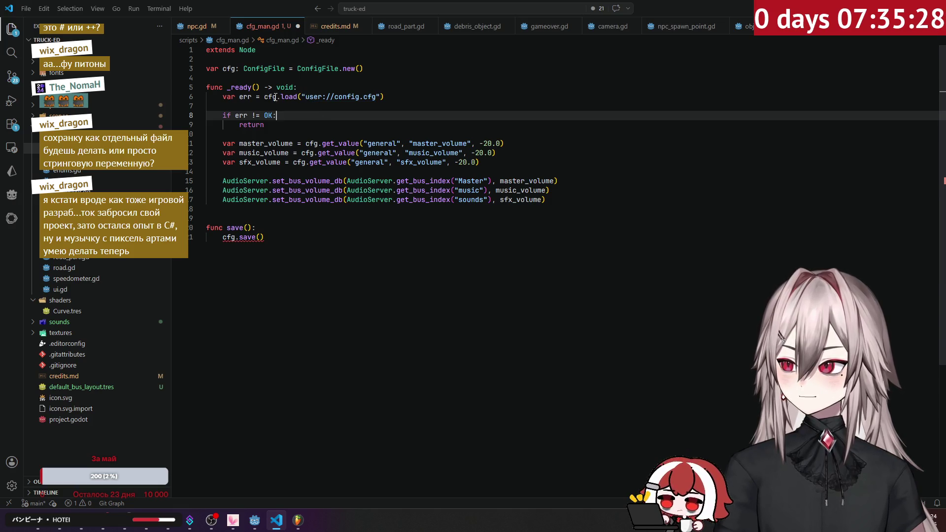
# Make save() call cfg.save("user://config.cfg") and save the script
pyautogui.moveTo(300, 98)
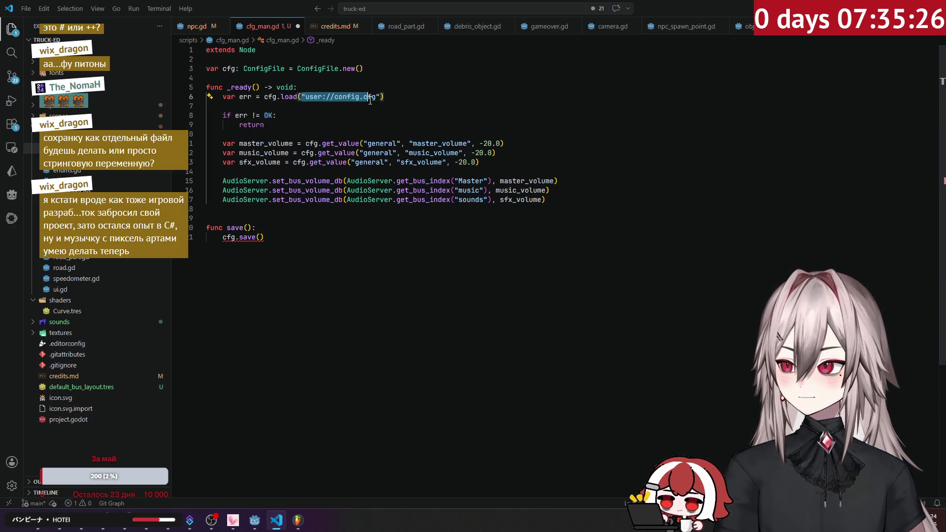
pyautogui.click(261, 238)
pyautogui.write('"user://config.cfg"')
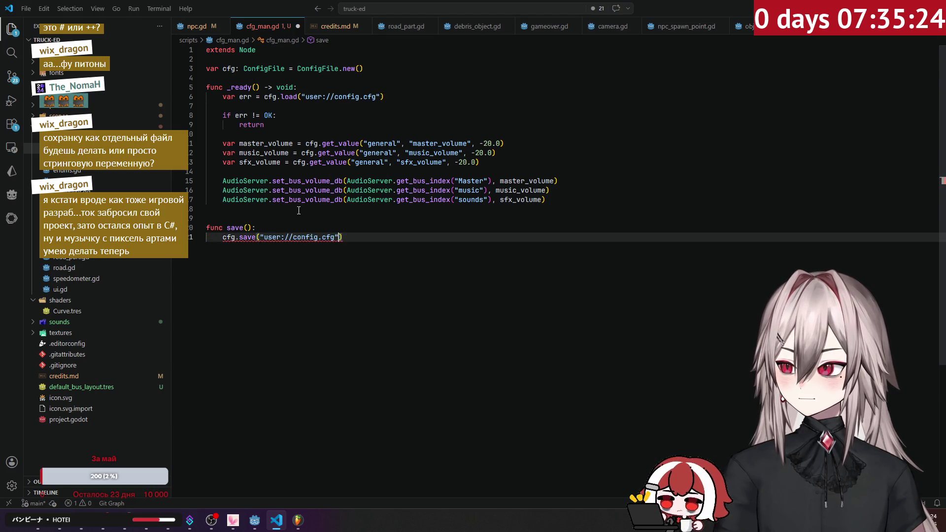
pyautogui.click(372, 220)
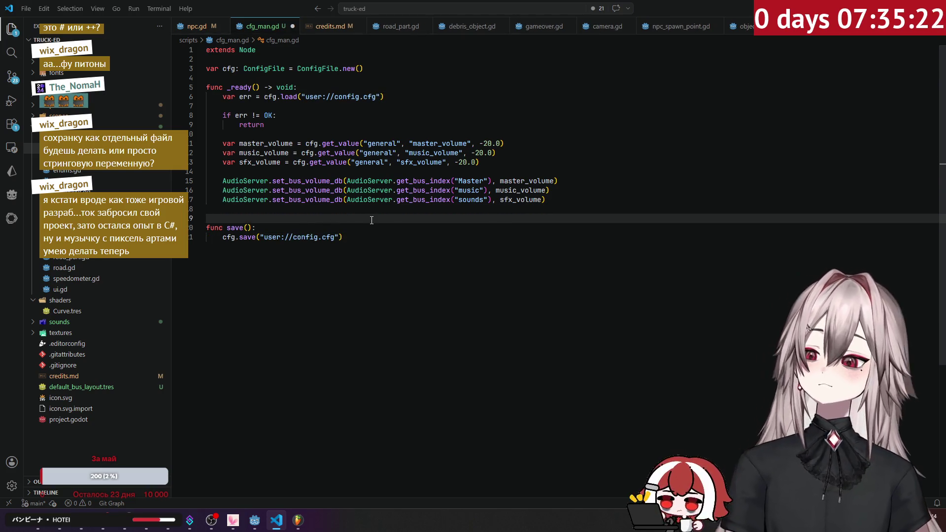
pyautogui.hotkey('ctrl', 's')
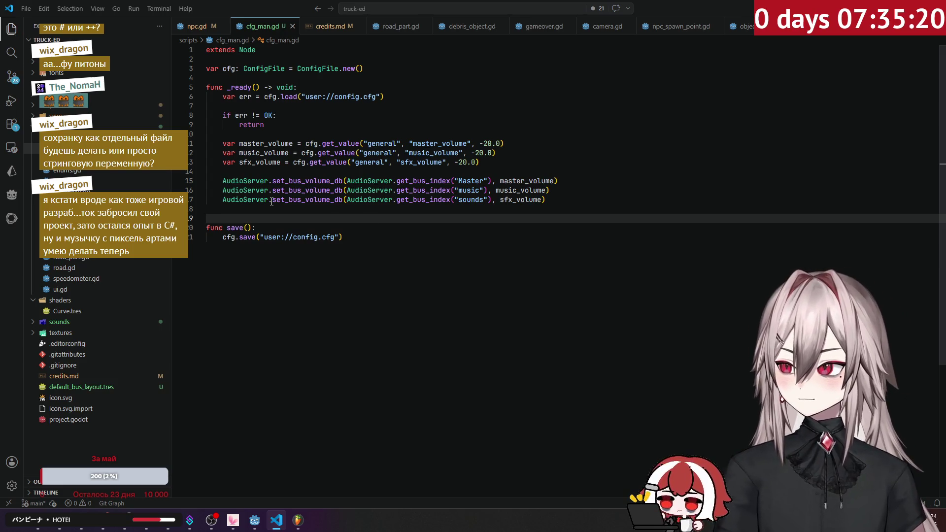
# Add a set_var(name, value) function below save that calls cfg.set_value under "general"
pyautogui.click(379, 254)
pyautogui.press('Return')
pyautogui.press('Return')
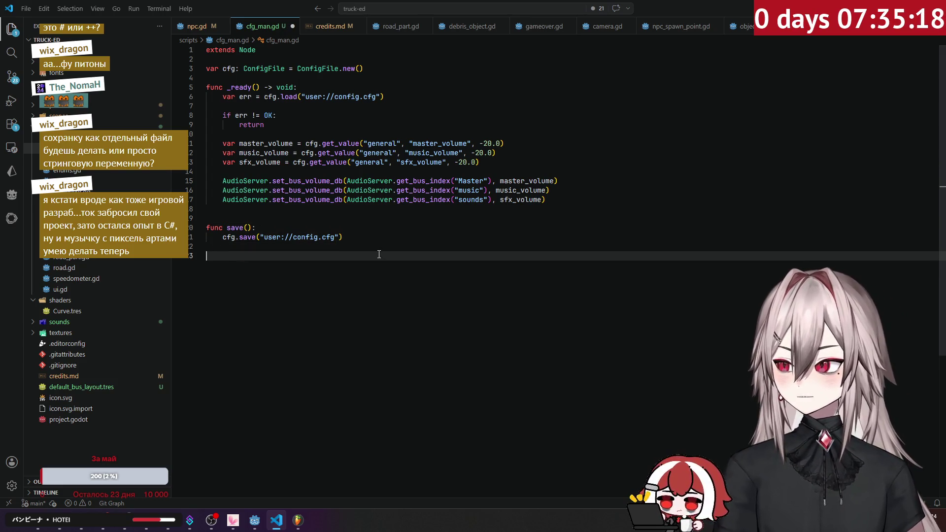
pyautogui.write('func ')
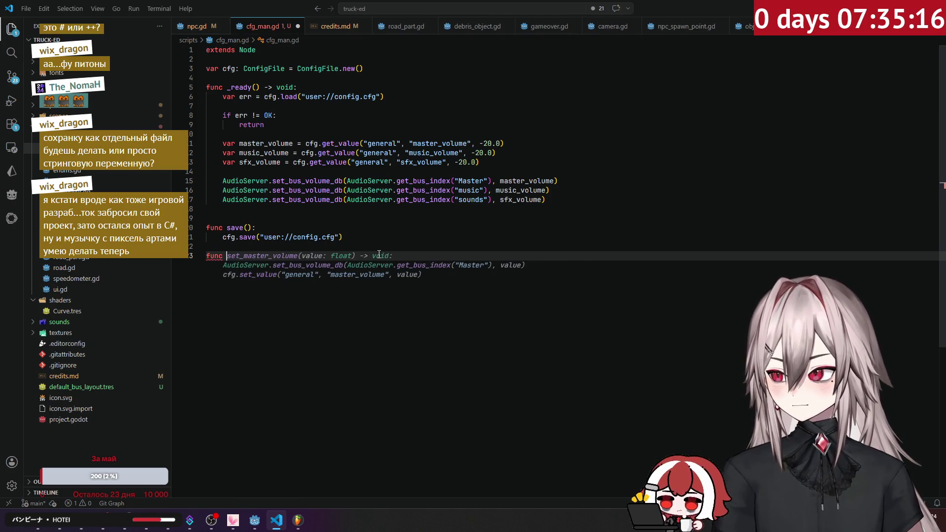
pyautogui.write('set')
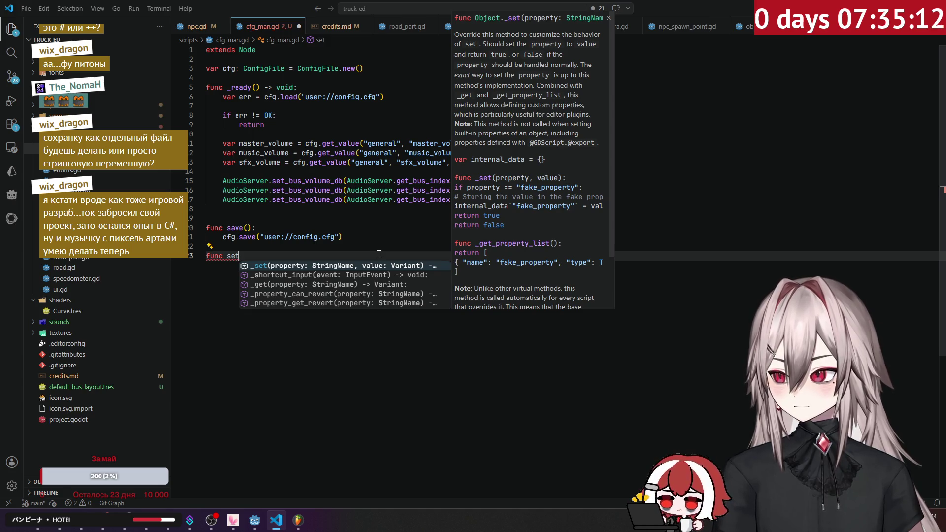
pyautogui.write('_')
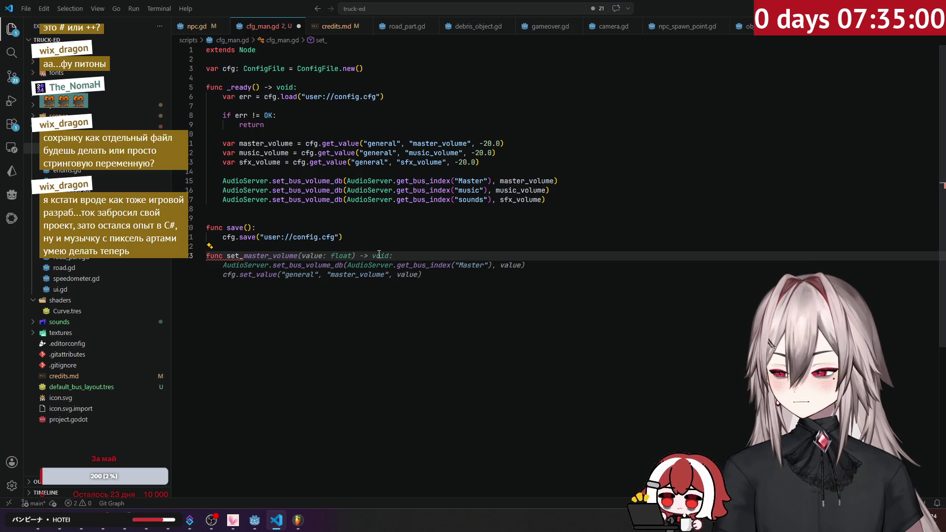
pyautogui.write('var')
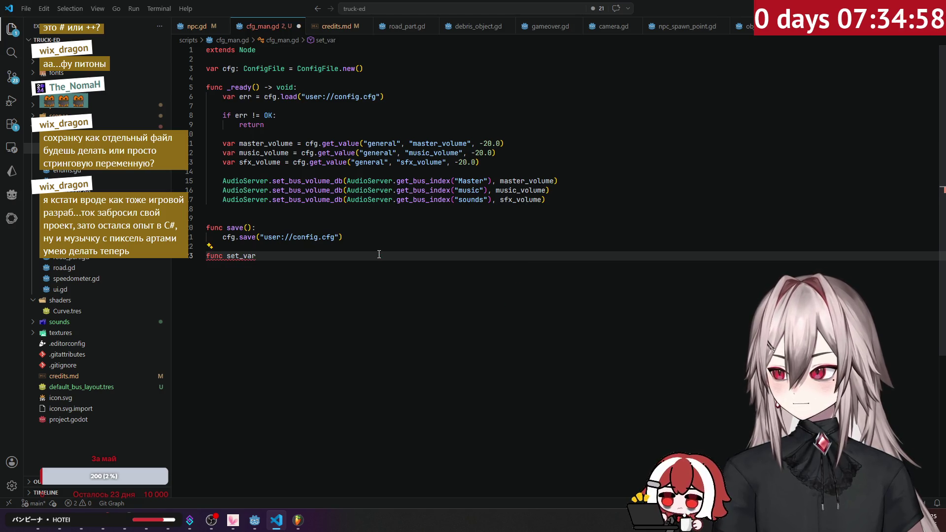
pyautogui.write('(')
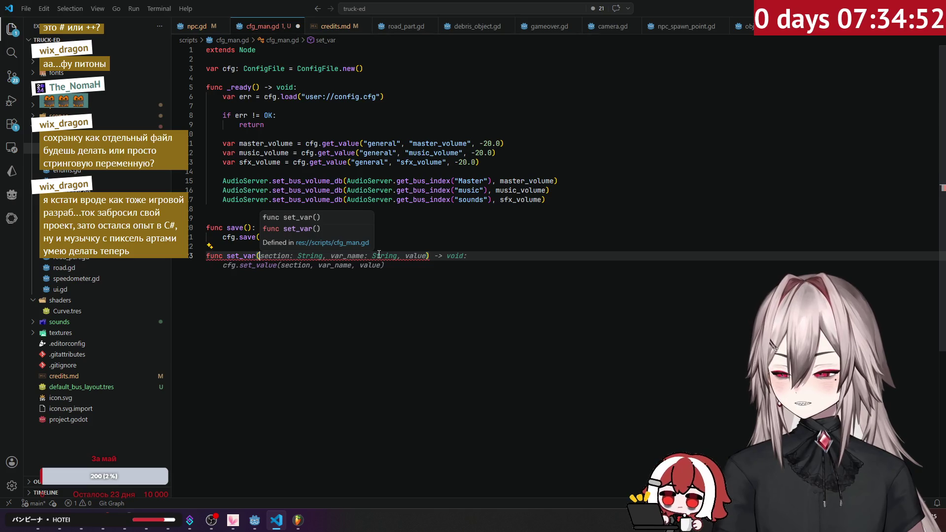
pyautogui.write('name:')
pyautogui.press('Tab')
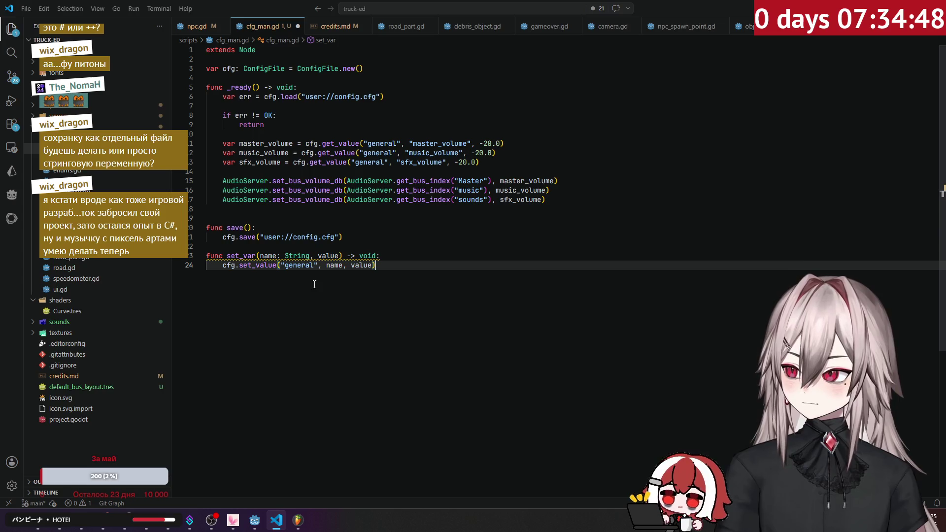
# Rename set_var's parameter to _name in the signature and the set_value call, then save
pyautogui.press('Up')
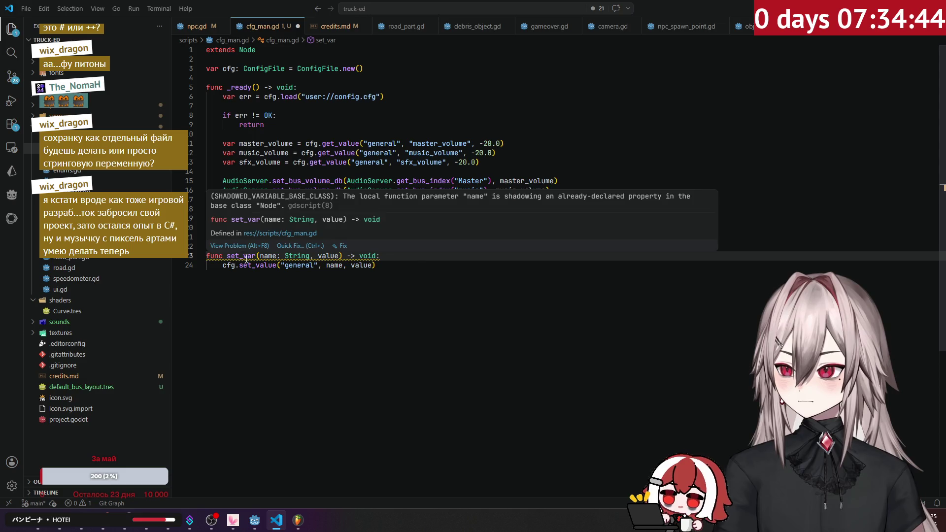
pyautogui.click(258, 256)
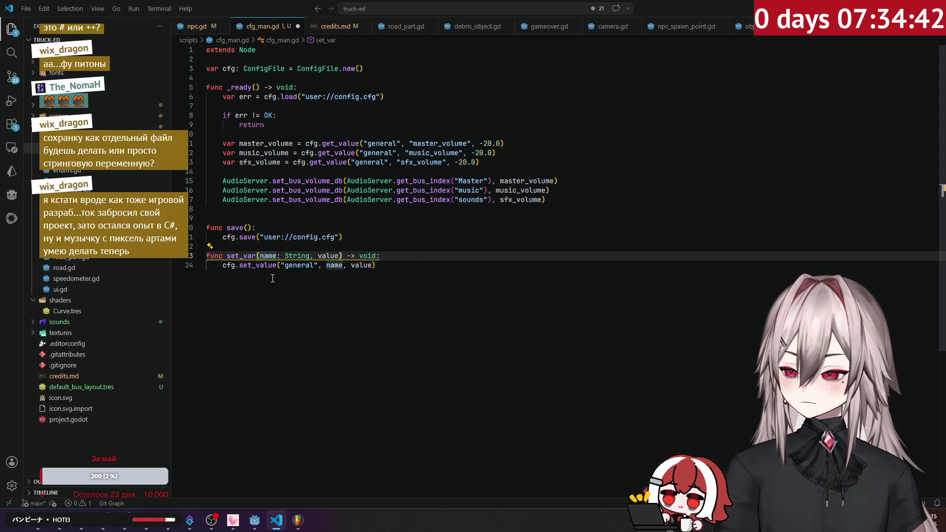
pyautogui.write('_')
pyautogui.click(326, 265)
pyautogui.write('_')
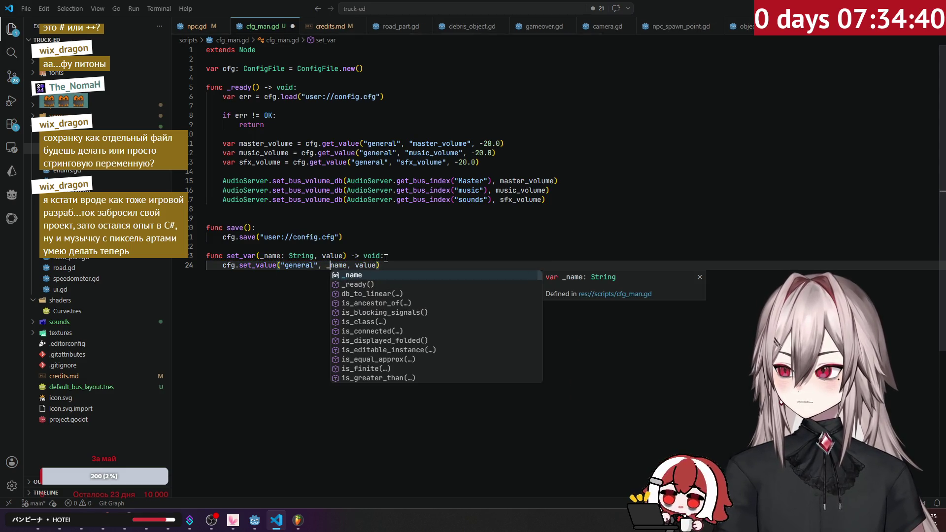
pyautogui.click(375, 240)
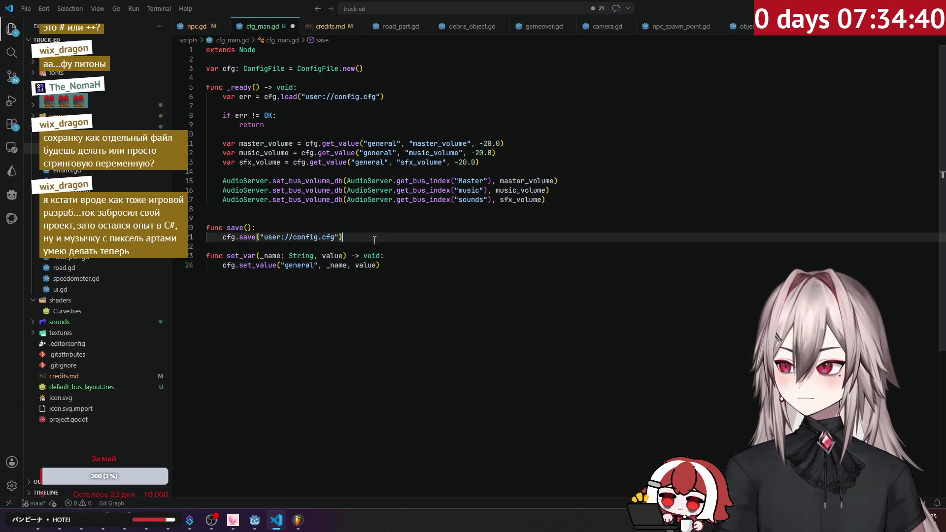
pyautogui.hotkey('ctrl', 's')
pyautogui.click(405, 222)
pyautogui.click(405, 239)
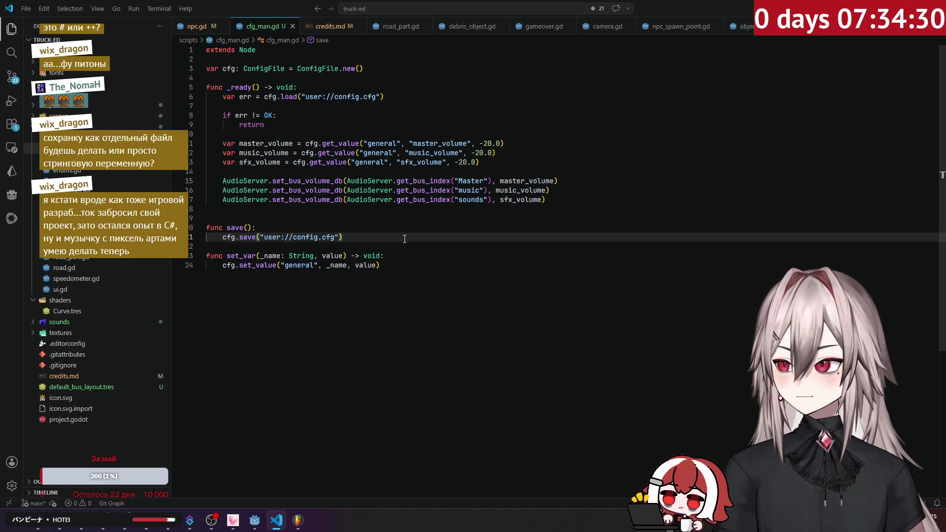
pyautogui.click(255, 520)
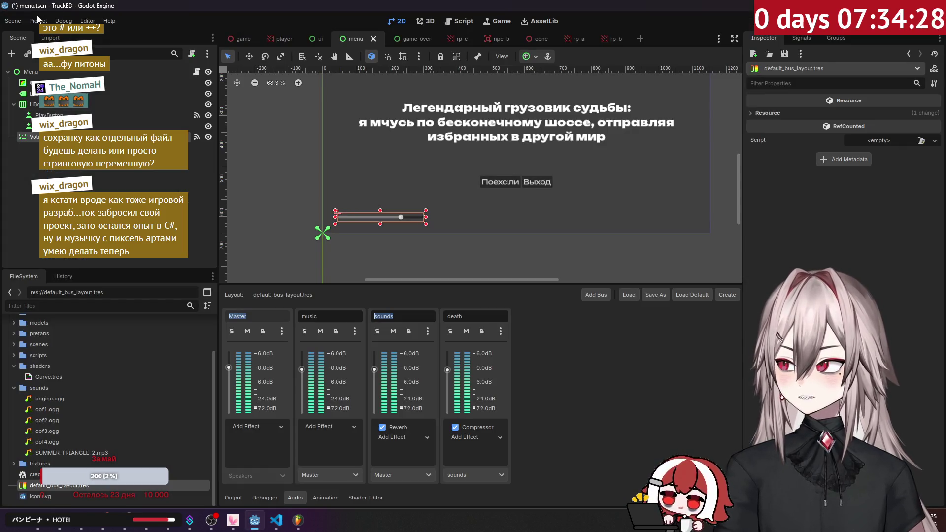
# In Project Settings > Globals > Autoload, pick res://scripts/cfg_man.gd as the script
pyautogui.click(38, 21)
pyautogui.click(41, 34)
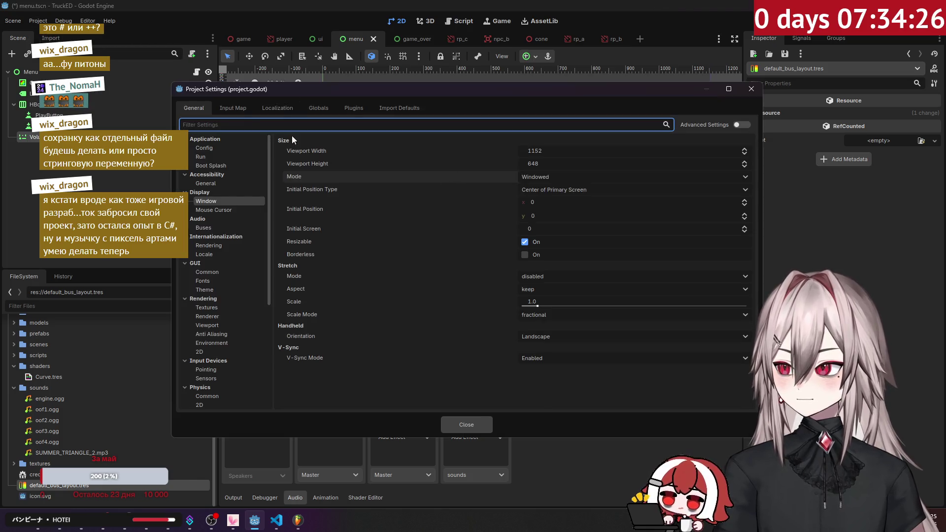
pyautogui.click(246, 111)
pyautogui.click(311, 108)
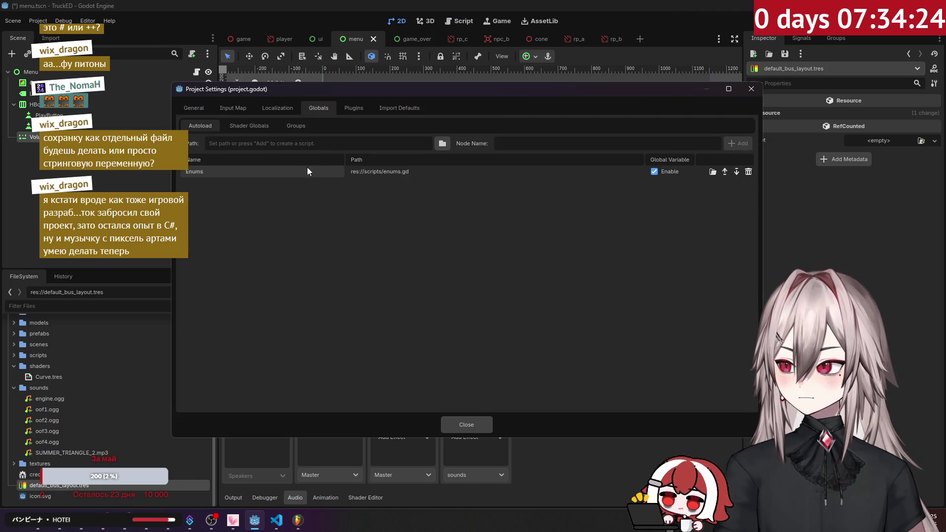
pyautogui.click(442, 144)
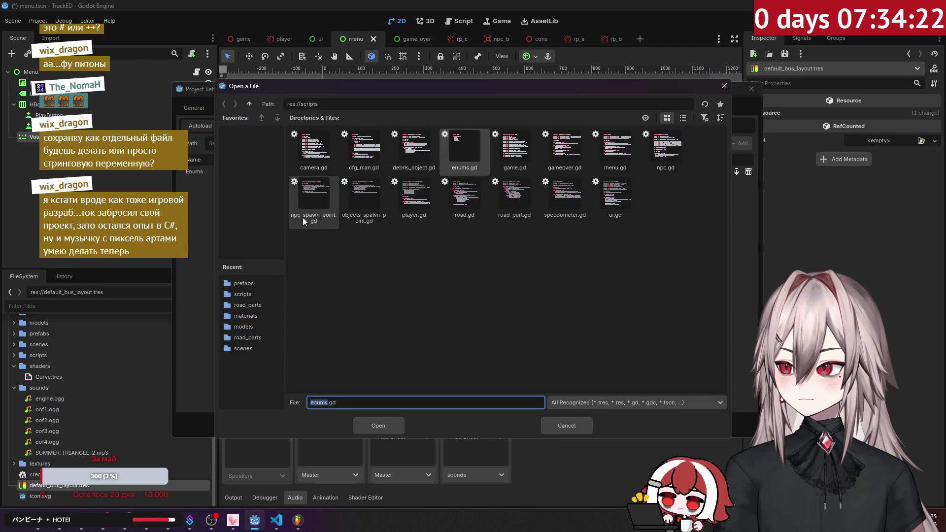
pyautogui.click(379, 150)
pyautogui.click(389, 427)
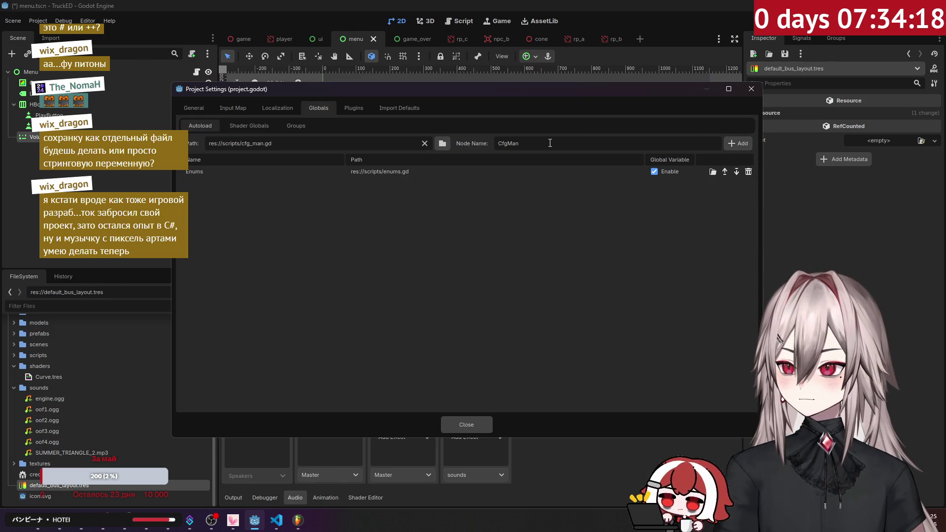
# Name the autoload CFG, add it to the list, and close Project Settings
pyautogui.click(550, 143)
pyautogui.press('BackSpace')
pyautogui.press('BackSpace')
pyautogui.press('BackSpace')
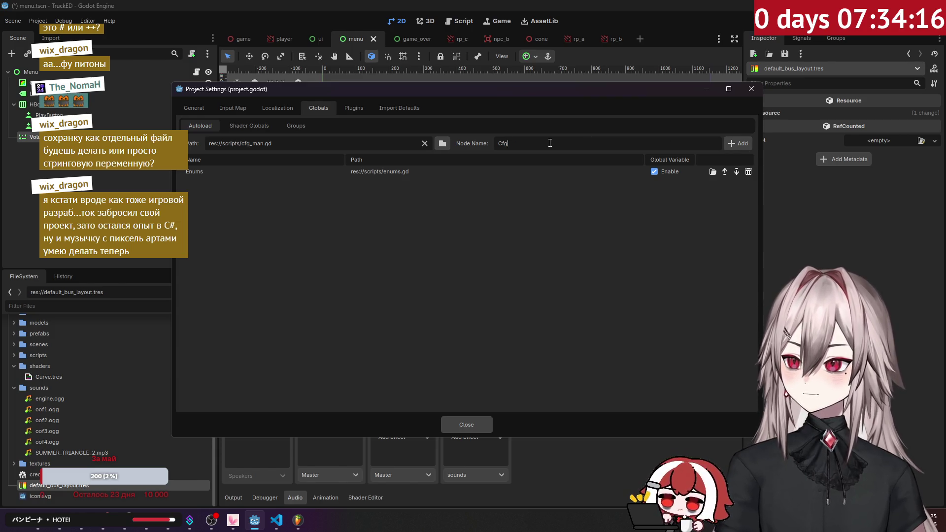
pyautogui.write('FG')
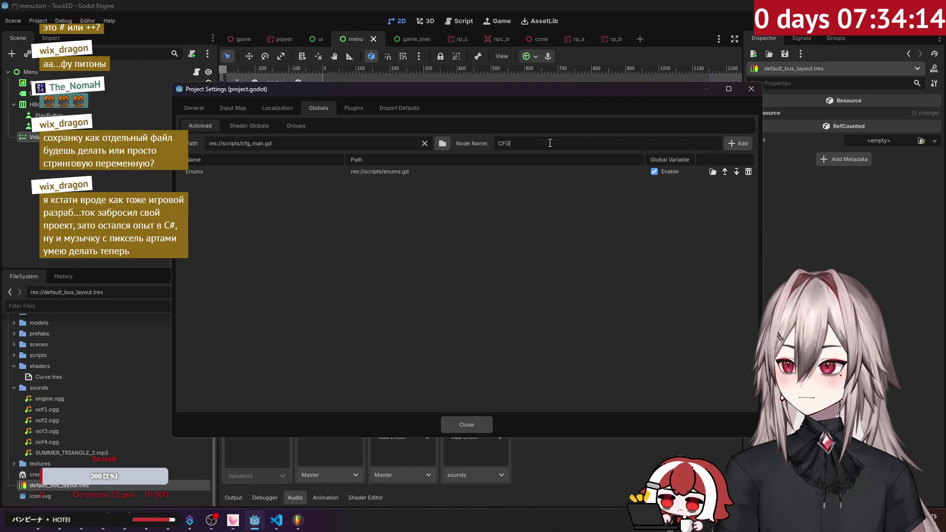
pyautogui.click(737, 143)
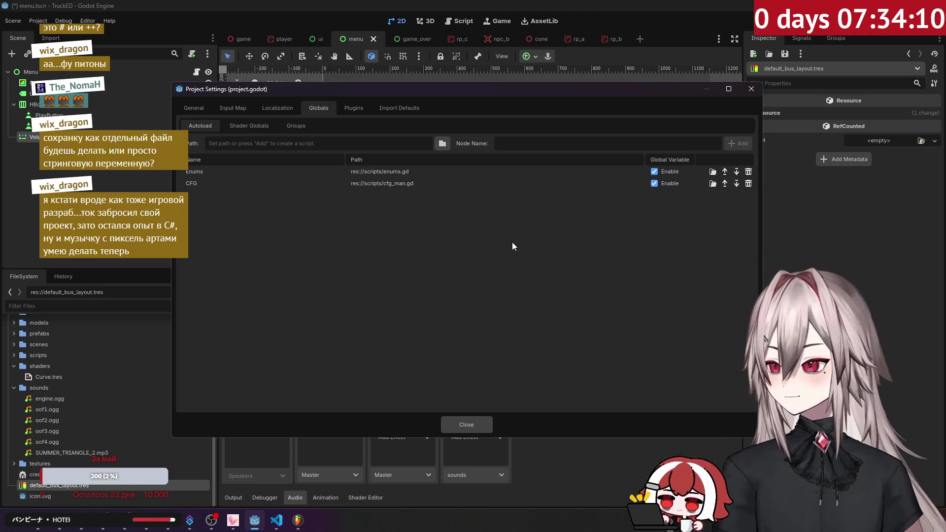
pyautogui.click(466, 425)
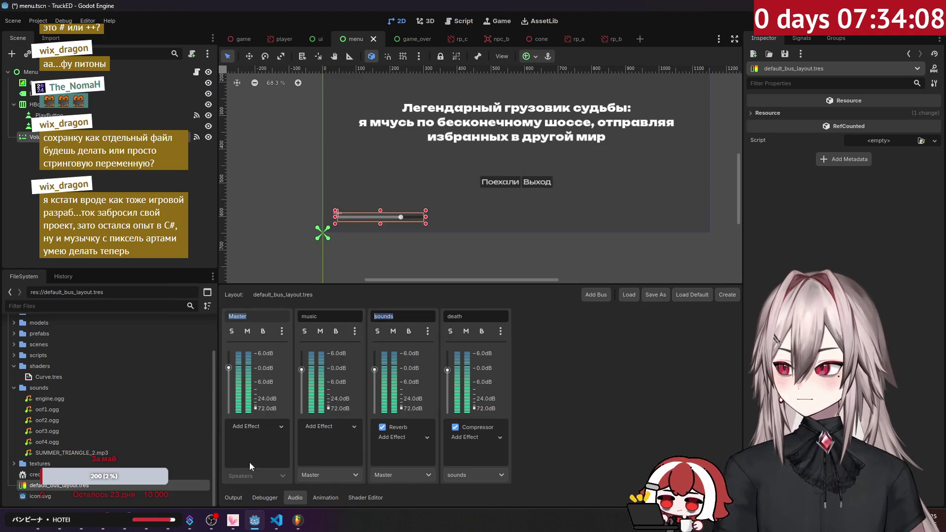
pyautogui.click(276, 520)
# Review cfg_man.gd's _ready applying master, music and sfx volumes to the Master, music and sounds buses
pyautogui.click(396, 162)
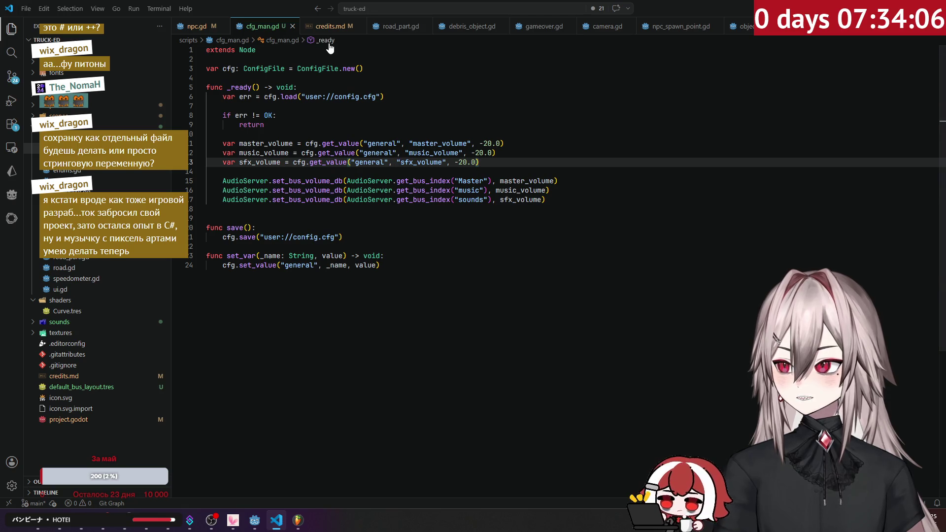
pyautogui.click(296, 190)
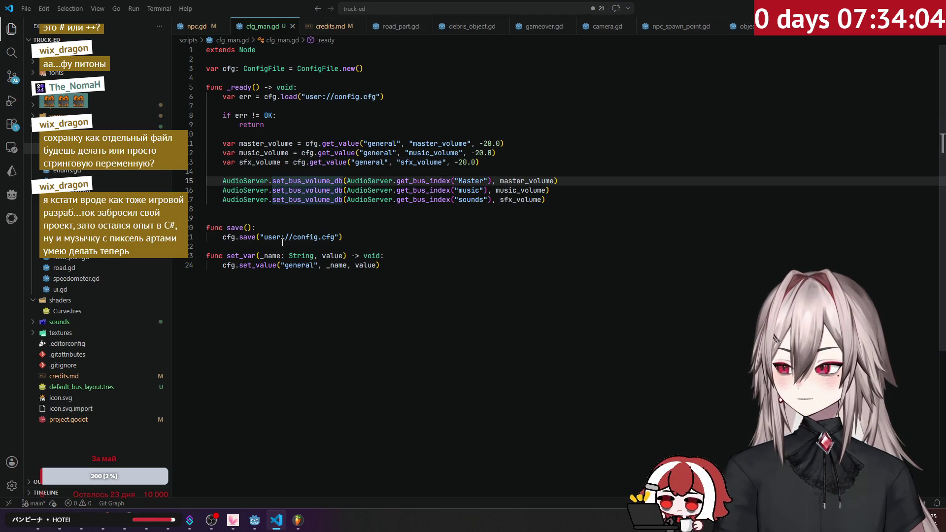
pyautogui.click(249, 245)
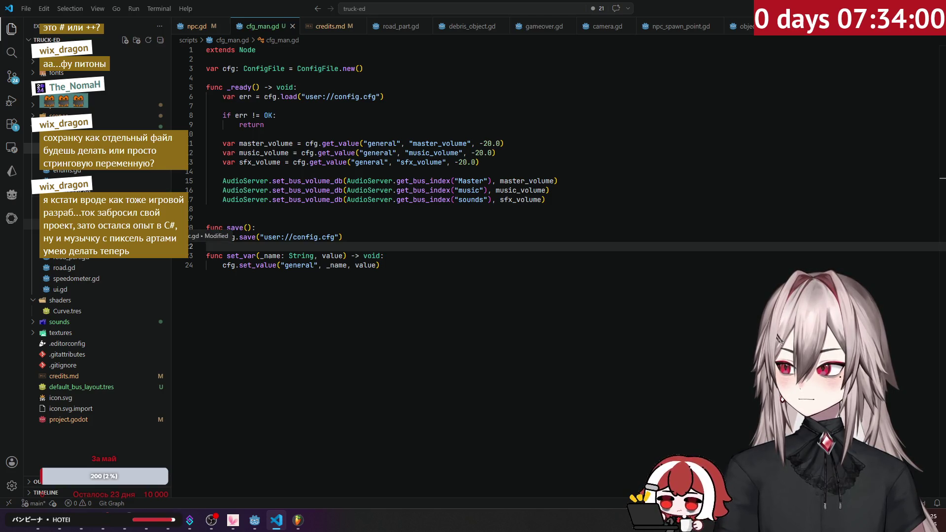
pyautogui.click(246, 190)
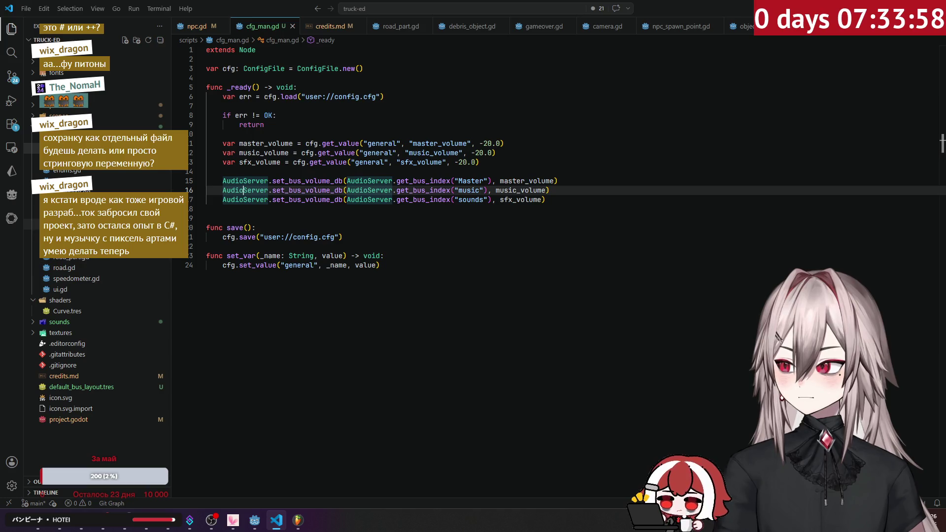
pyautogui.click(74, 203)
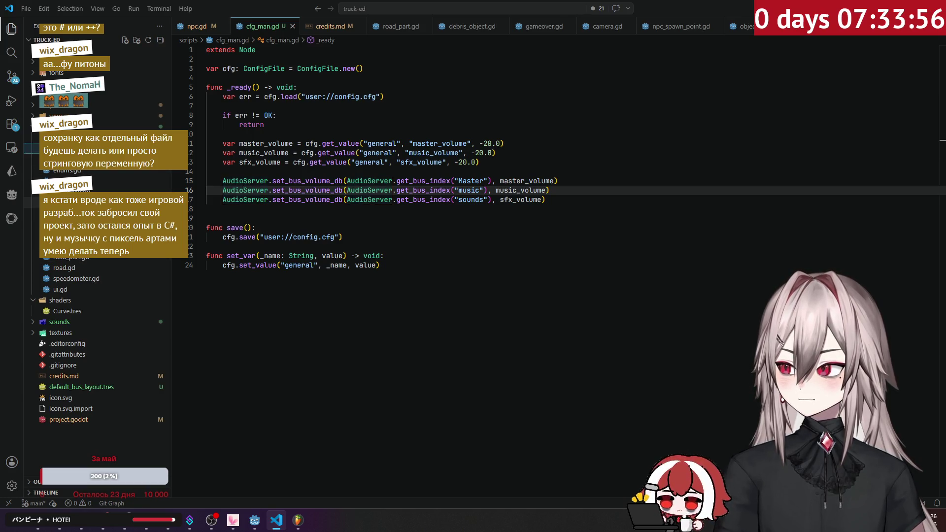
# Inspect the AudioServer set_bus_volume_db call on line 11 of menu.gd
pyautogui.click(273, 143)
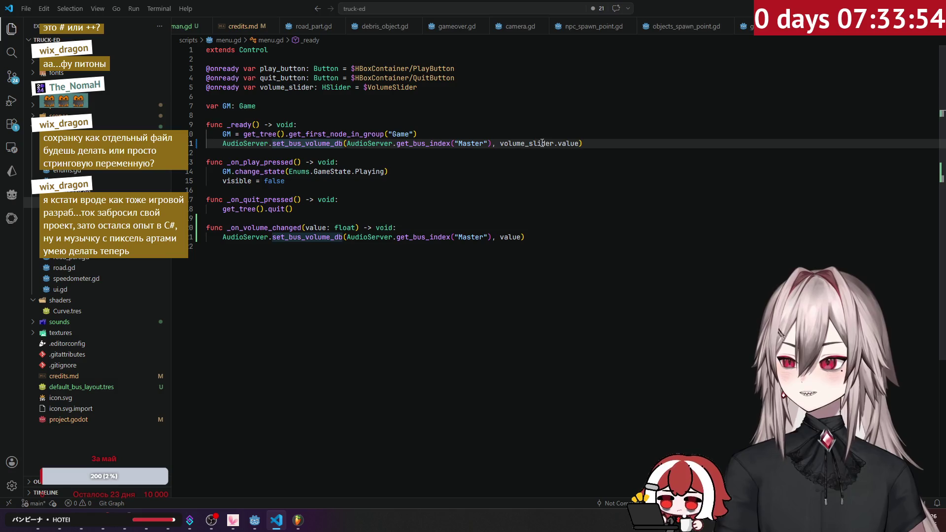
pyautogui.moveTo(593, 144)
pyautogui.mouseDown()
pyautogui.moveTo(397, 134)
pyautogui.moveTo(230, 143)
pyautogui.mouseUp()
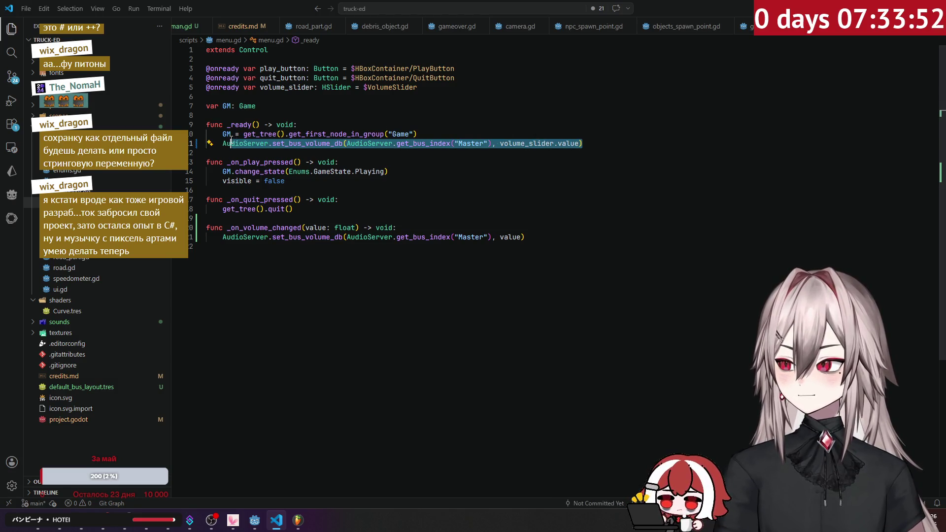
pyautogui.press('F12')
pyautogui.scroll(2, 189, 30)
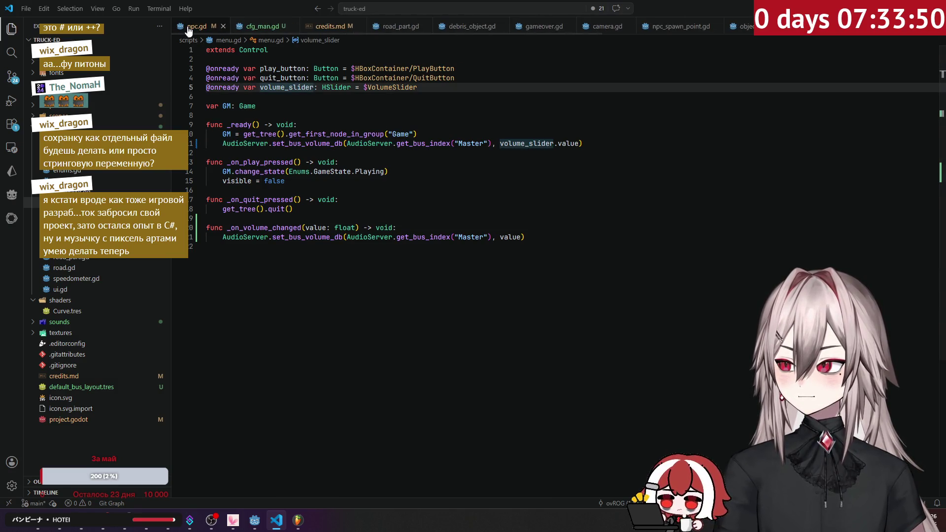
pyautogui.click(244, 153)
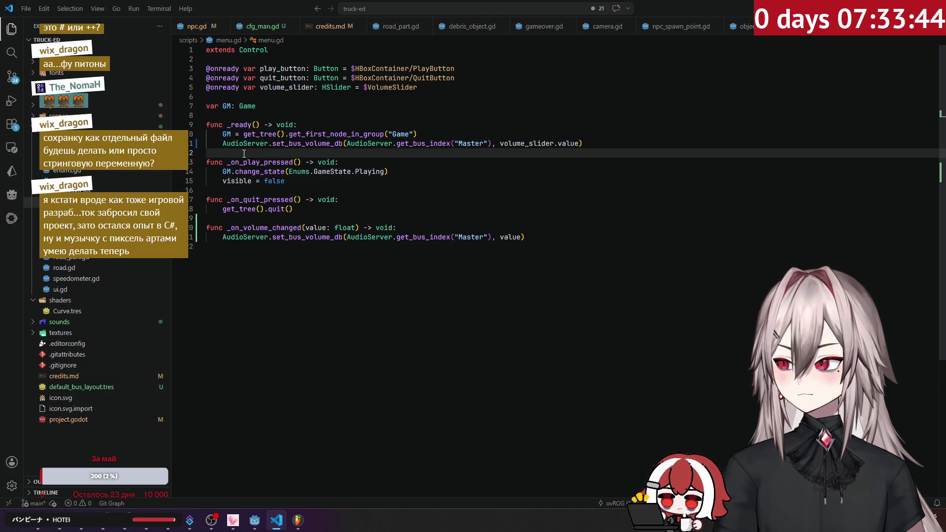
pyautogui.click(244, 143)
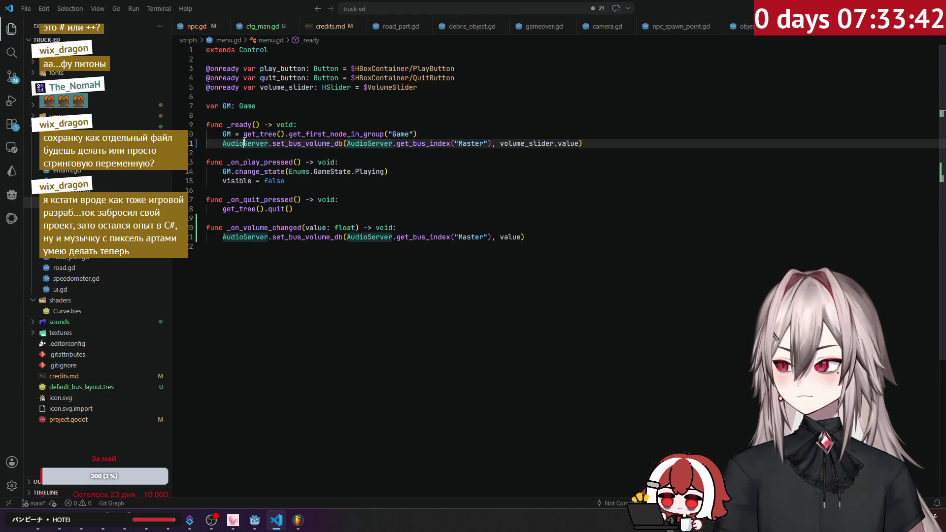
pyautogui.click(344, 142)
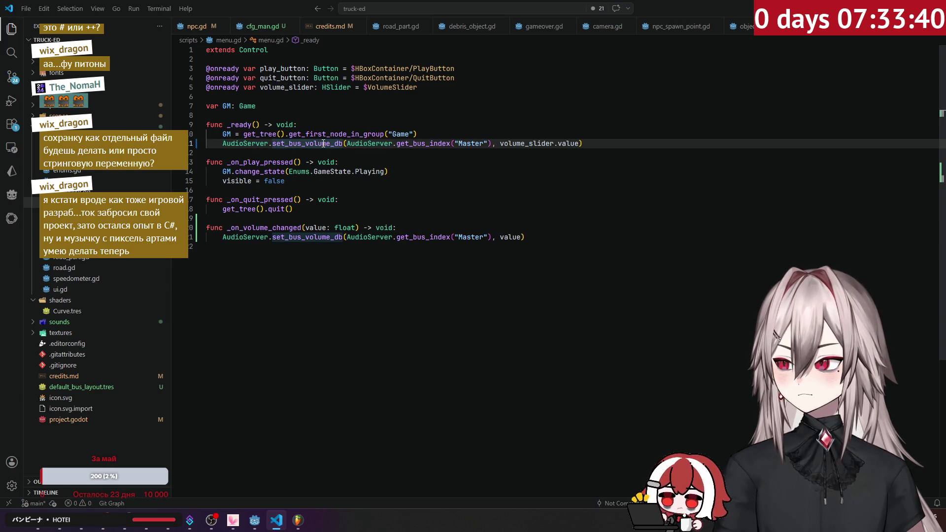
# Compare against npc.gd and cfg_man.gd's bus volume calls and set_var function
pyautogui.click(201, 29)
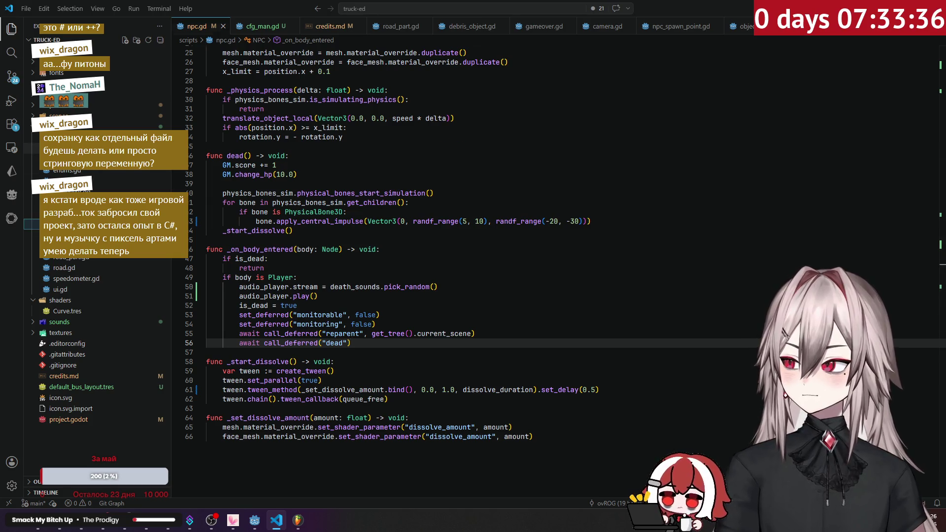
pyautogui.click(32, 149)
pyautogui.click(380, 181)
pyautogui.click(305, 211)
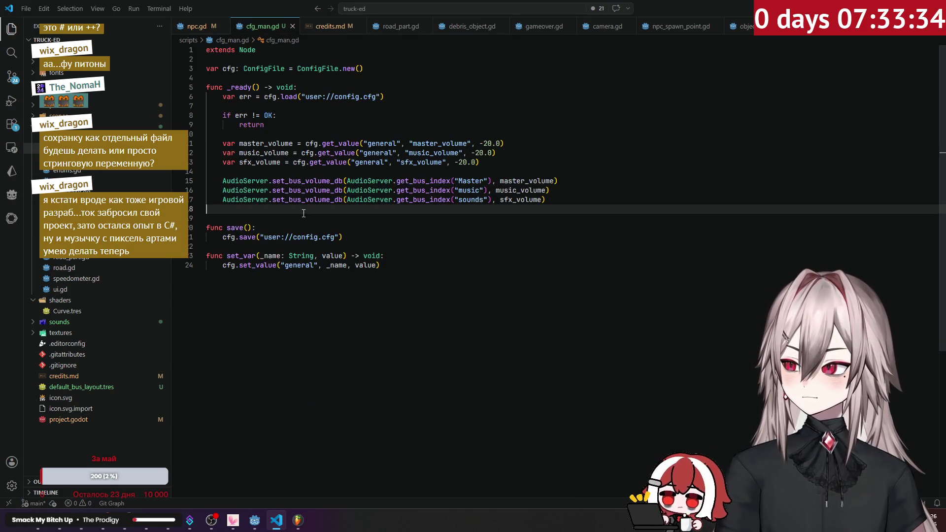
pyautogui.click(274, 253)
pyautogui.click(402, 267)
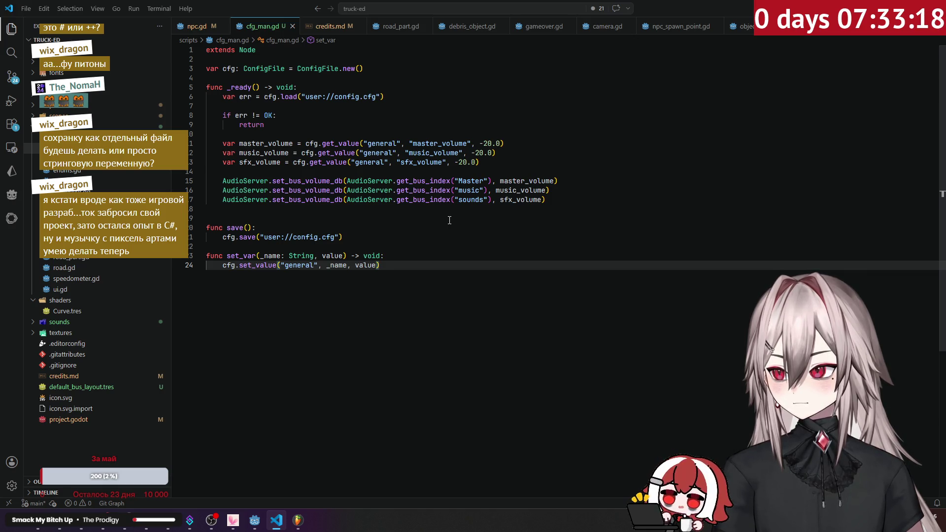
pyautogui.click(313, 199)
pyautogui.click(347, 220)
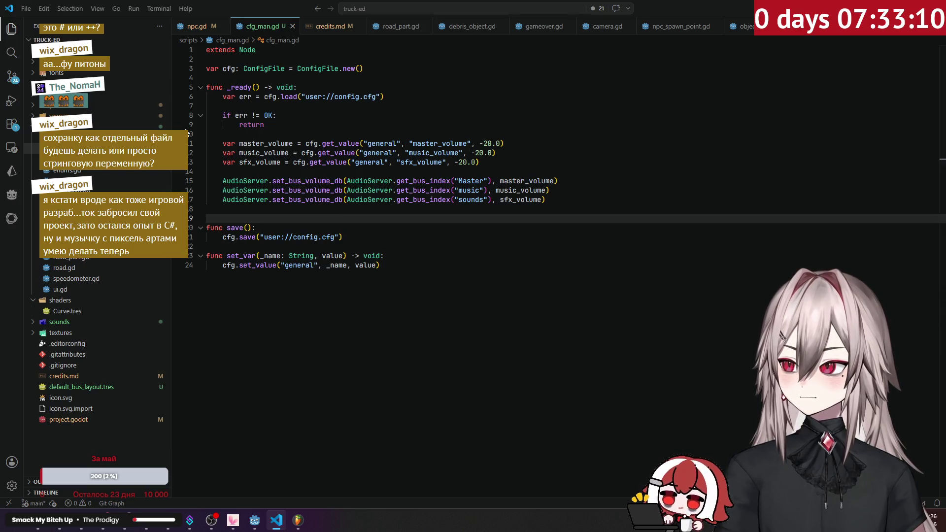
pyautogui.moveTo(404, 186)
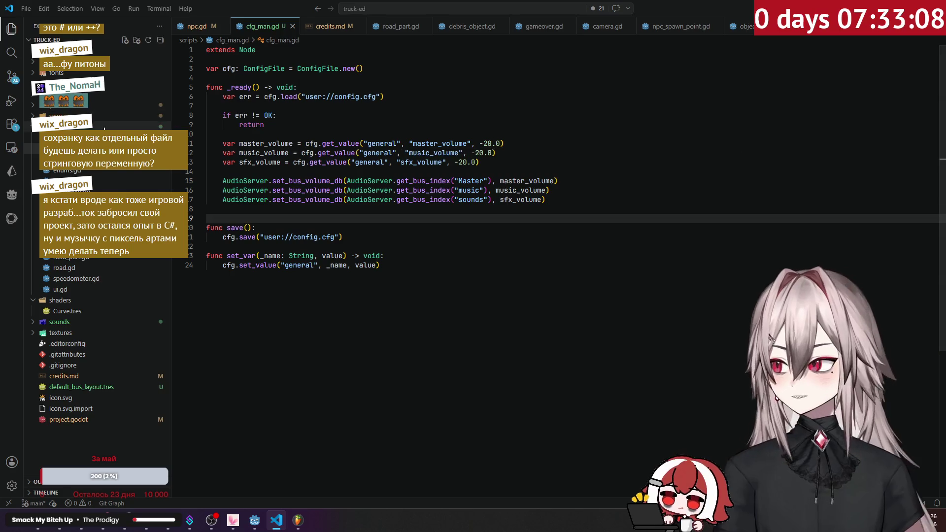
# Back in menu.gd, select the whole AudioServer call on line 11
pyautogui.click(99, 203)
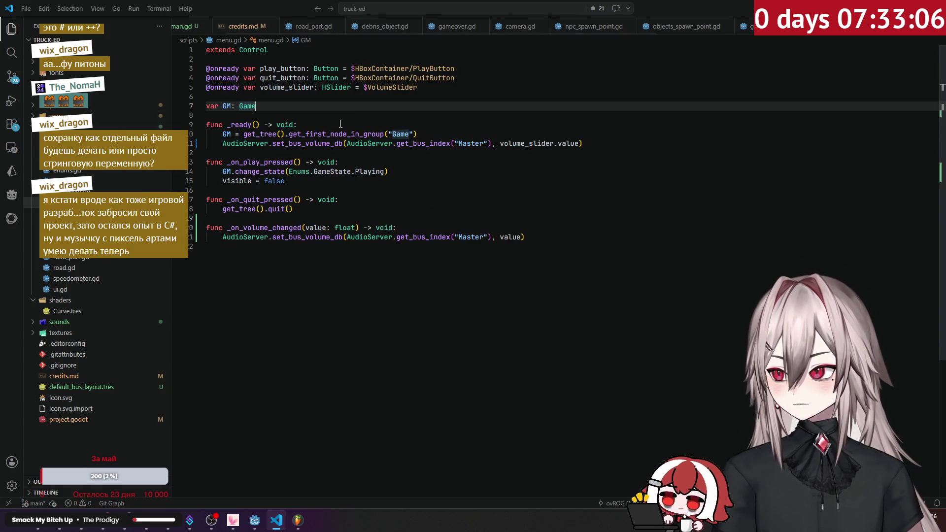
pyautogui.click(315, 143)
pyautogui.click(293, 135)
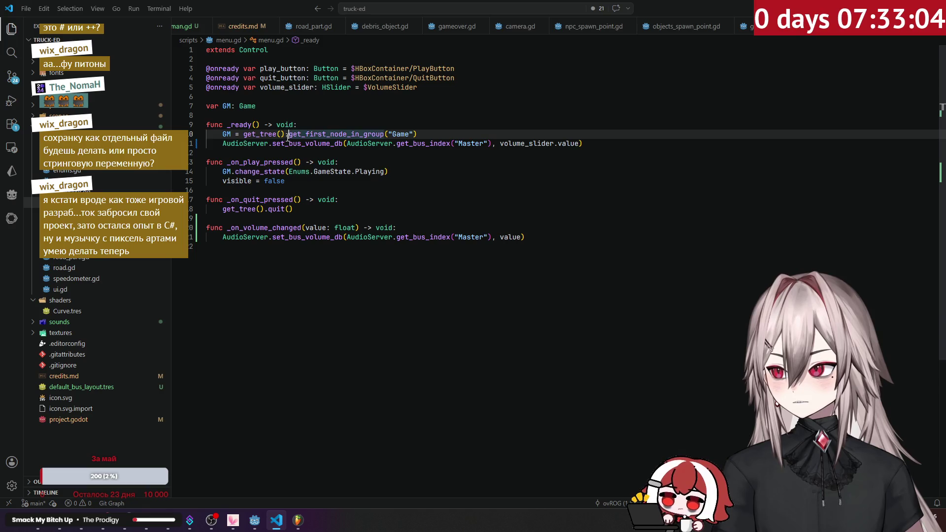
pyautogui.click(284, 143)
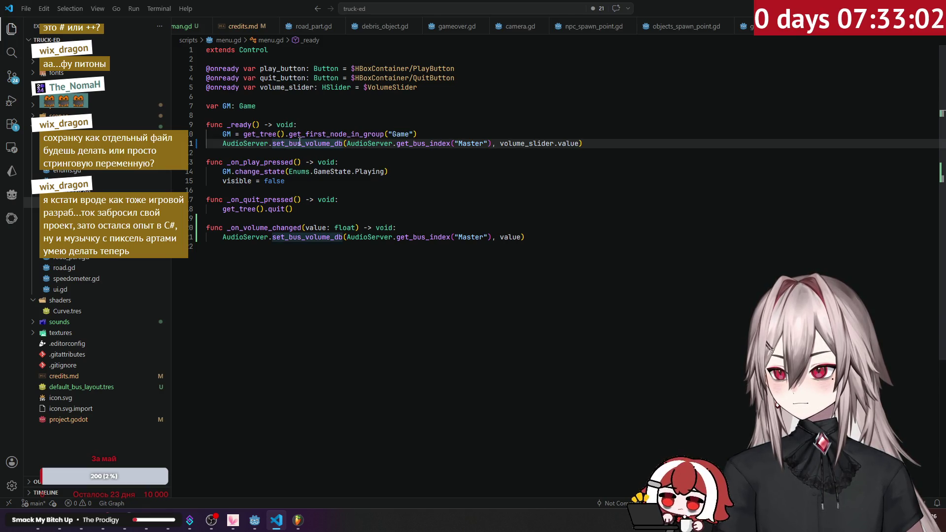
pyautogui.moveTo(596, 142)
pyautogui.mouseDown()
pyautogui.moveTo(327, 134)
pyautogui.moveTo(197, 143)
pyautogui.mouseUp()
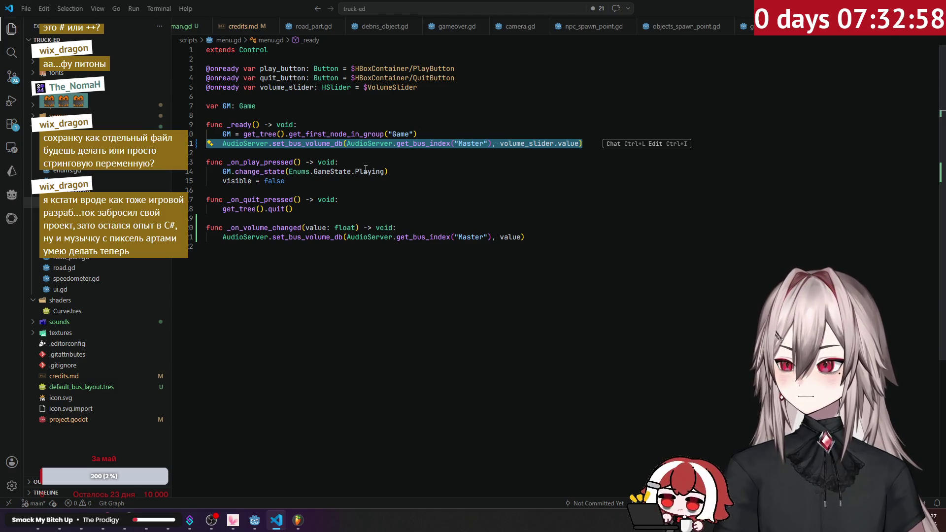
# Replace the Master bus line with master_volume loading, and save changes via GM.cfg.set_var("master_volume", value)
pyautogui.press('BackSpace')
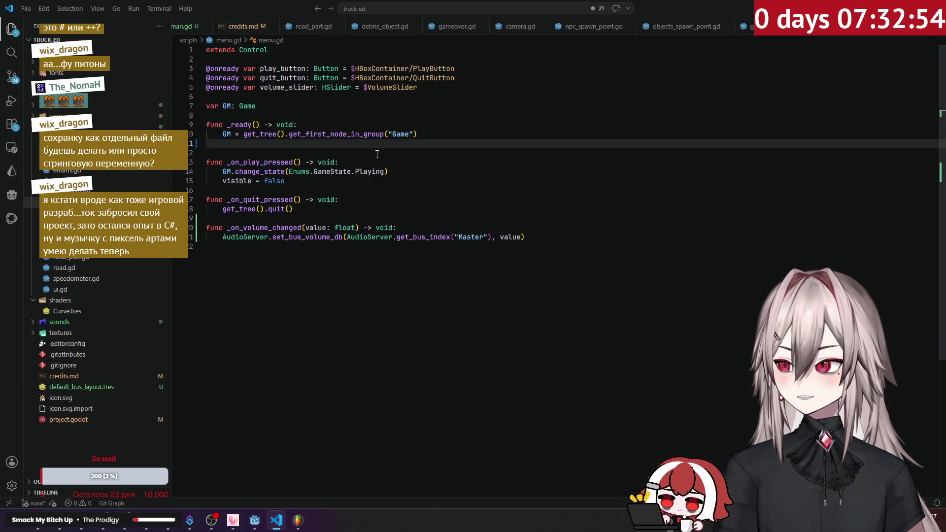
pyautogui.press('Tab')
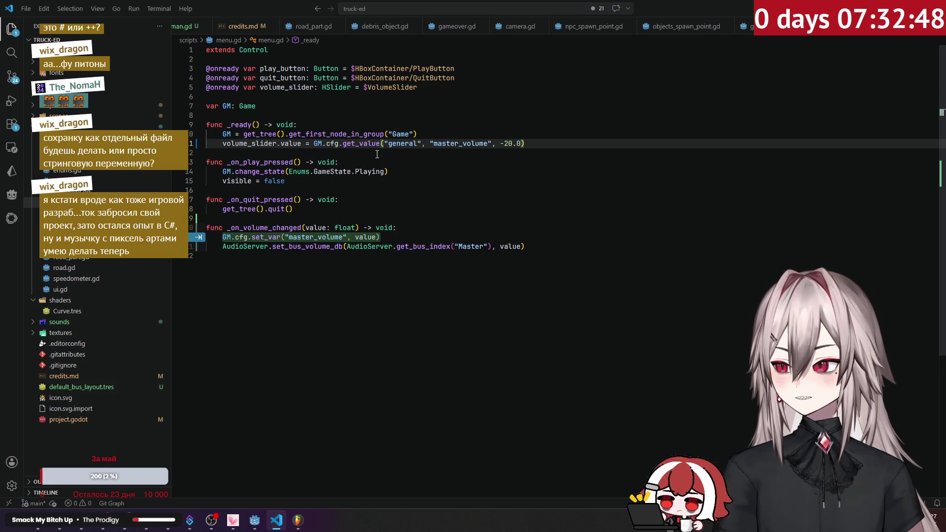
pyautogui.press('Tab')
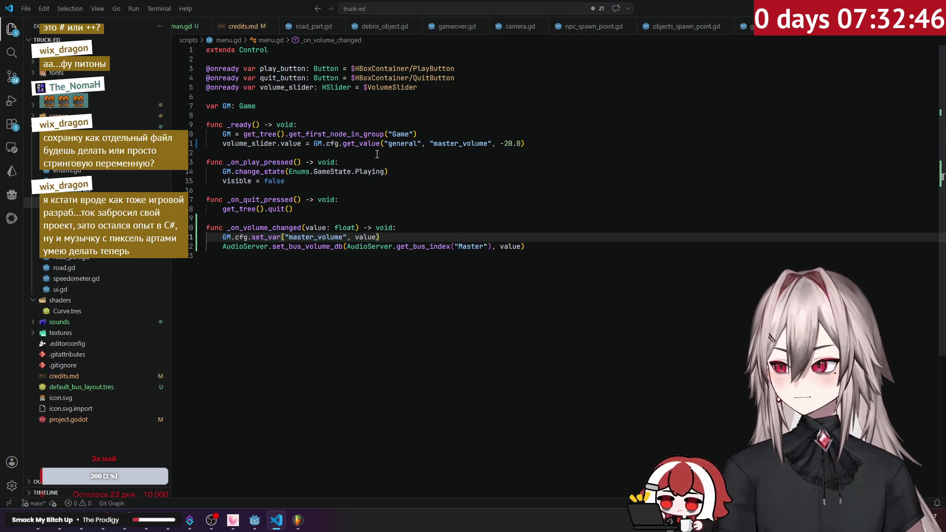
# Review menu.gd's _ready, _on_volume_changed, quit and play-pressed functions
pyautogui.click(243, 238)
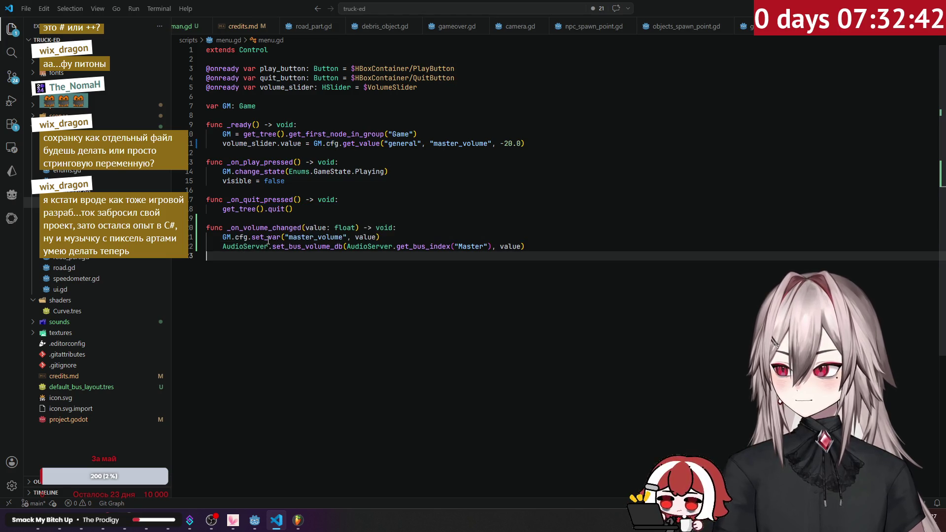
pyautogui.click(315, 237)
pyautogui.click(330, 246)
pyautogui.hotkey('ctrl', 'Right')
pyautogui.hotkey('ctrl', 'Right')
pyautogui.hotkey('ctrl', 'Right')
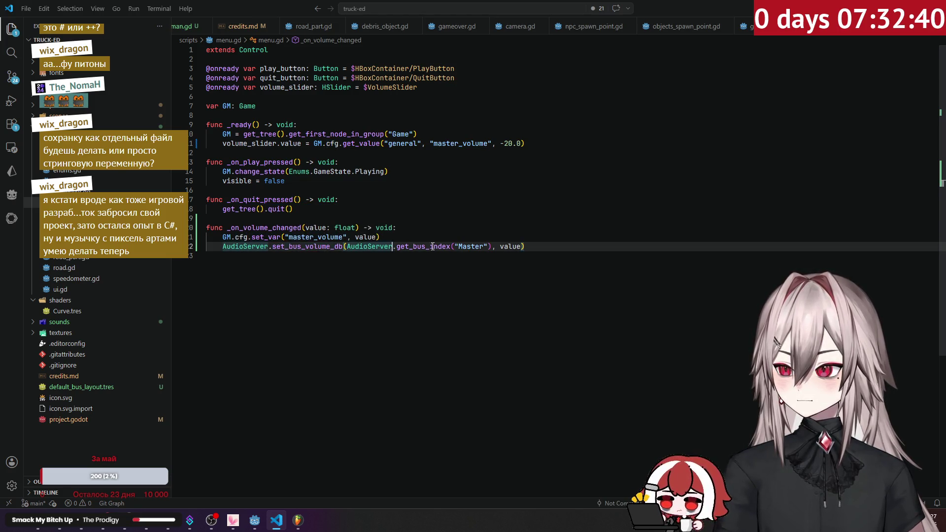
pyautogui.click(433, 228)
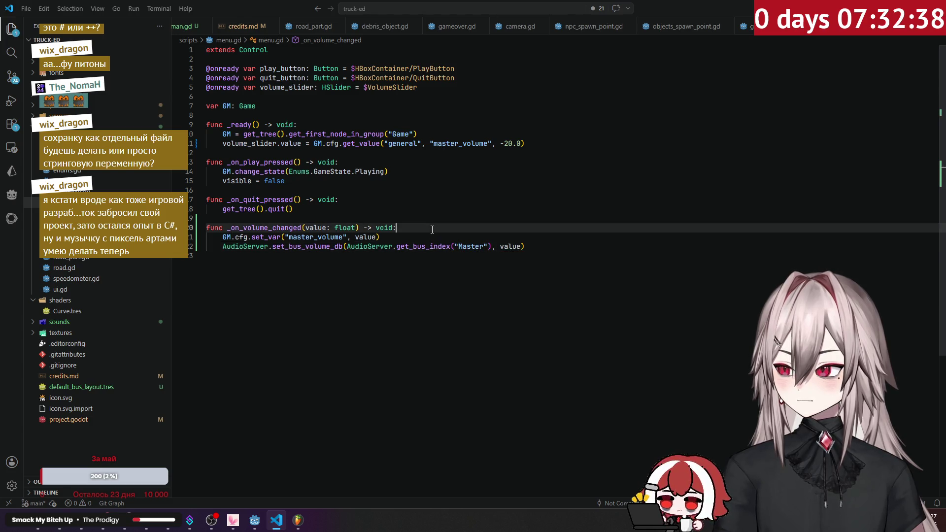
pyautogui.click(426, 237)
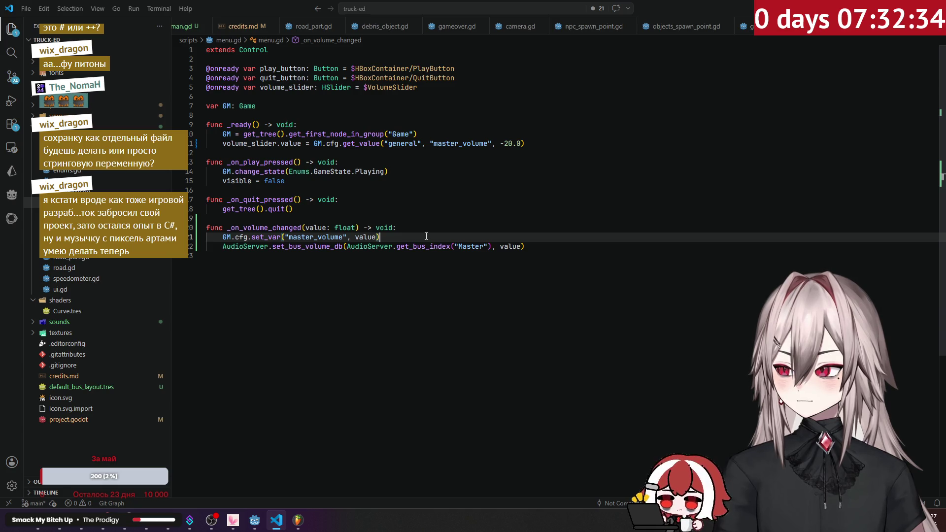
pyautogui.click(428, 210)
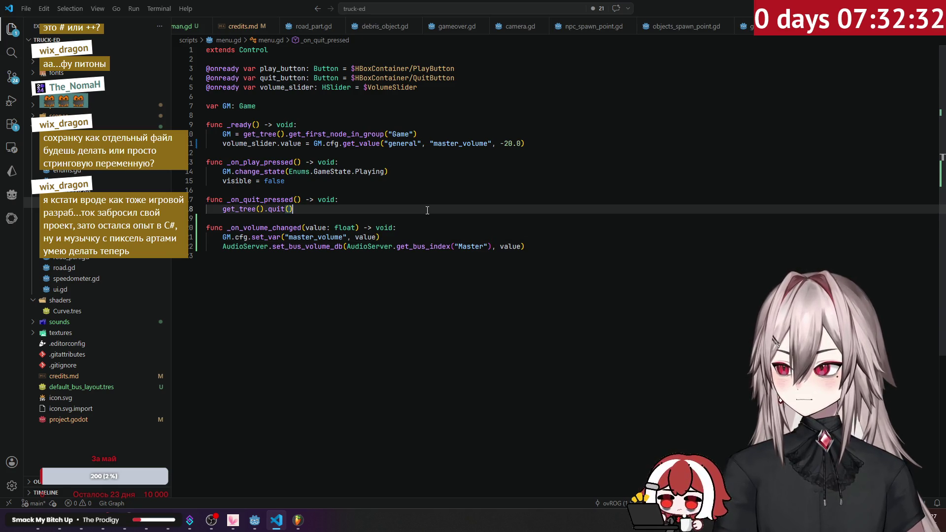
pyautogui.click(439, 186)
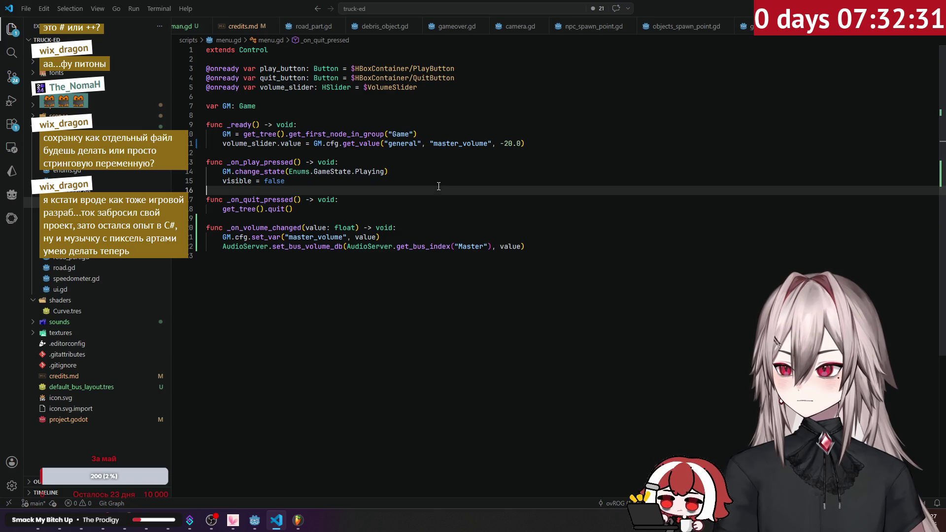
pyautogui.click(467, 180)
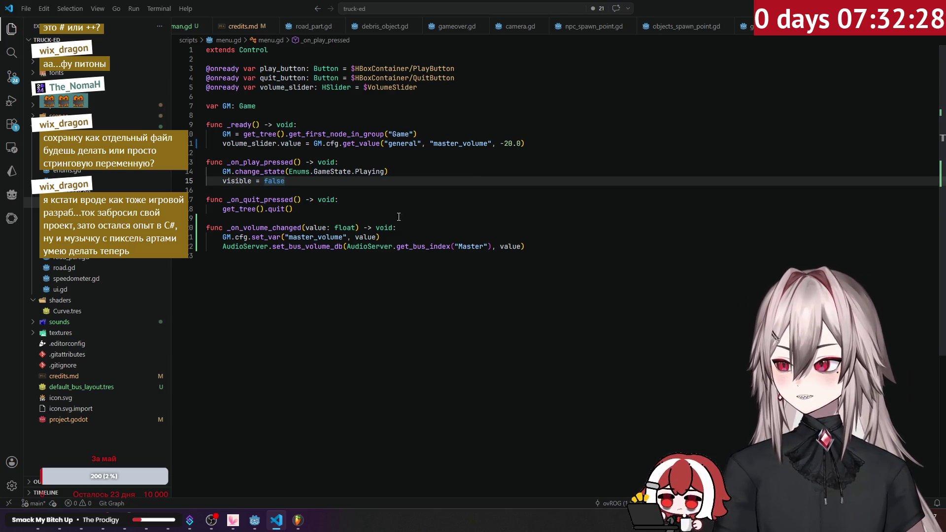
pyautogui.click(265, 526)
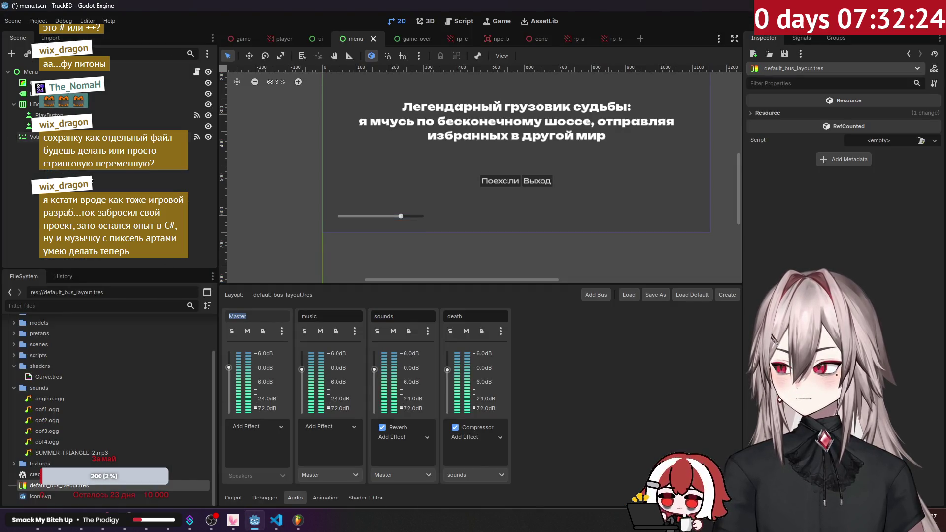
# Rename the VolumeSlider node to Master_vol
pyautogui.click(339, 215)
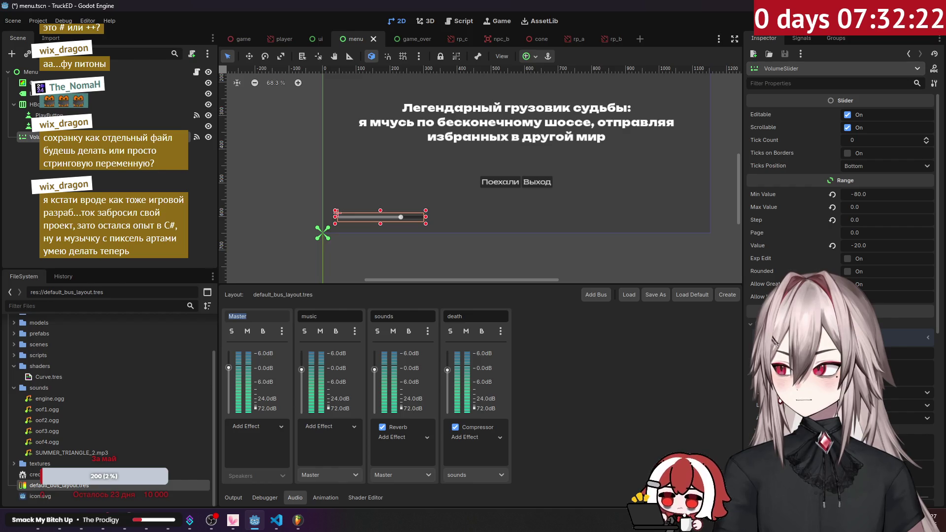
pyautogui.rightClick(64, 137)
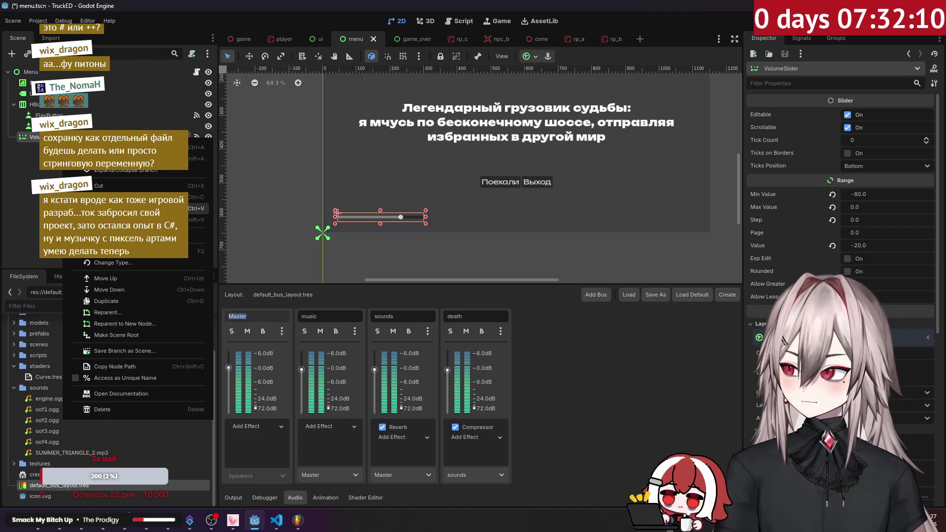
pyautogui.click(146, 253)
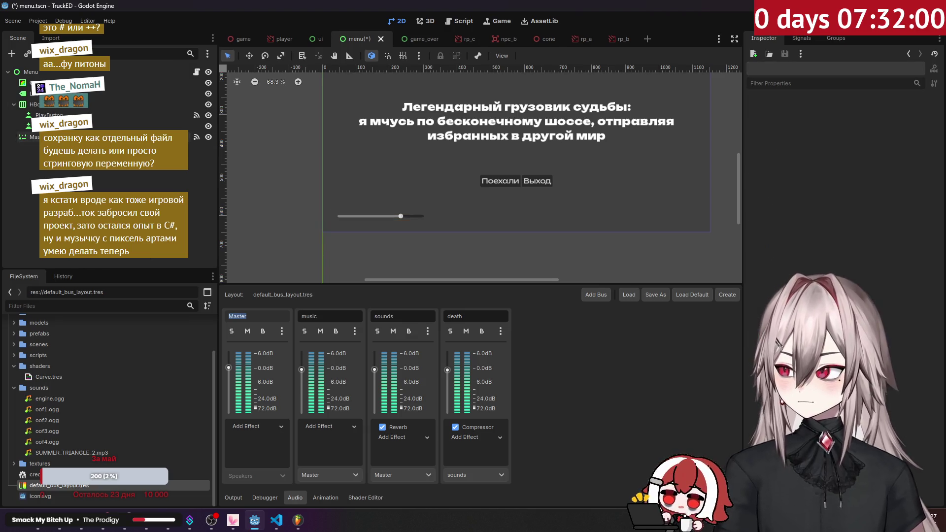
# Duplicate the slider twice and name the copies Music_vol and Sounds_vol
pyautogui.hotkey('ctrl', 'd')
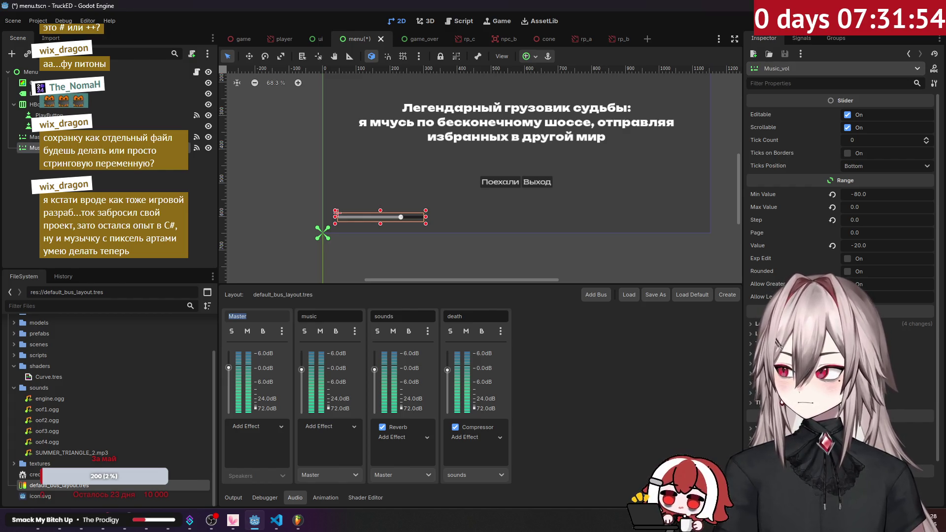
pyautogui.press('F2')
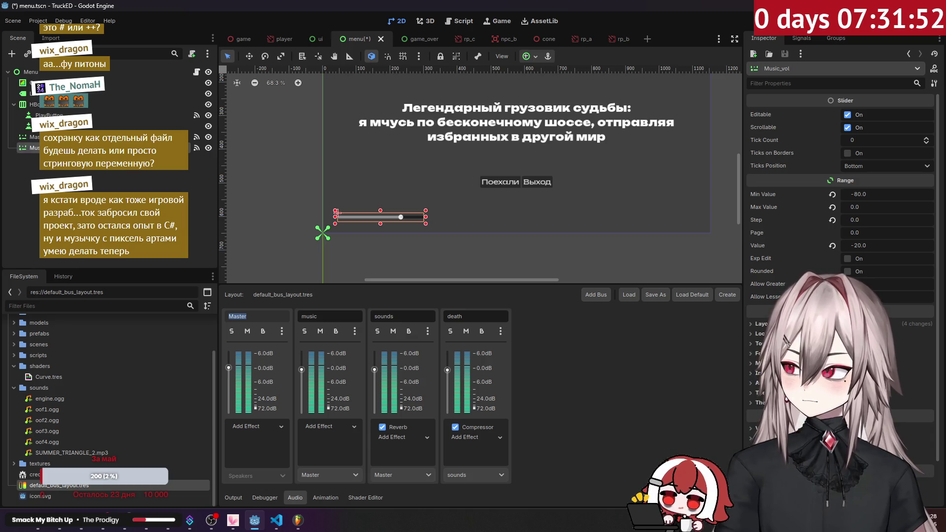
pyautogui.press('Return')
pyautogui.press('F2')
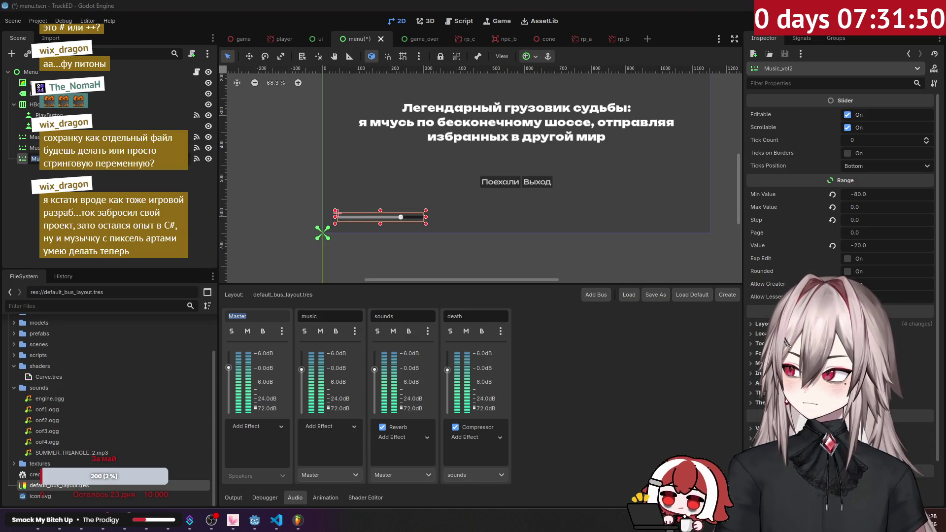
pyautogui.press('End')
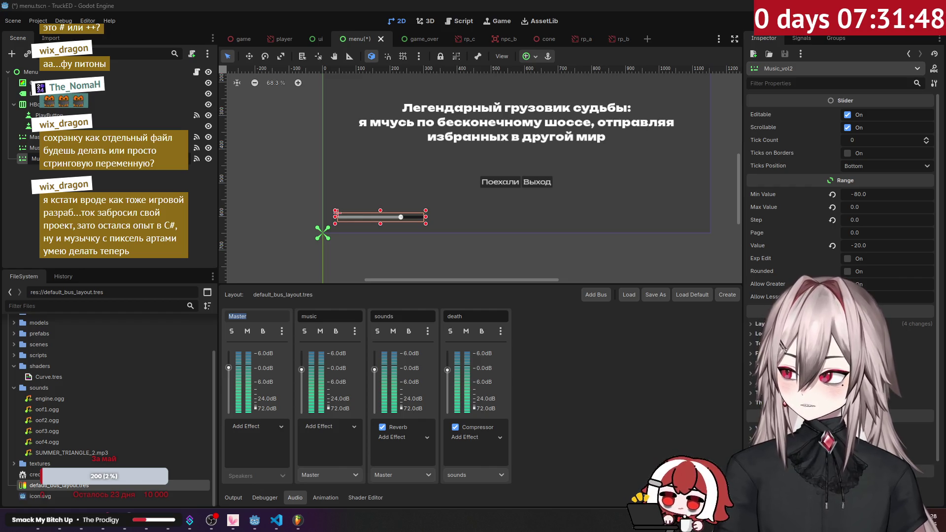
pyautogui.write('Sounds_vol')
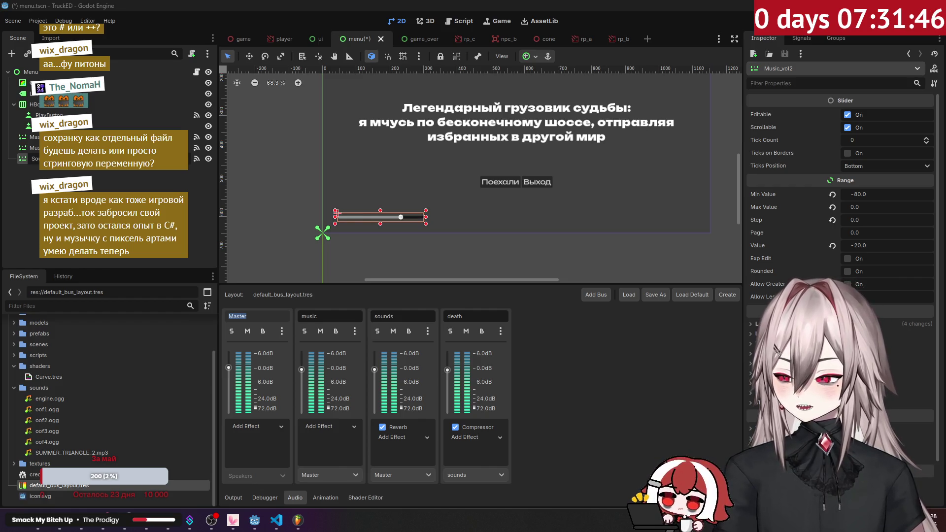
pyautogui.press('Return')
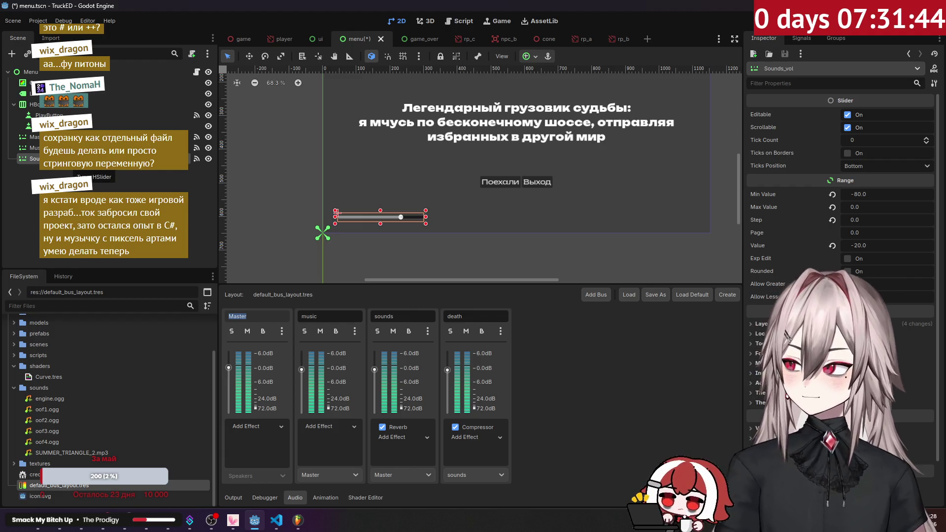
pyautogui.click(59, 175)
pyautogui.click(29, 137)
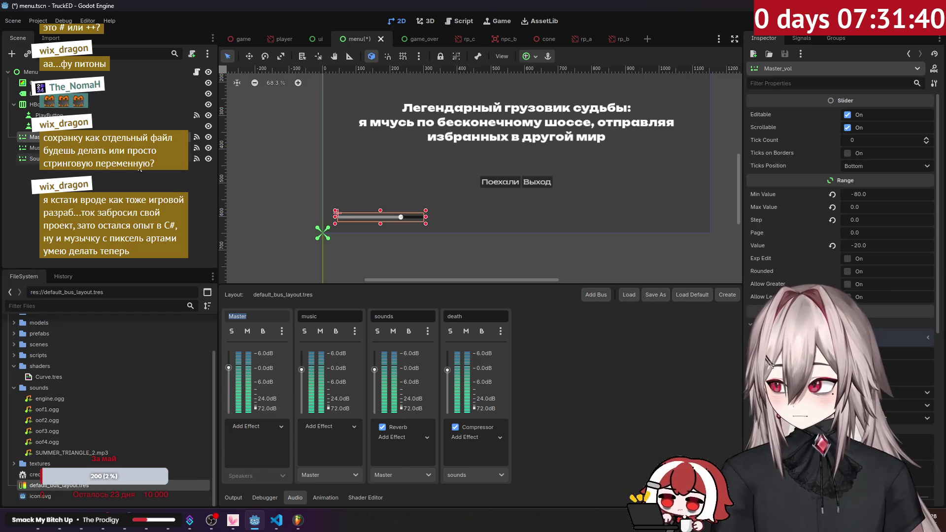
# Try dragging the sound slider upward, then undo that move
pyautogui.scroll(-5, 789, 227)
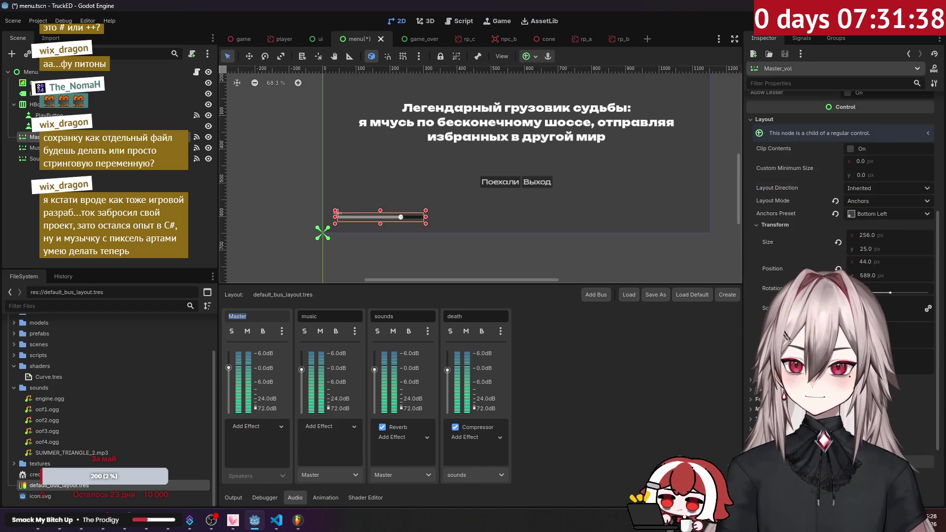
pyautogui.click(869, 237)
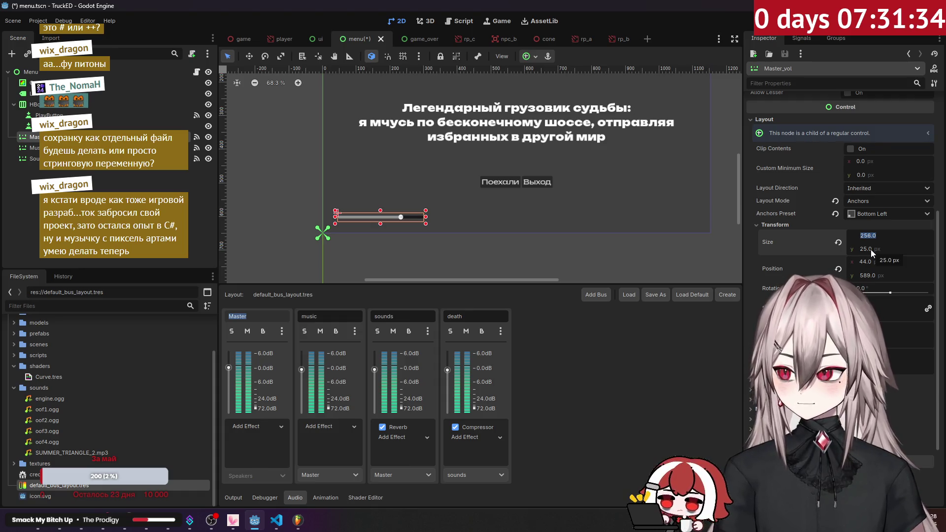
pyautogui.scroll(5, 290, 227)
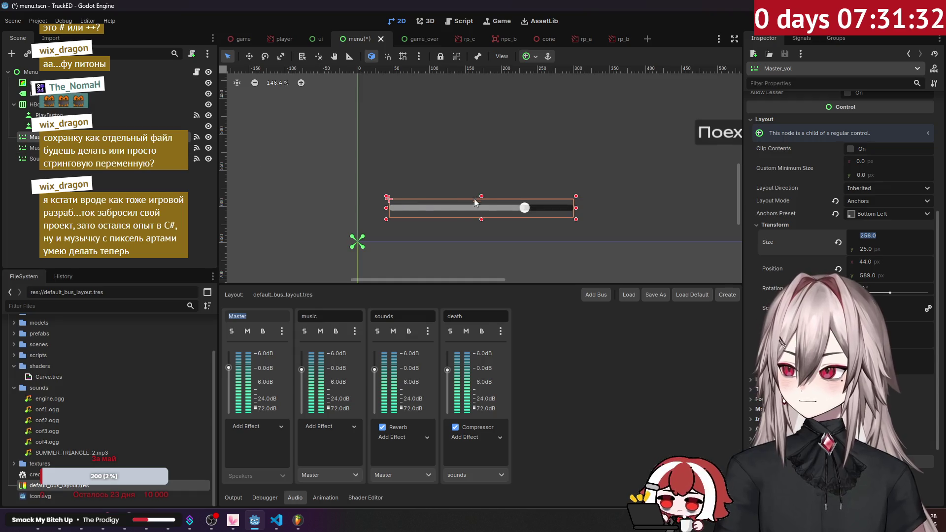
pyautogui.moveTo(447, 208); pyautogui.dragTo(447, 190)
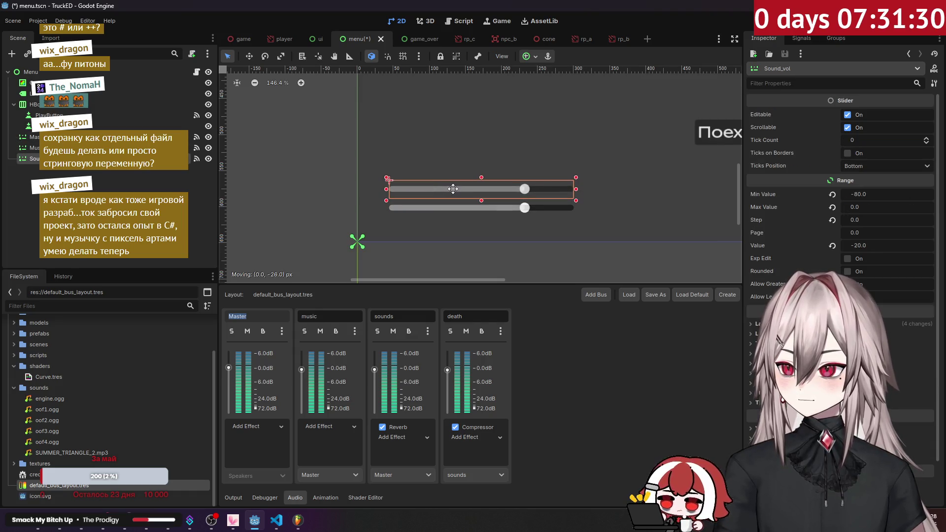
pyautogui.click(33, 148)
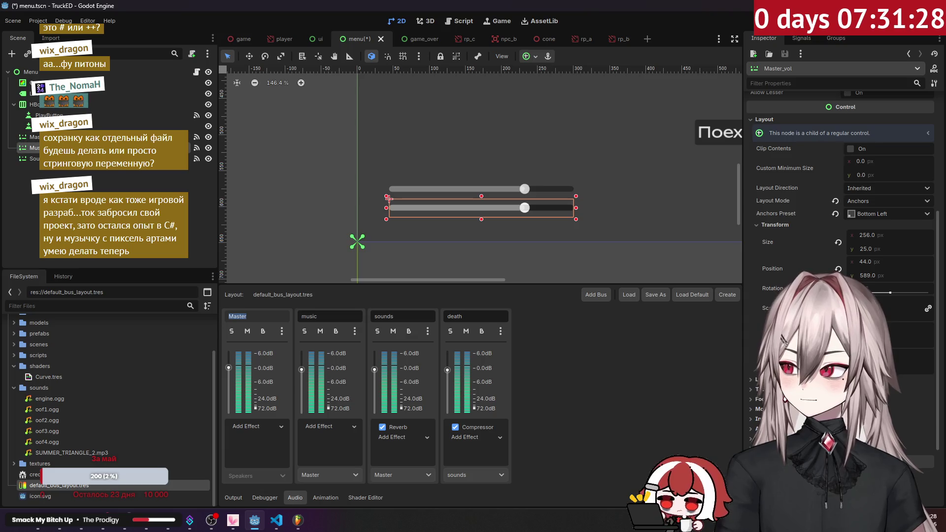
pyautogui.click(34, 159)
pyautogui.hotkey('ctrl', 'z')
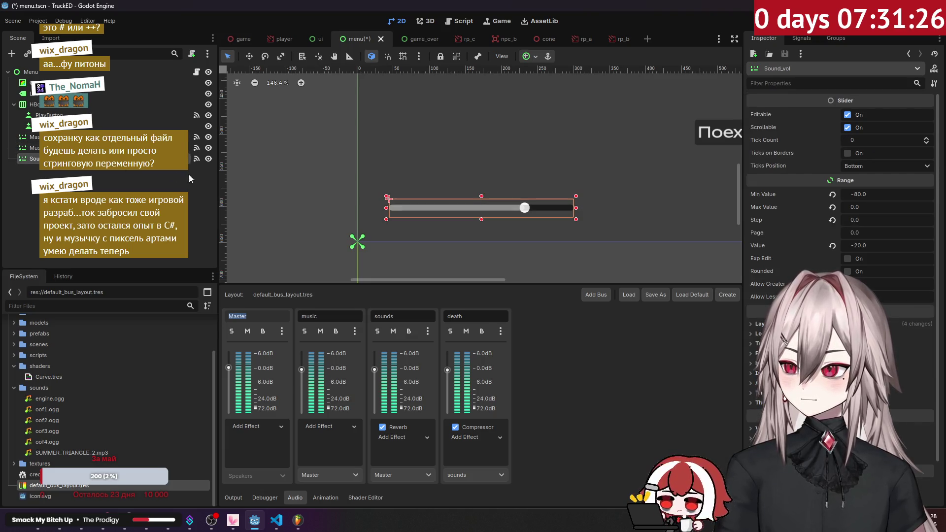
# Nudge the Master_vol slider up to Position y 562 with the arrow keys
pyautogui.click(37, 138)
pyautogui.press('Up')
pyautogui.press('Up')
pyautogui.press('Up')
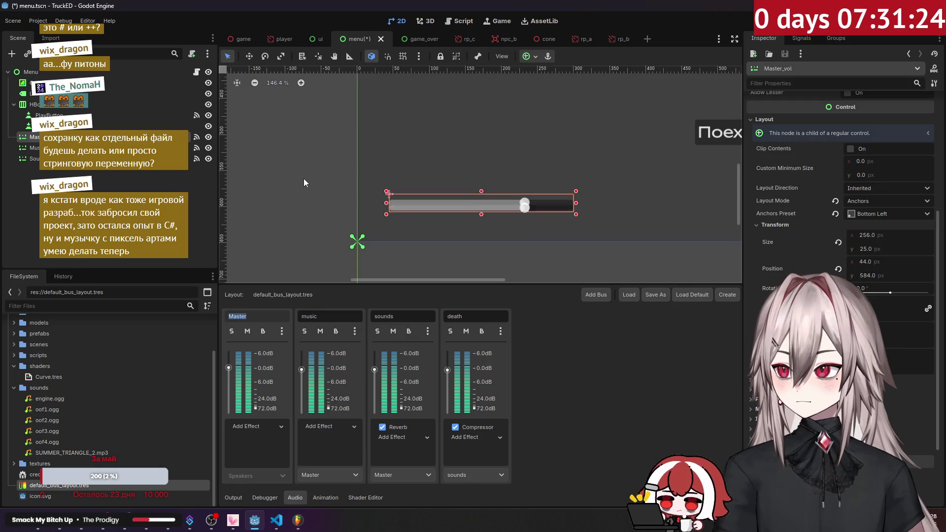
pyautogui.press('Up')
pyautogui.press('Up')
pyautogui.press('Up')
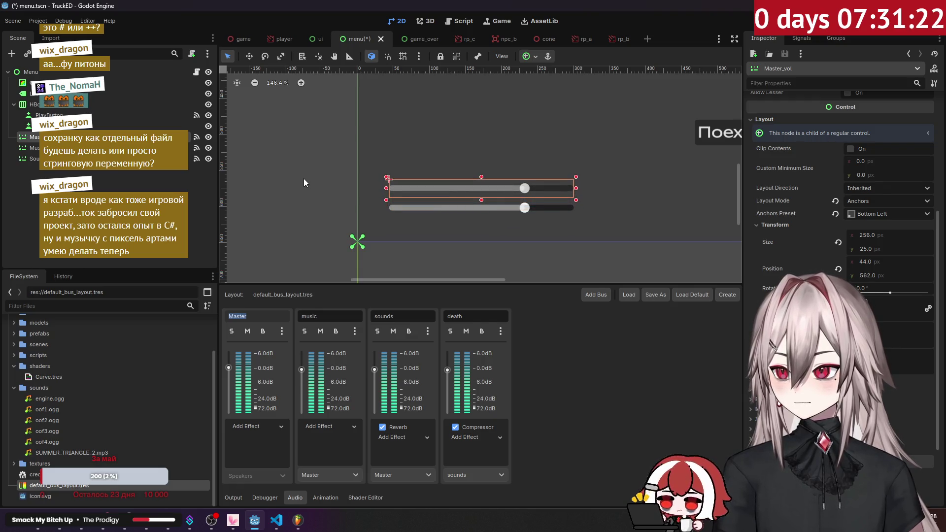
pyautogui.click(45, 73)
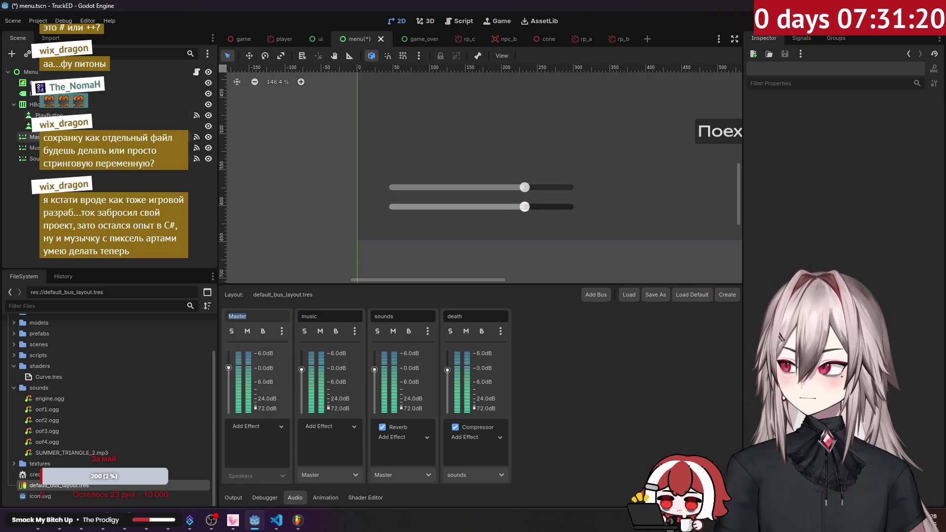
pyautogui.rightClick(46, 73)
# Add a VBoxContainer under Menu and move the Master, Music and Sound sliders into it
pyautogui.moveTo(174, 81)
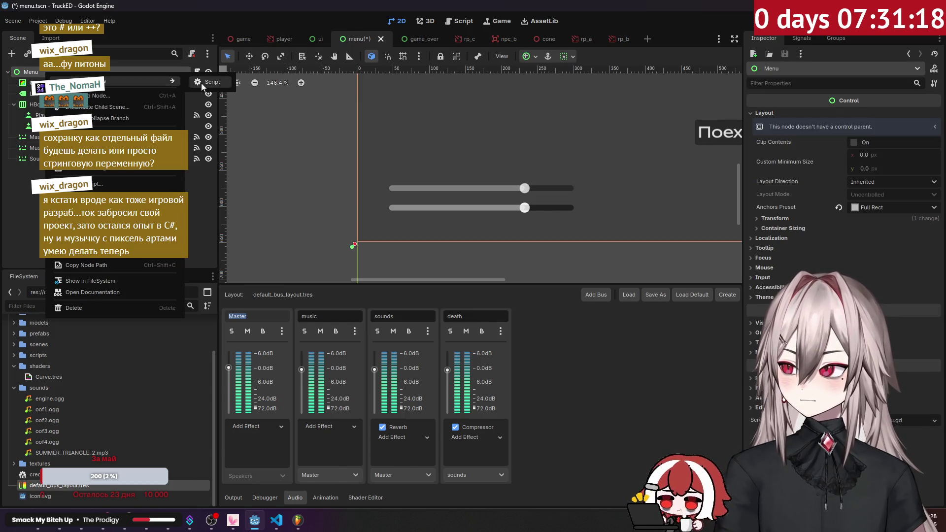
pyautogui.click(128, 95)
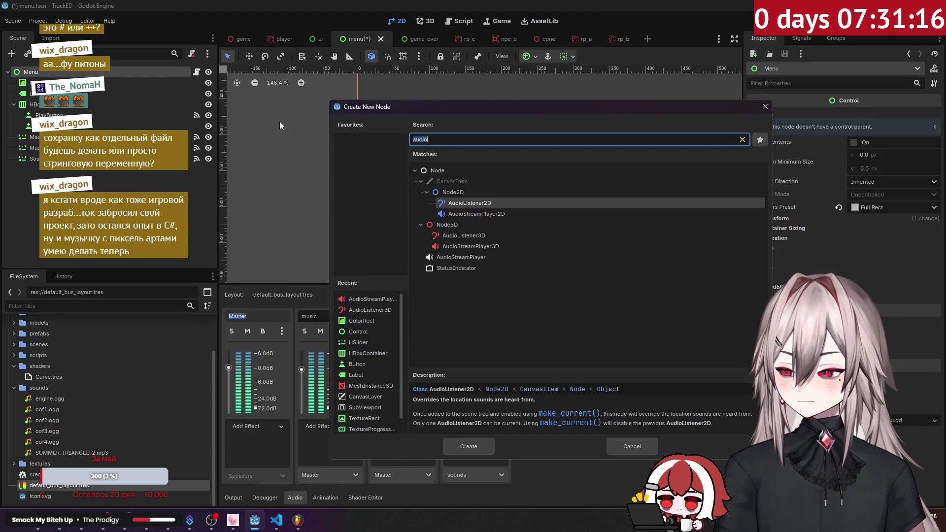
pyautogui.write('vbox')
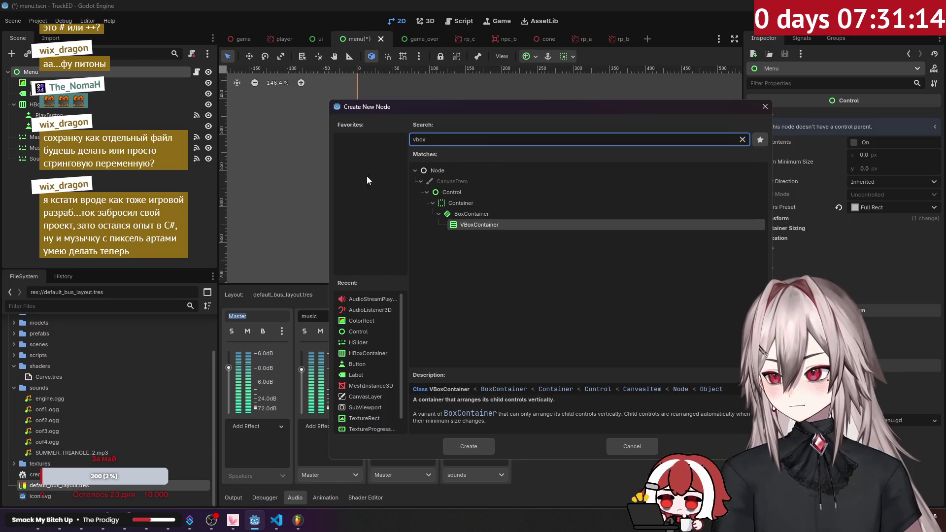
pyautogui.click(469, 447)
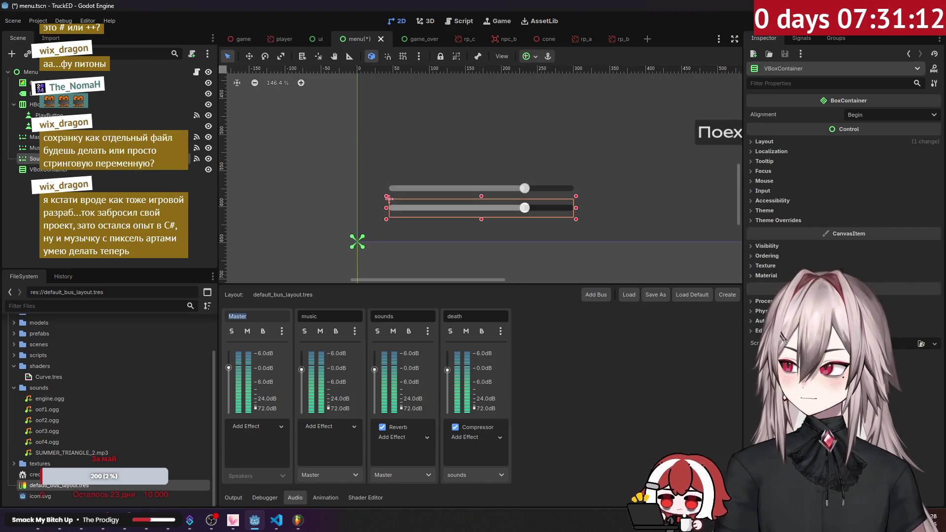
pyautogui.keyDown('shift'); pyautogui.click(35, 137); pyautogui.keyUp('shift')
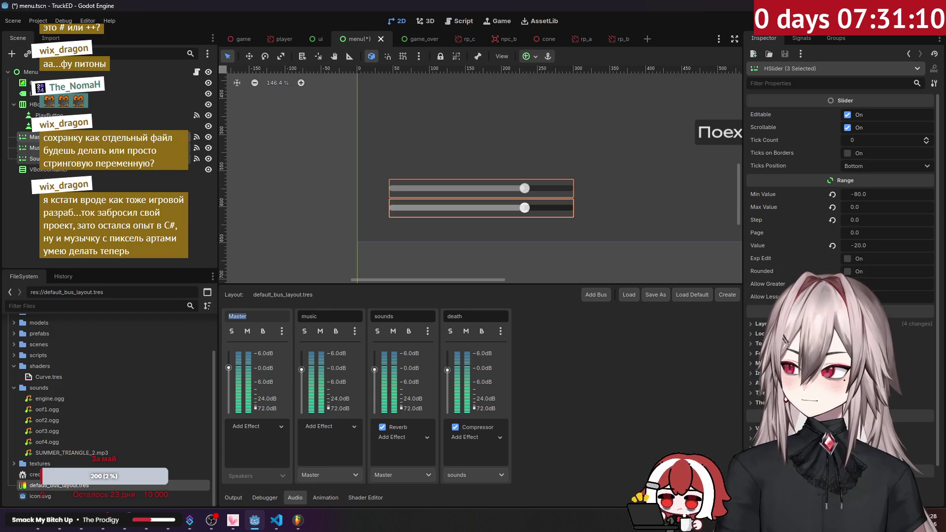
pyautogui.moveTo(35, 148); pyautogui.dragTo(49, 169)
# Set the VBoxContainer's Layout Mode to Anchors with the Bottom Left anchors preset
pyautogui.scroll(-3, 454, 192)
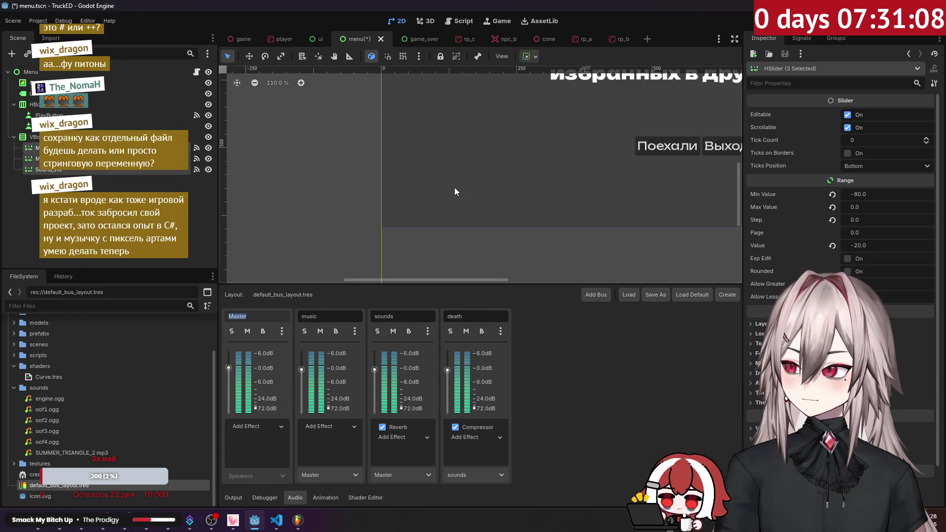
pyautogui.scroll(-3, 454, 191)
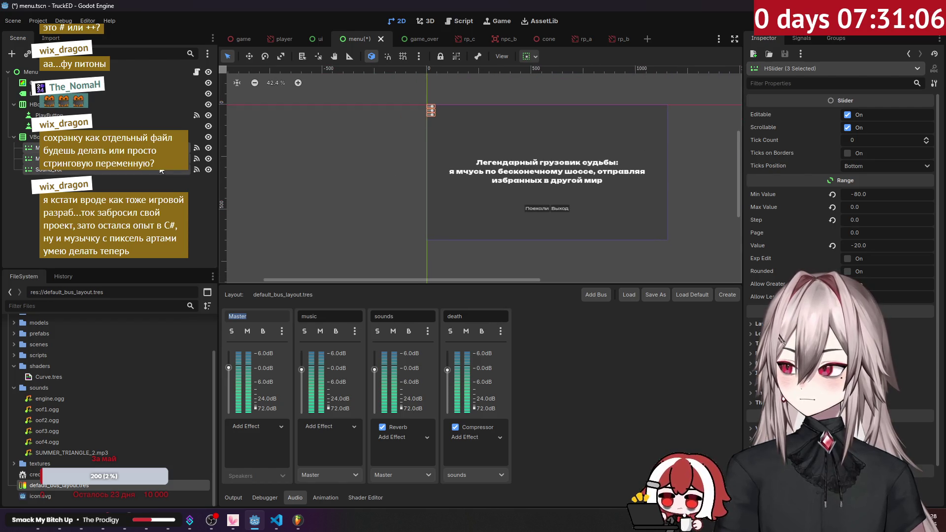
pyautogui.click(34, 137)
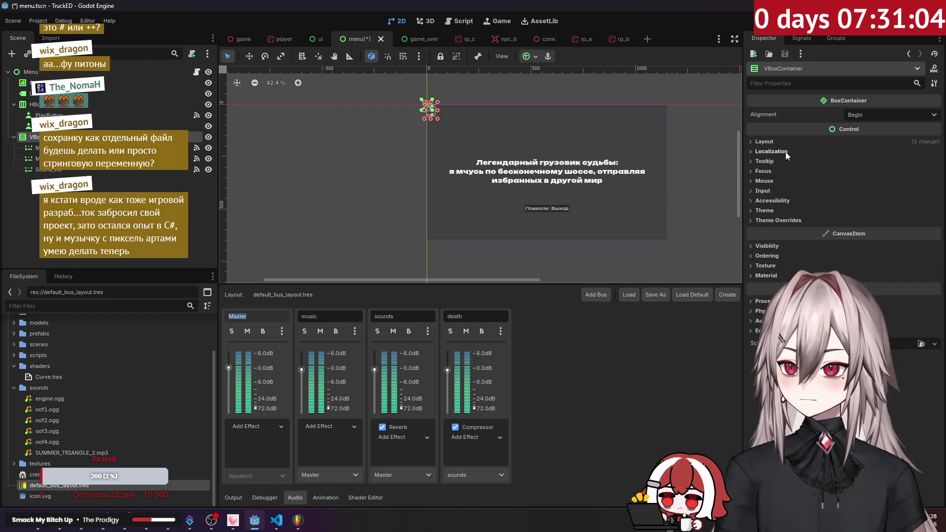
pyautogui.click(771, 143)
pyautogui.click(873, 224)
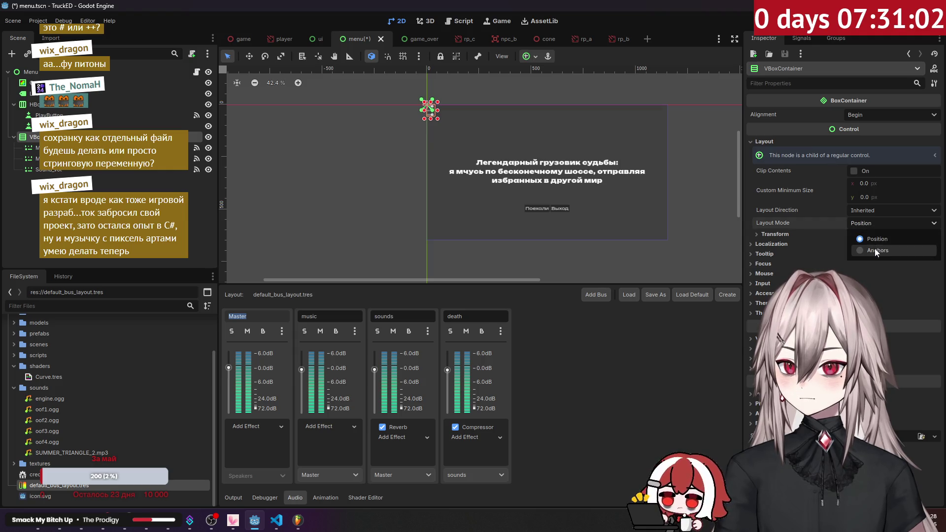
pyautogui.click(874, 248)
pyautogui.click(876, 236)
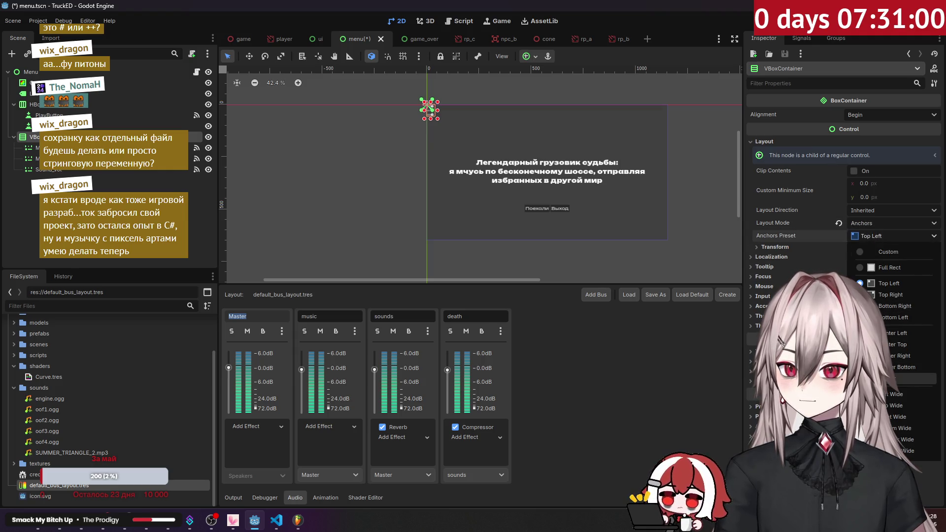
pyautogui.click(892, 317)
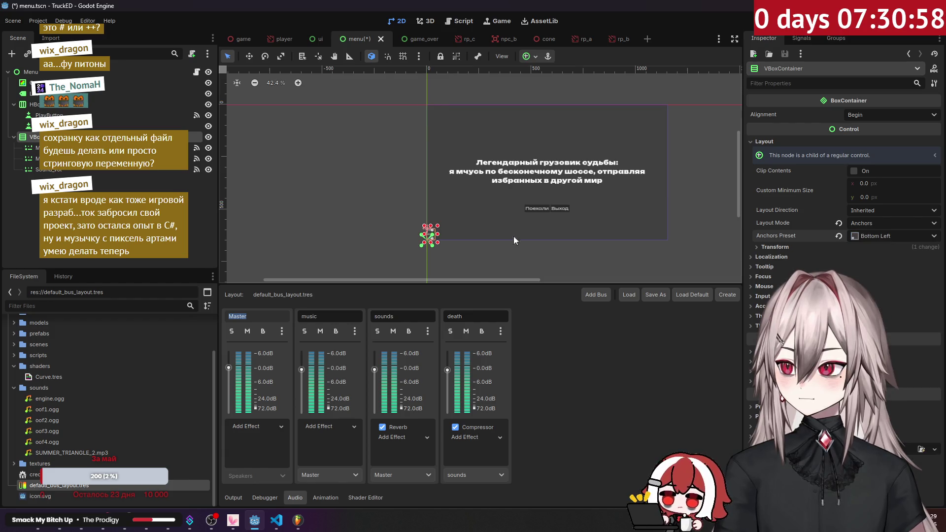
# Drag the VBoxContainer's handle to widen it and its three sliders
pyautogui.scroll(5, 418, 236)
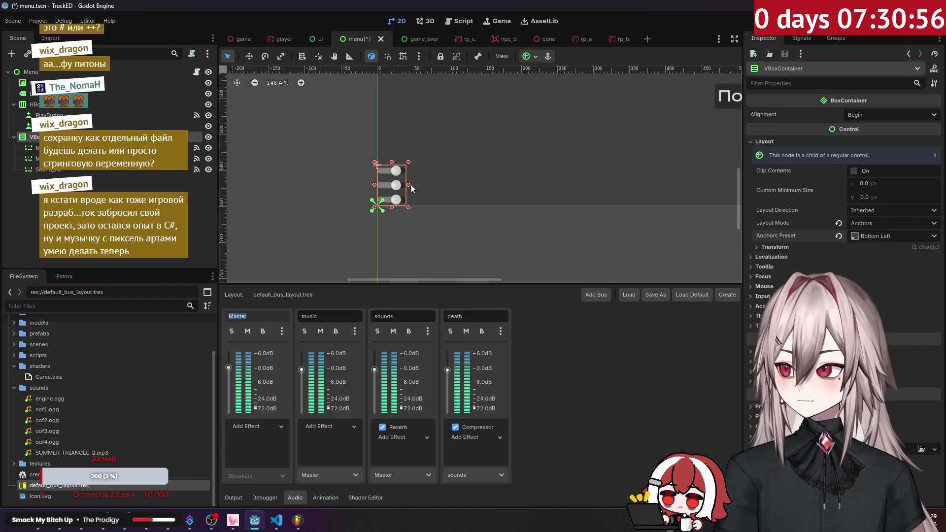
pyautogui.moveTo(410, 185); pyautogui.dragTo(568, 187)
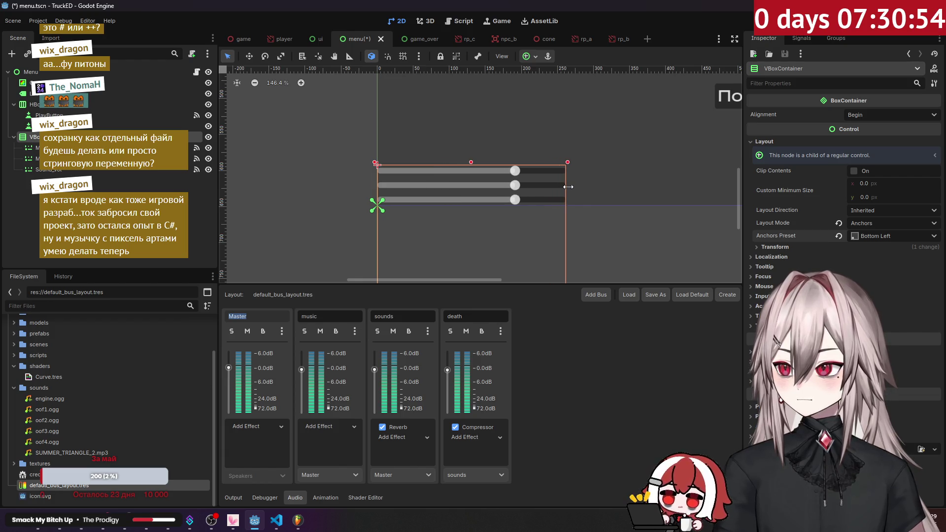
pyautogui.click(452, 187)
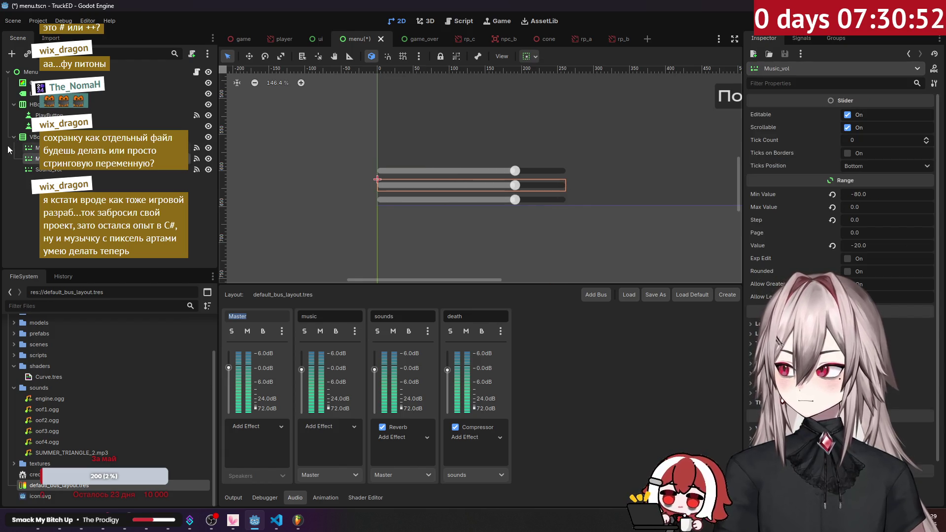
pyautogui.click(32, 137)
pyautogui.scroll(-4, 465, 232)
pyautogui.moveTo(459, 237)
pyautogui.mouseDown()
pyautogui.moveTo(460, 158)
pyautogui.moveTo(448, 190)
pyautogui.mouseUp()
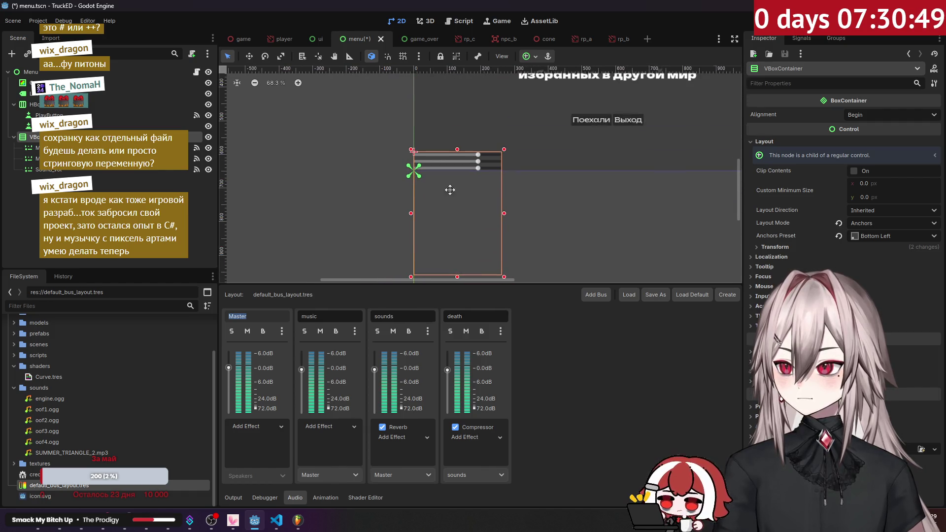
# Enter the VBoxContainer's Transform Size width and a height of 56 in the Inspector
pyautogui.click(780, 249)
pyautogui.click(872, 256)
pyautogui.write('0')
pyautogui.press('Return')
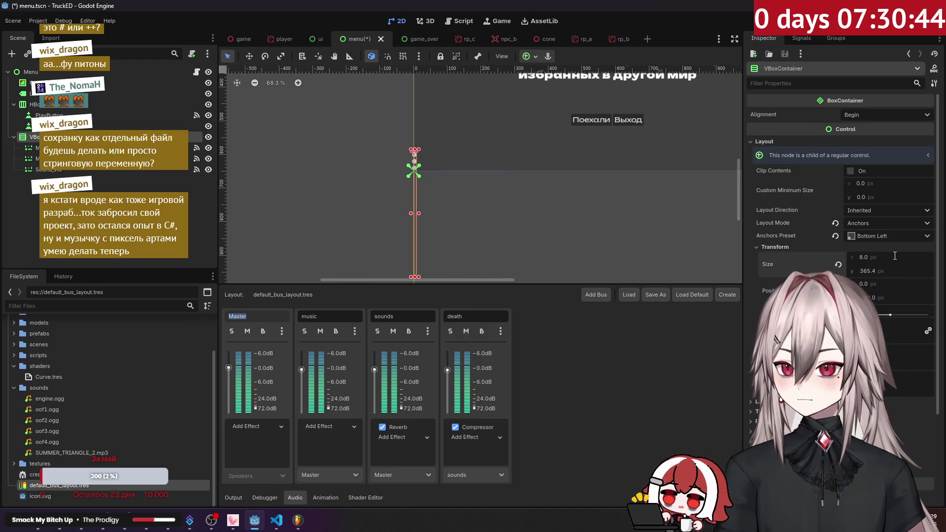
pyautogui.click(869, 270)
pyautogui.write('0')
pyautogui.press('Return')
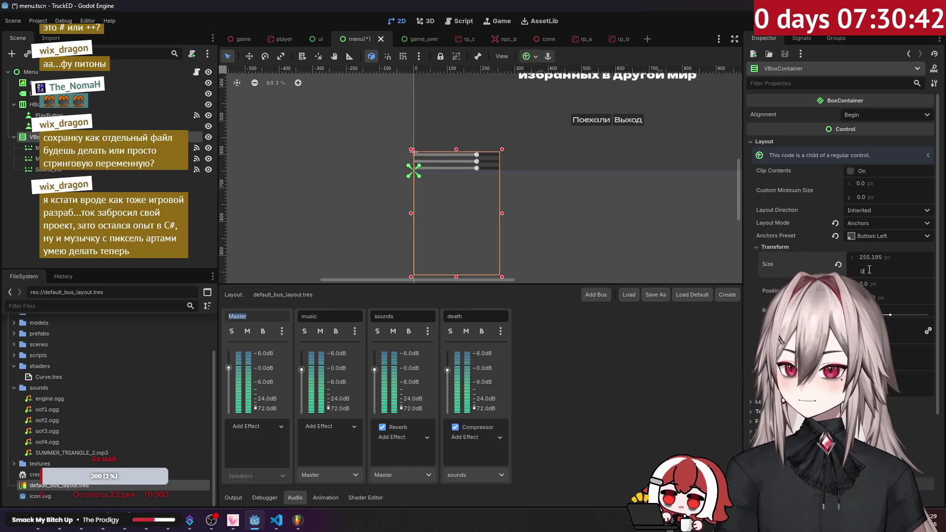
# Drag the container's top, bottom and left edges into a 56 px tall box at x 41
pyautogui.scroll(3, 493, 160)
pyautogui.click(412, 156)
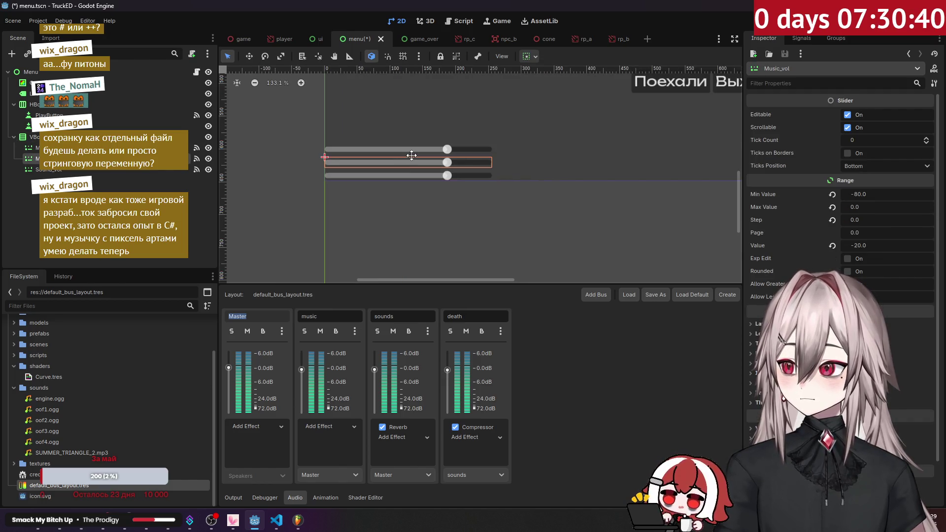
pyautogui.click(410, 160)
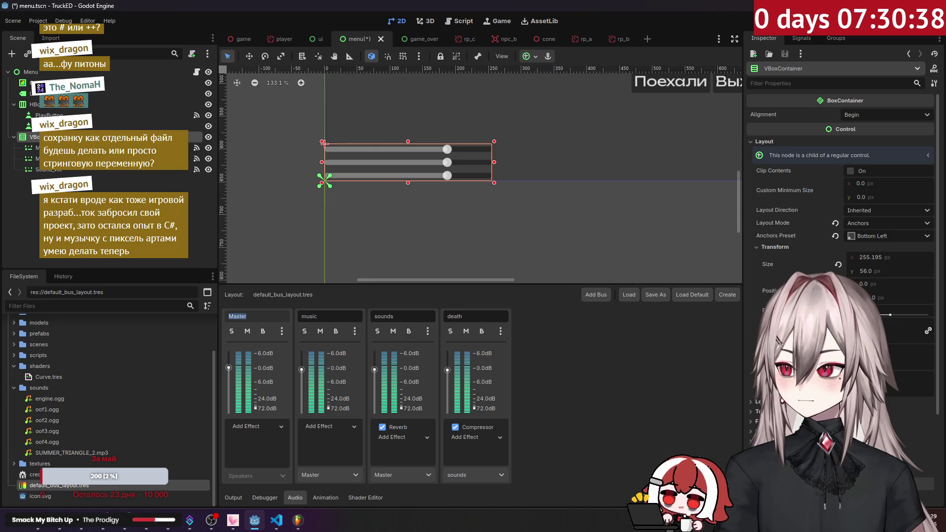
pyautogui.moveTo(408, 142); pyautogui.dragTo(408, 128)
pyautogui.moveTo(409, 183); pyautogui.dragTo(408, 167)
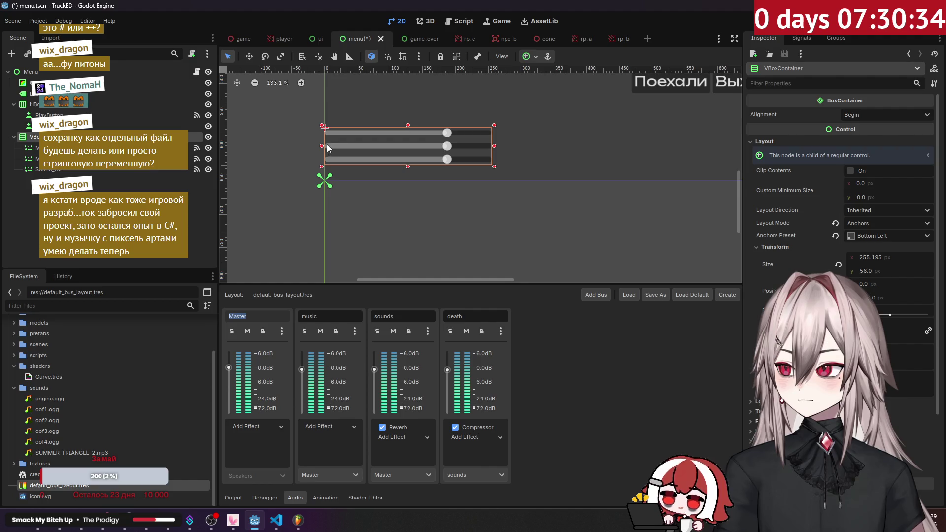
pyautogui.moveTo(334, 145); pyautogui.dragTo(349, 144)
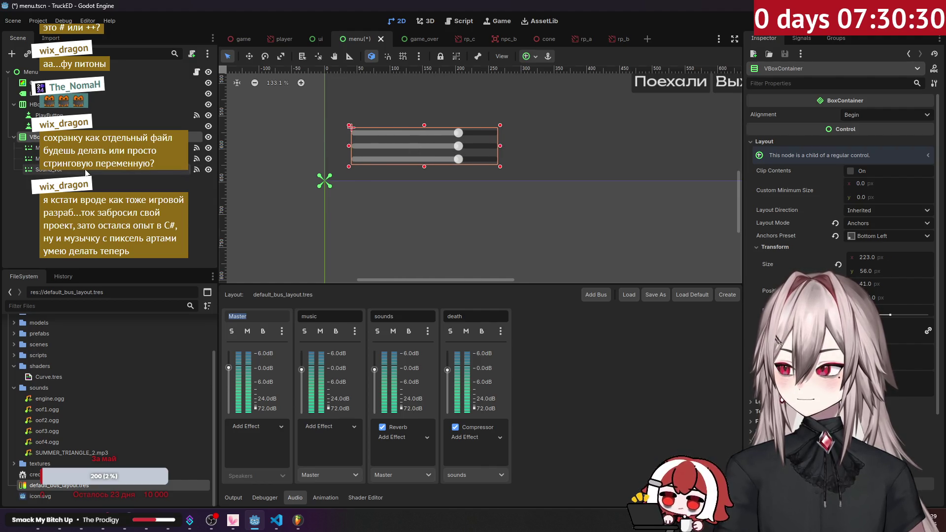
pyautogui.press('Escape')
pyautogui.click(49, 147)
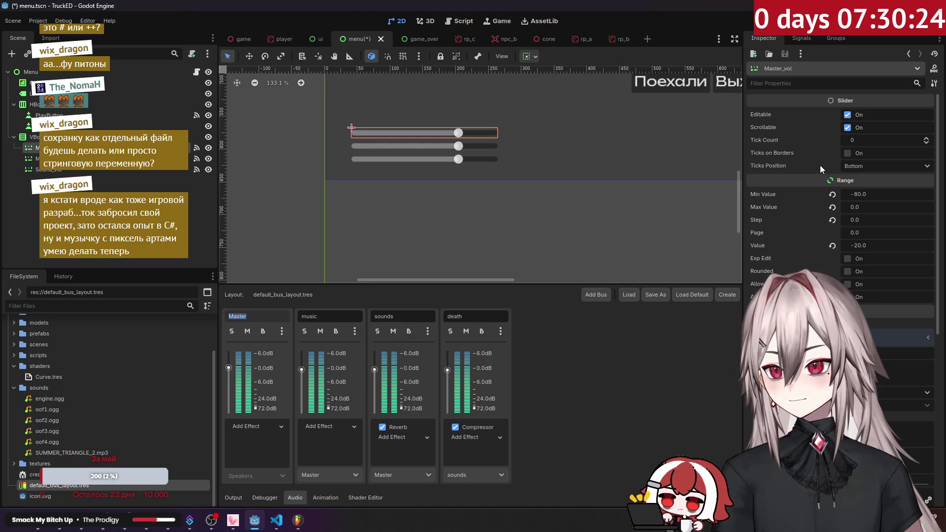
# Add an HBoxContainer inside the VBoxContainer and move Master_vol into it
pyautogui.rightClick(70, 137)
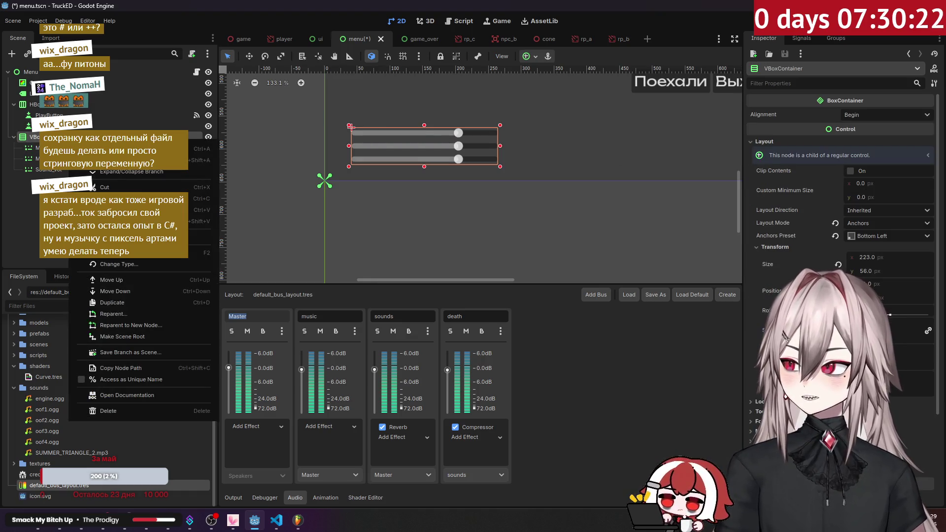
pyautogui.click(114, 148)
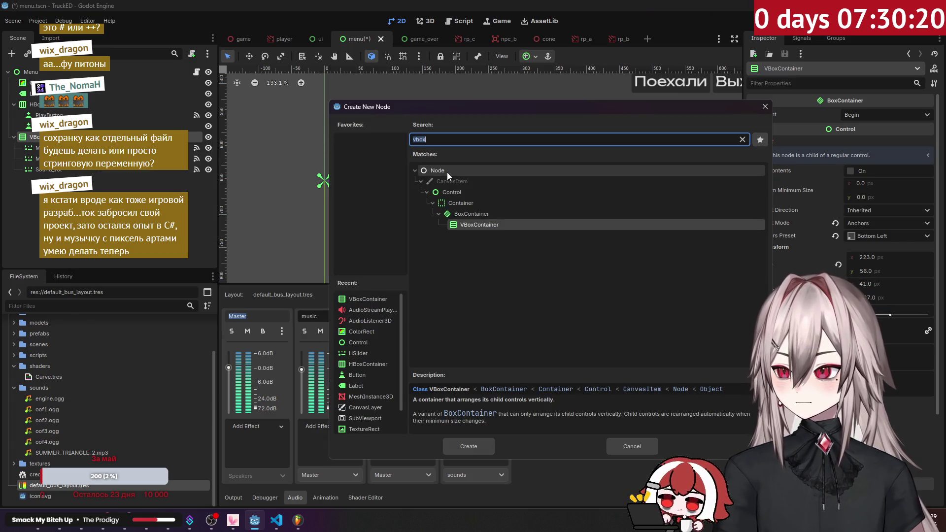
pyautogui.write('hb')
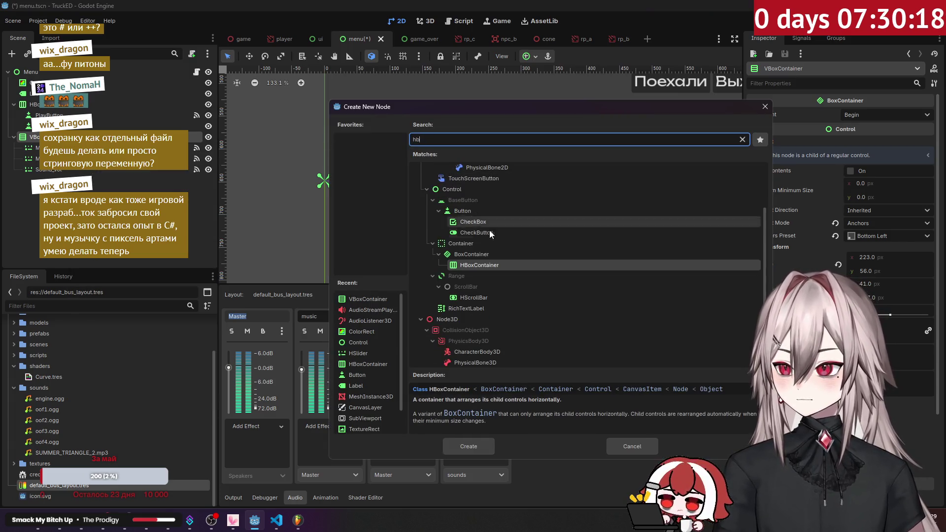
pyautogui.click(485, 448)
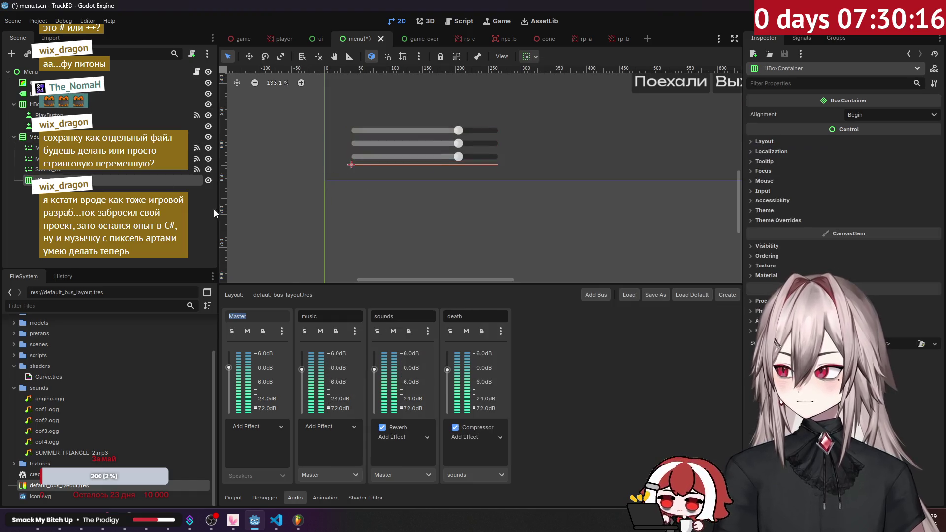
pyautogui.click(352, 125)
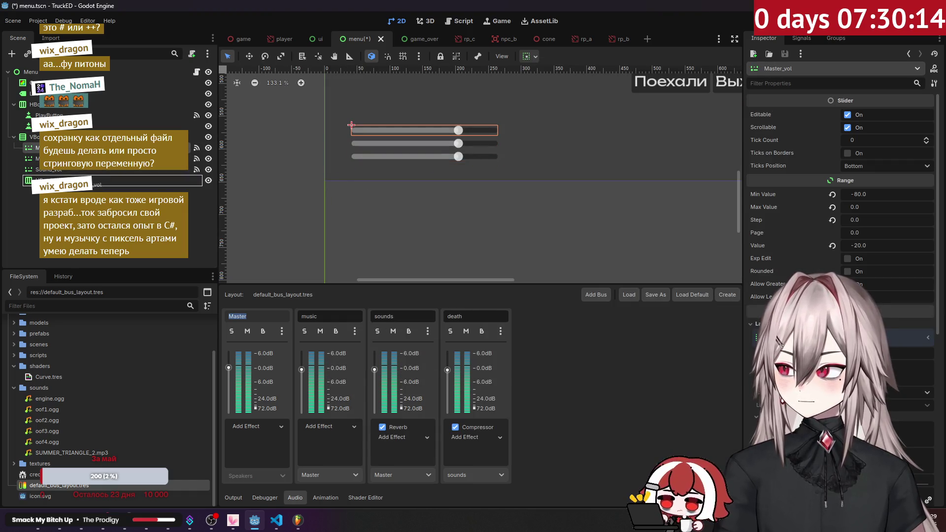
pyautogui.moveTo(352, 125); pyautogui.dragTo(353, 158)
# Add a Label child to the HBoxContainer and set its text to Громкость
pyautogui.rightClick(55, 170)
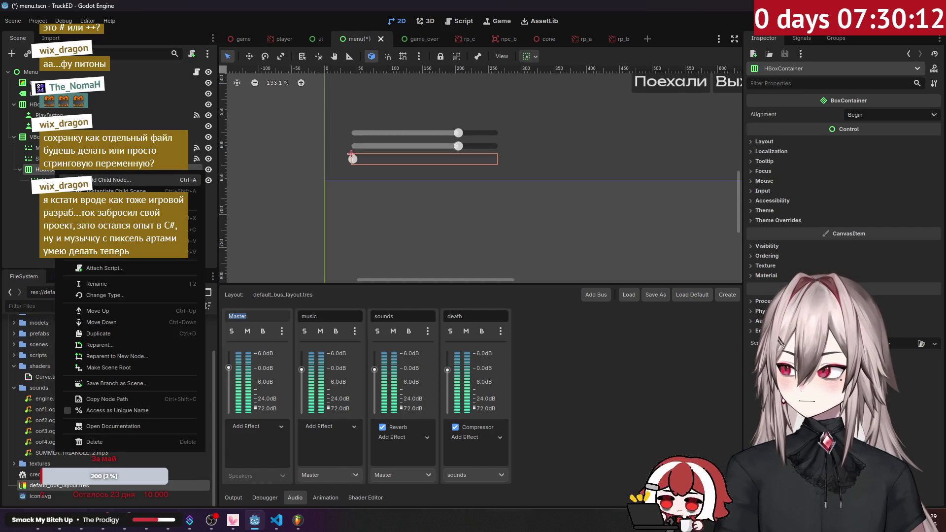
pyautogui.click(74, 178)
pyautogui.write('lav')
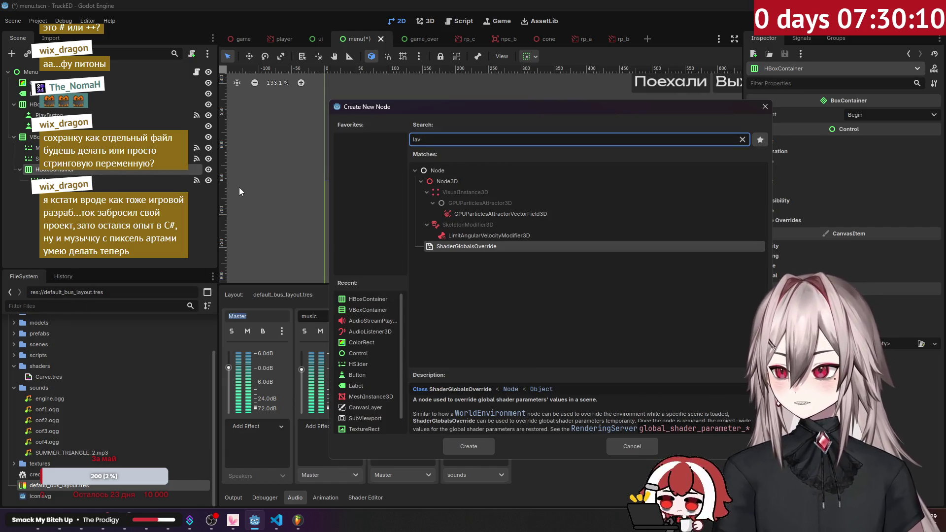
pyautogui.press('BackSpace')
pyautogui.write('bel')
pyautogui.click(460, 442)
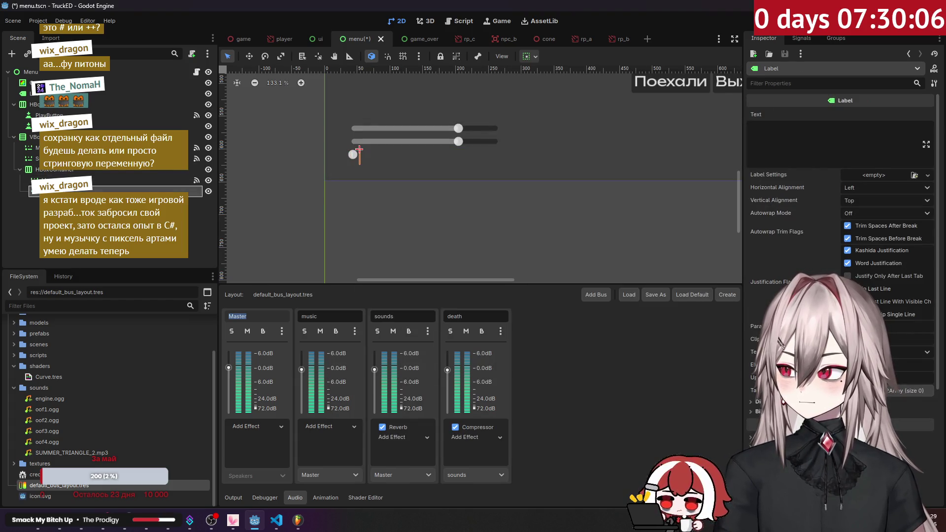
pyautogui.click(828, 131)
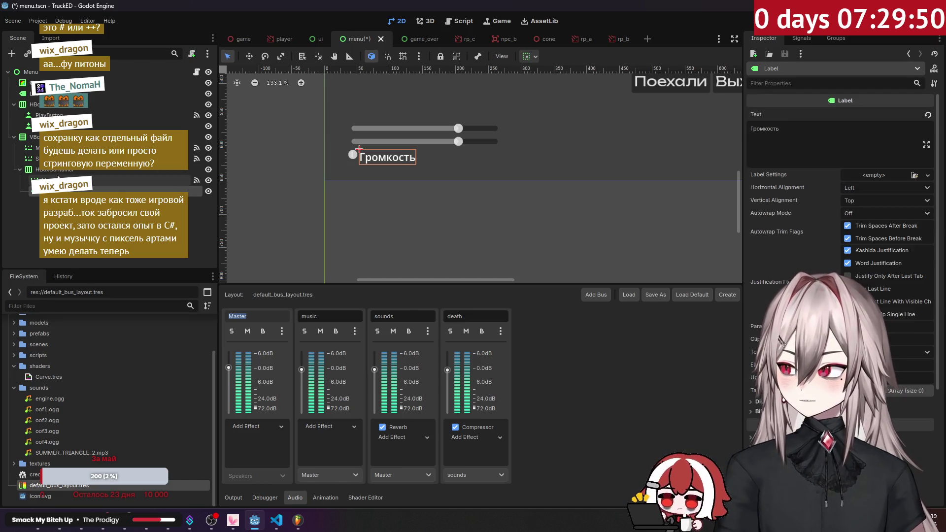
# Delete the Sound_vol and Music_vol sliders, leaving only Master_vol
pyautogui.click(54, 159)
pyautogui.keyDown('ctrl'); pyautogui.click(54, 148); pyautogui.keyUp('ctrl')
pyautogui.press('Delete')
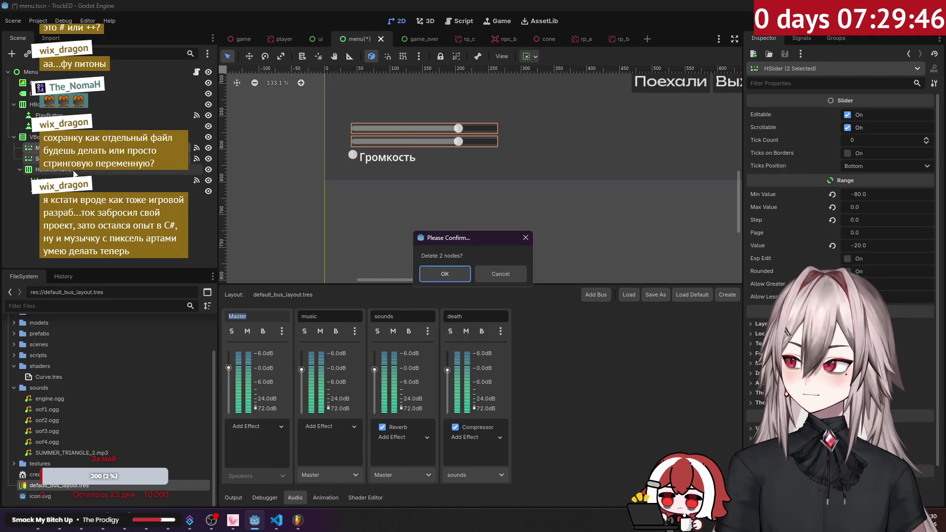
pyautogui.press('Return')
# Review the Громкость row's layout direction, keeping it Inherited
pyautogui.click(352, 129)
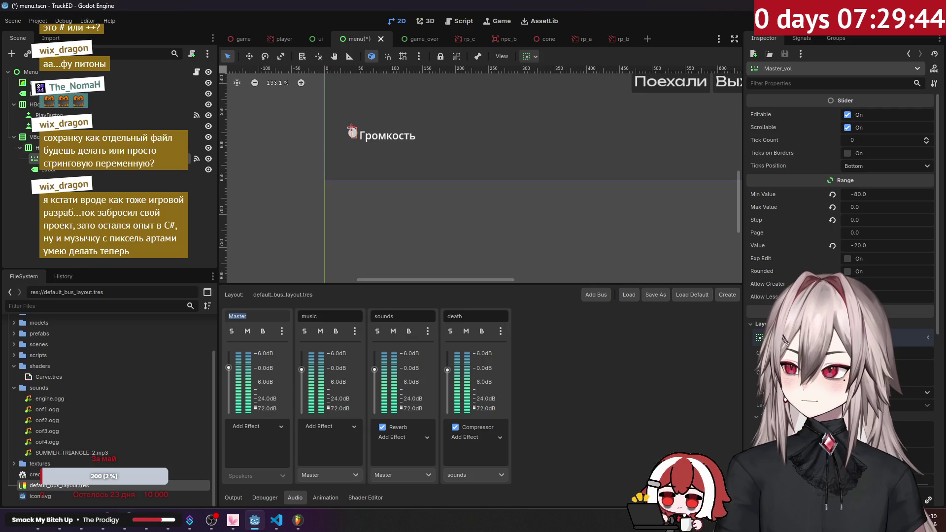
pyautogui.click(352, 129)
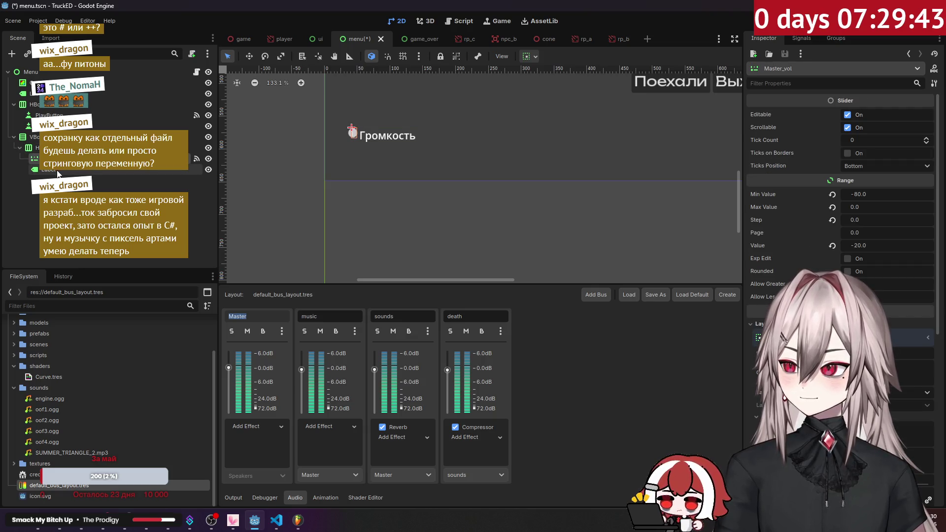
pyautogui.click(352, 129)
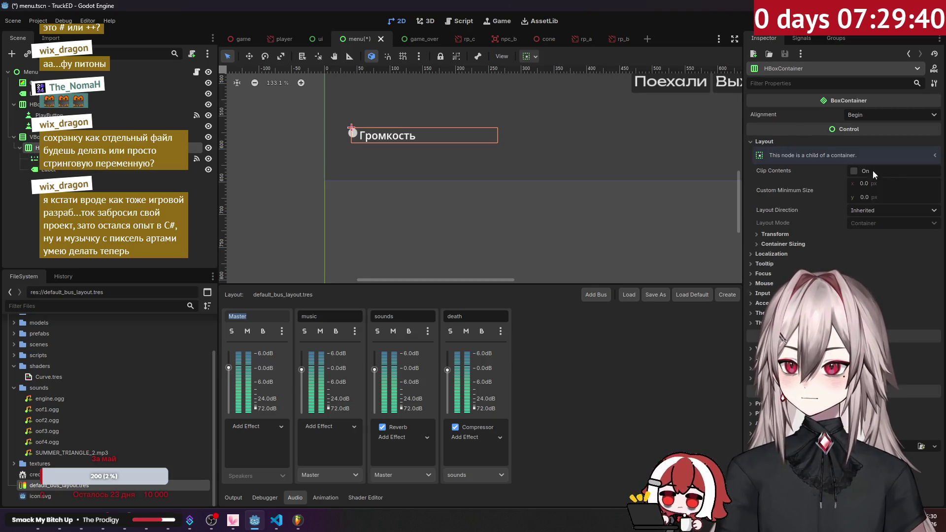
pyautogui.click(881, 212)
pyautogui.click(880, 215)
pyautogui.click(879, 214)
pyautogui.click(879, 214)
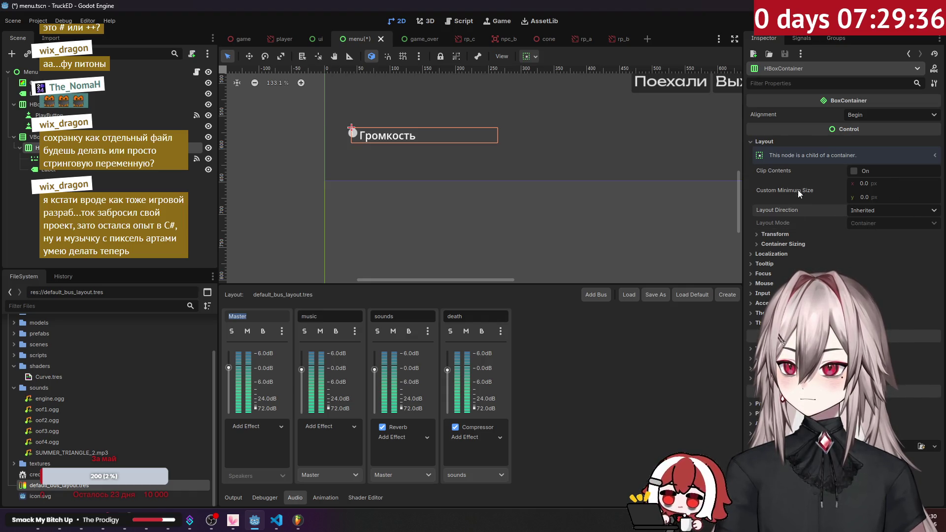
pyautogui.click(784, 244)
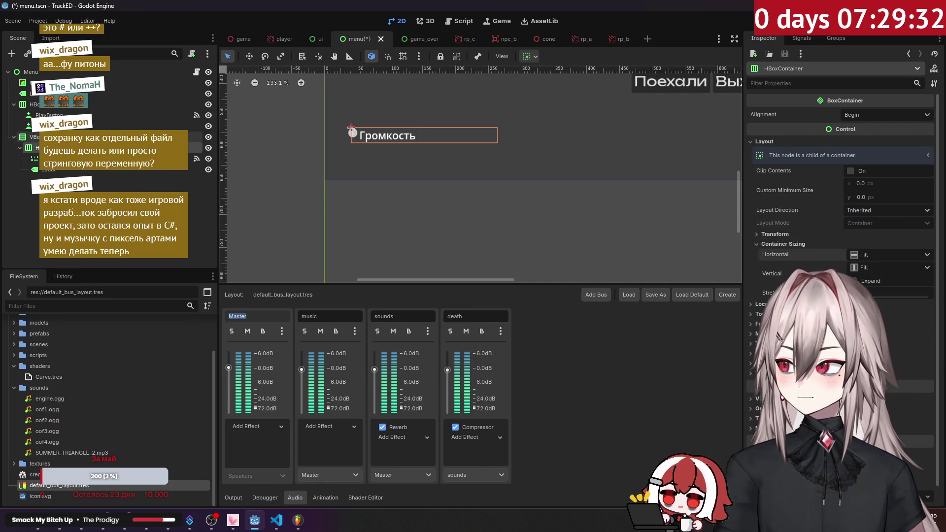
# Check the Master_vol slider's vertical sizing options and leave them unchanged
pyautogui.click(643, 200)
pyautogui.click(352, 131)
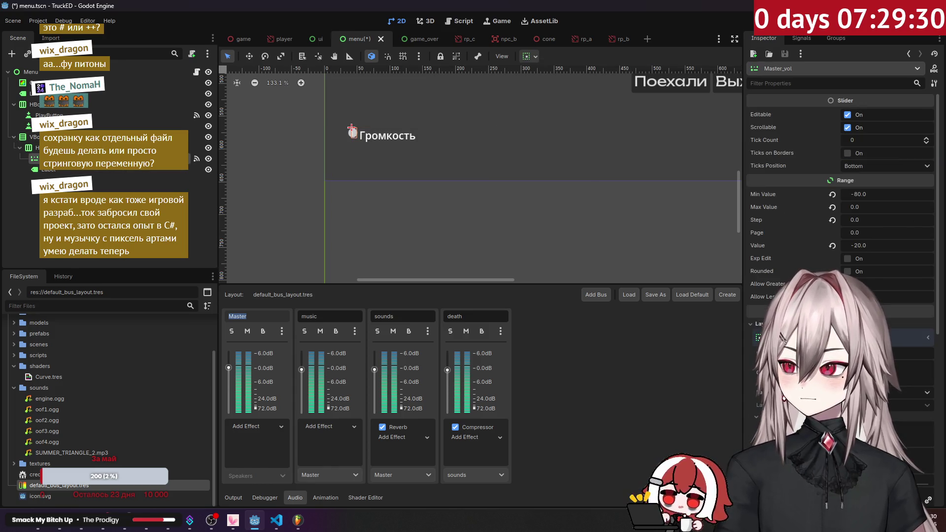
pyautogui.scroll(-5, 801, 157)
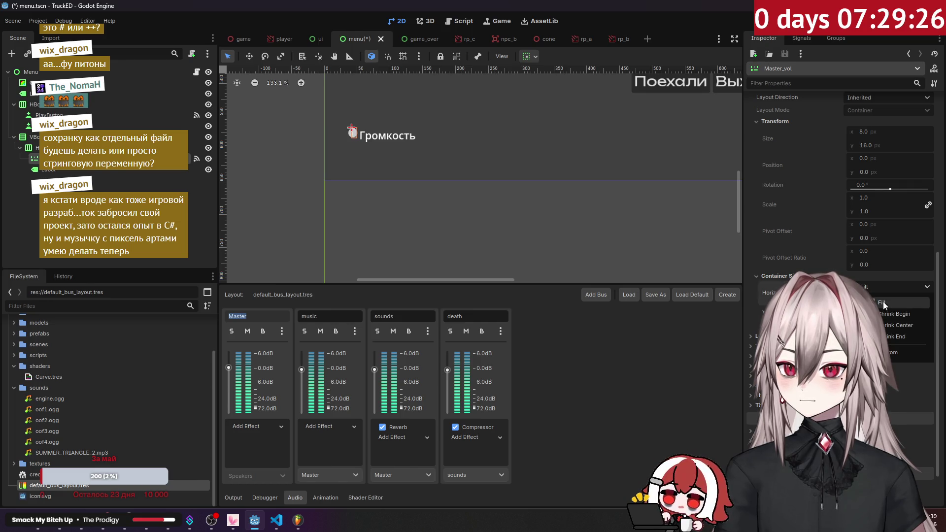
pyautogui.click(882, 313)
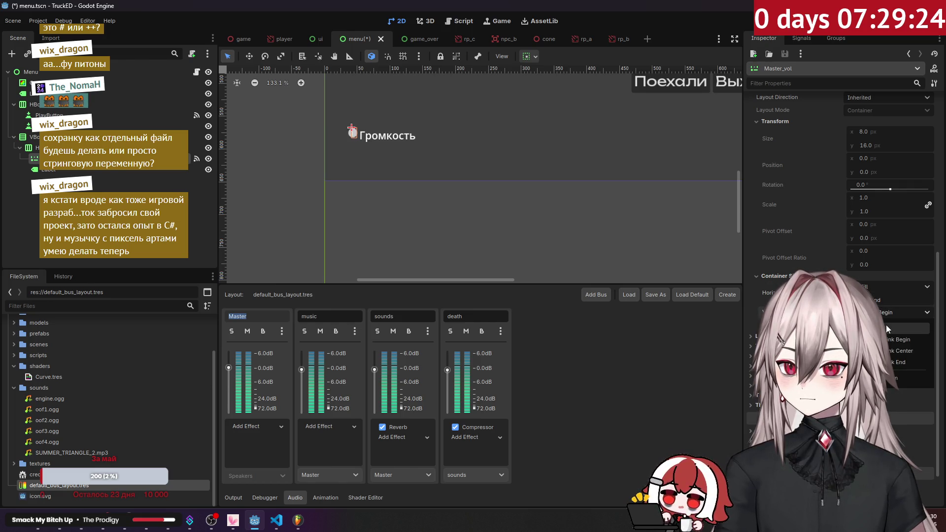
pyautogui.click(891, 314)
# Try Shrink horizontal sizing on the Громкость row, then restore it to Fill
pyautogui.click(73, 170)
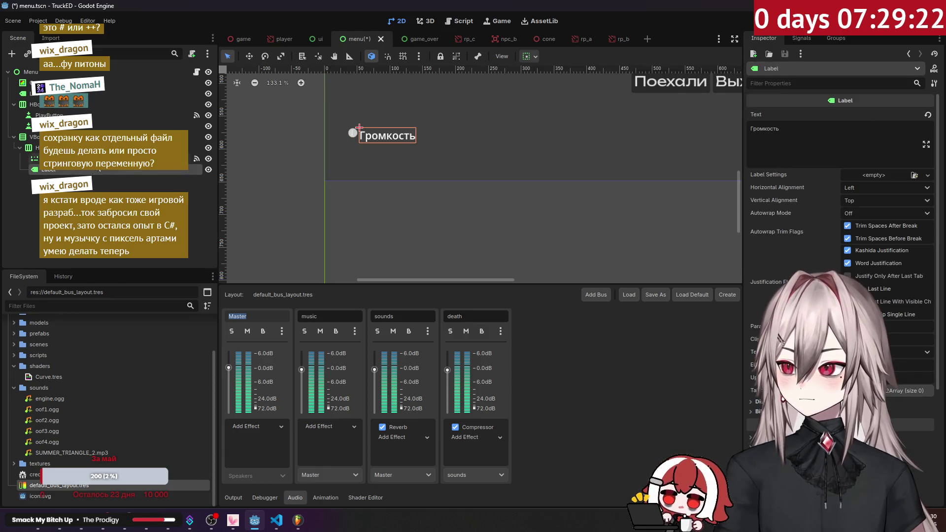
pyautogui.click(74, 148)
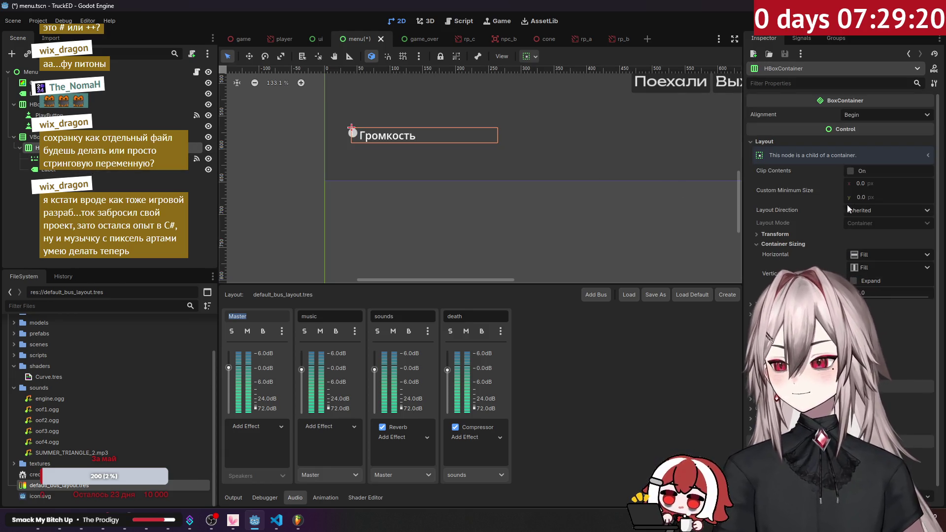
pyautogui.click(880, 212)
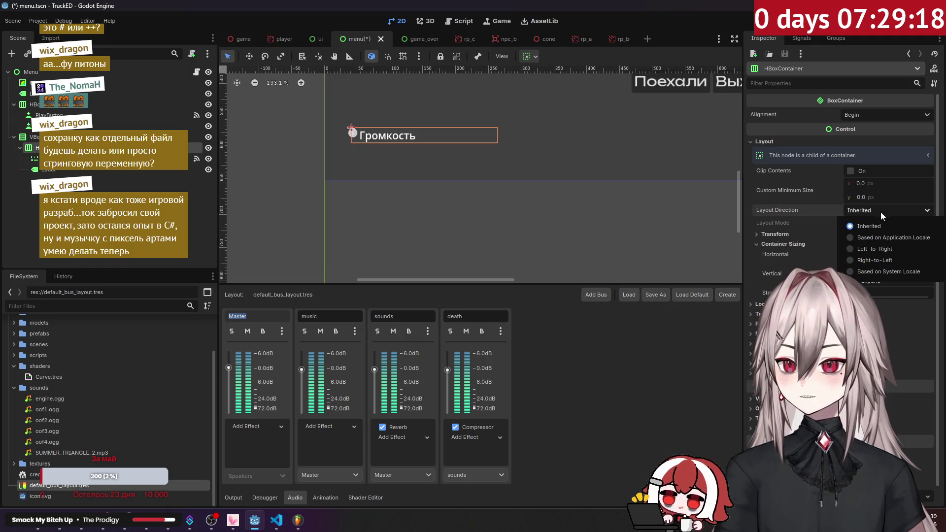
pyautogui.click(878, 215)
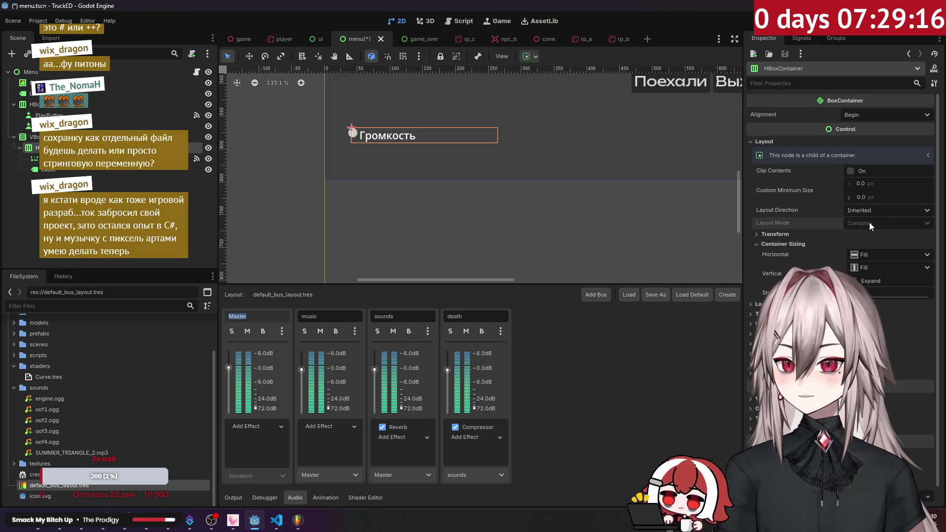
pyautogui.click(789, 243)
pyautogui.click(421, 158)
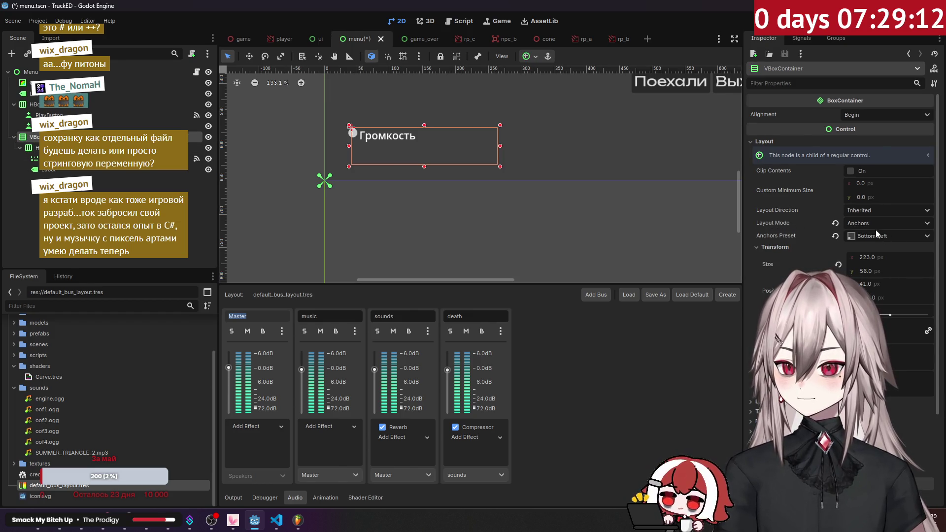
pyautogui.click(118, 147)
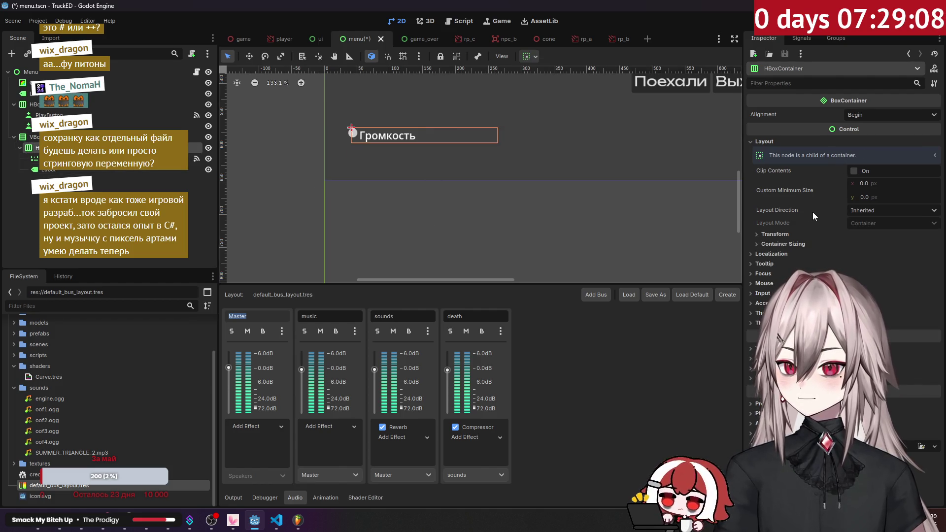
pyautogui.click(788, 243)
pyautogui.click(891, 254)
pyautogui.click(886, 270)
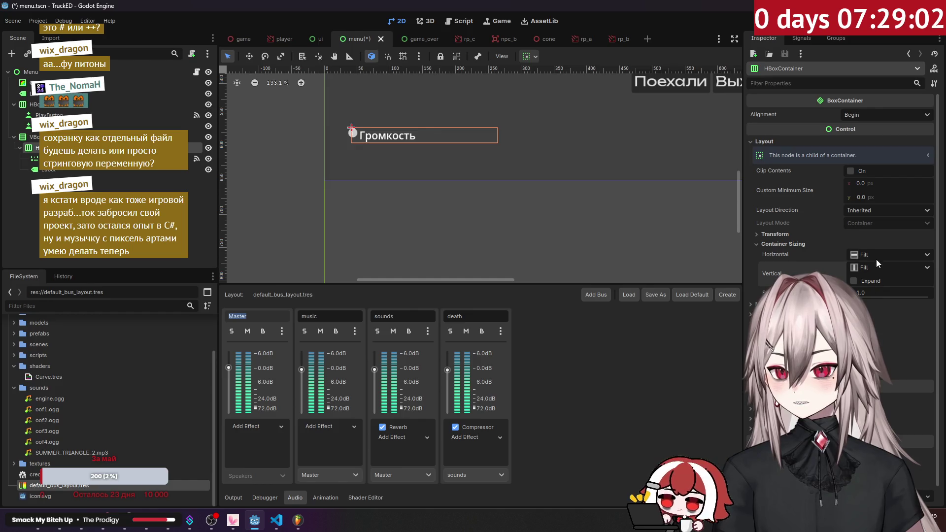
pyautogui.click(877, 256)
pyautogui.click(883, 279)
pyautogui.click(883, 254)
pyautogui.click(883, 267)
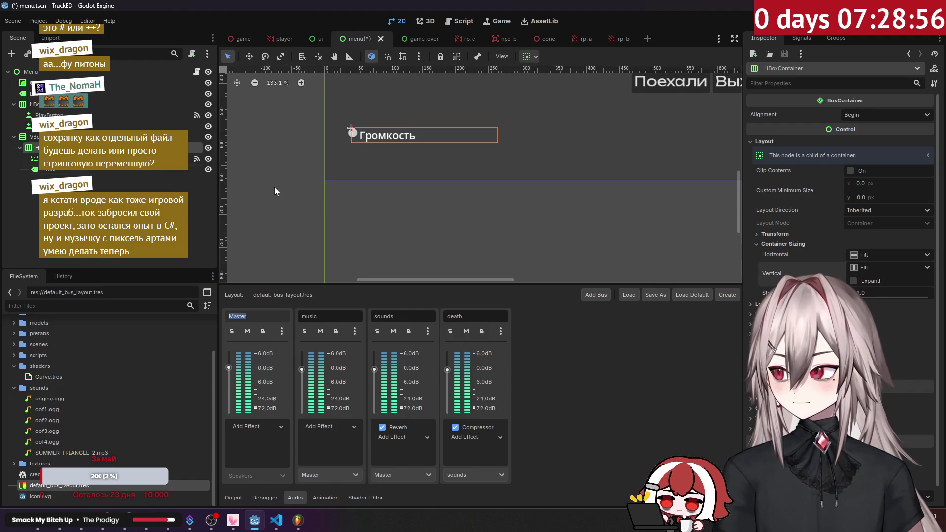
# Enable Horizontal Expand on the Master_vol slider so it stretches across the row
pyautogui.click(352, 132)
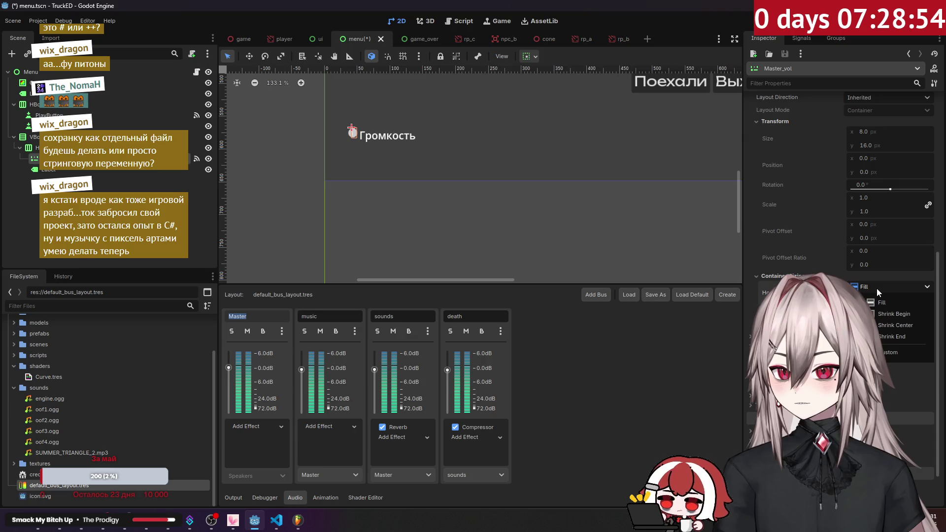
pyautogui.click(856, 299)
pyautogui.click(470, 136)
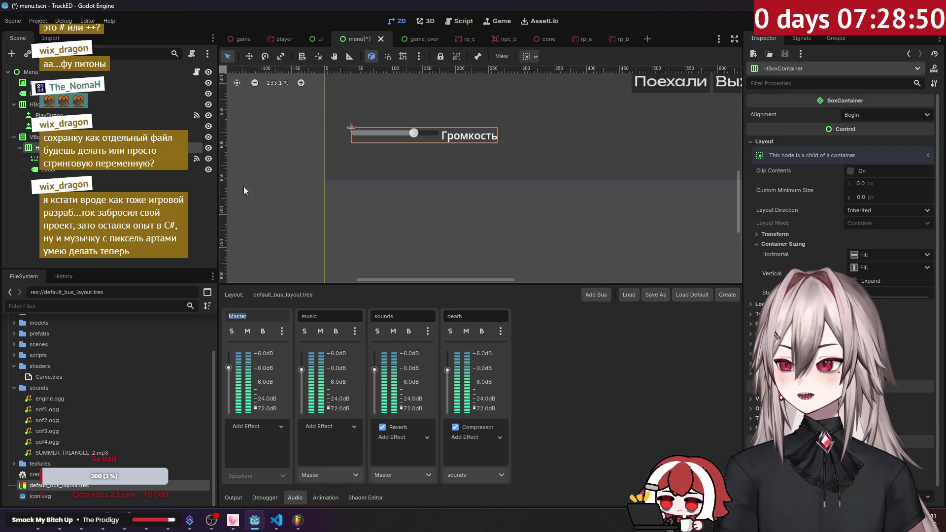
# Center the Громкость label's text vertically
pyautogui.click(49, 170)
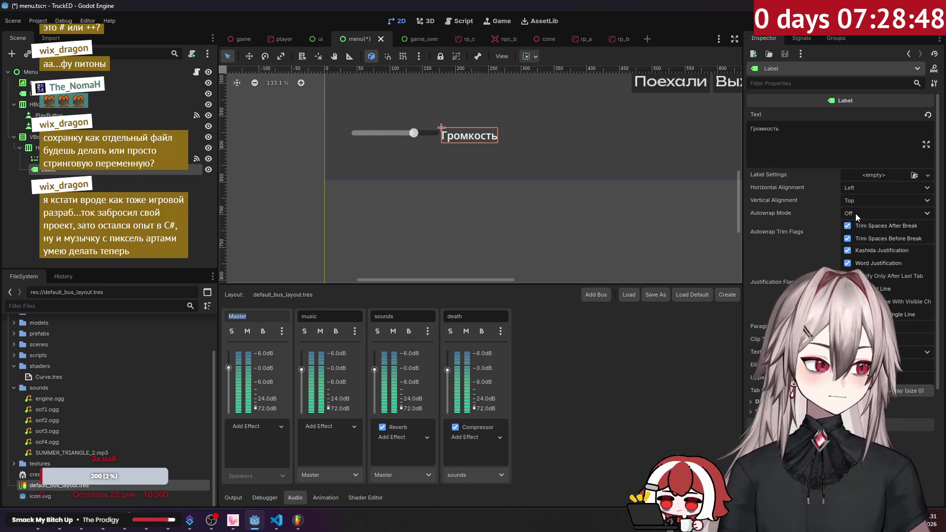
pyautogui.click(871, 191)
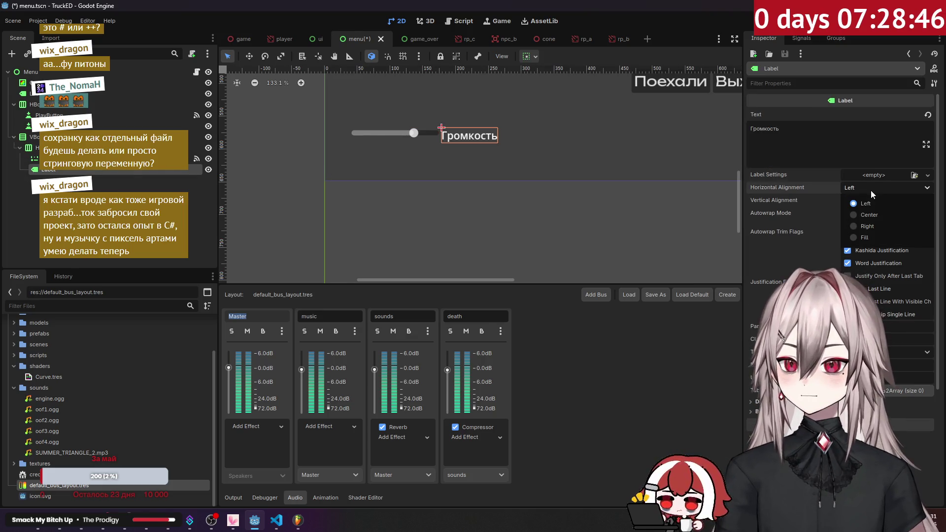
pyautogui.click(874, 189)
pyautogui.click(871, 201)
pyautogui.click(871, 225)
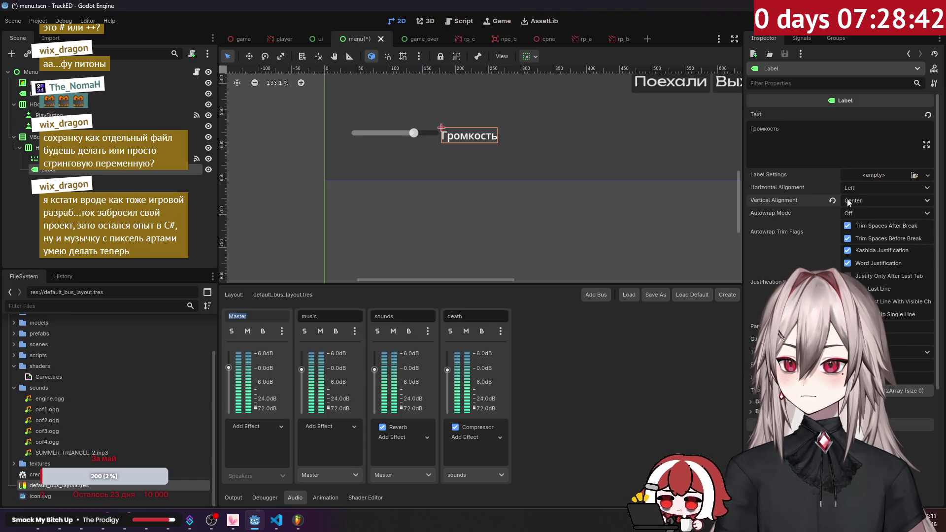
# Override the label's font with Unbounded-Light from the fonts folder
pyautogui.scroll(-5, 838, 197)
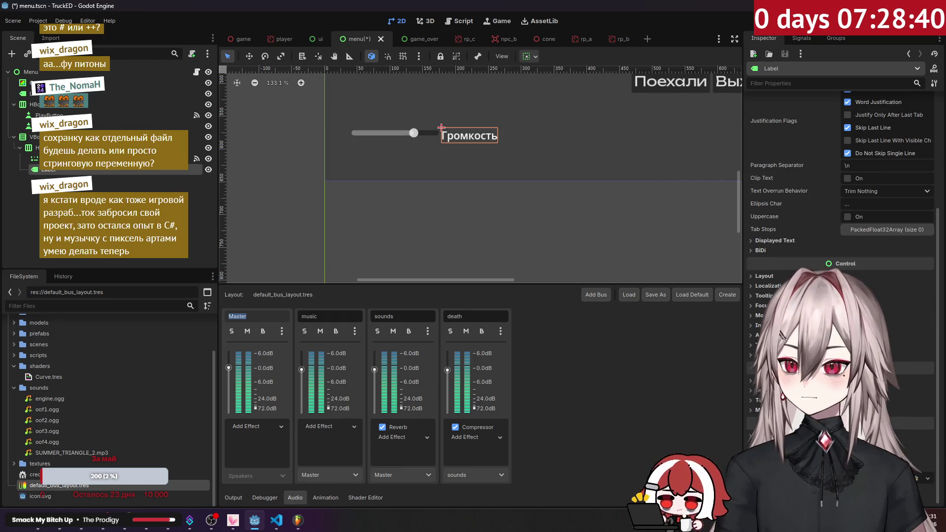
pyautogui.scroll(-2, 838, 246)
pyautogui.click(763, 307)
pyautogui.click(762, 335)
pyautogui.click(898, 348)
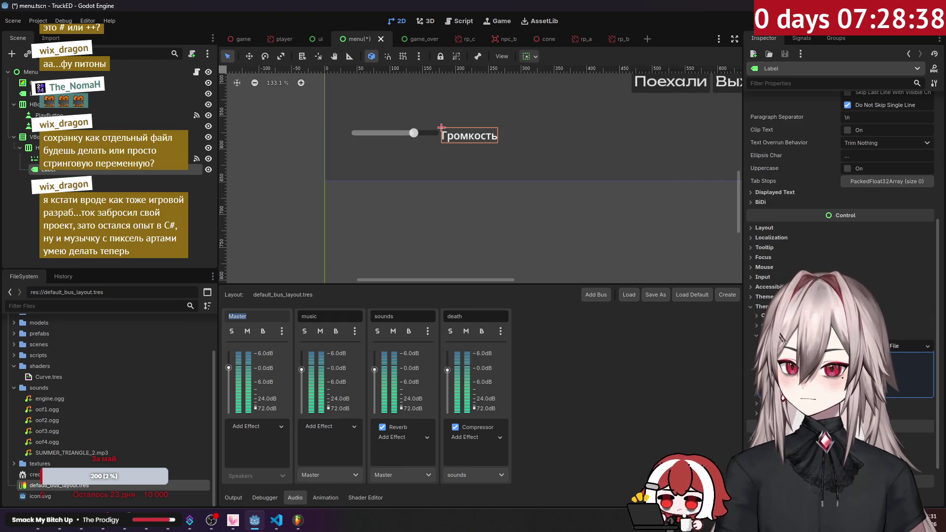
pyautogui.scroll(3, 66, 374)
pyautogui.doubleClick(30, 349)
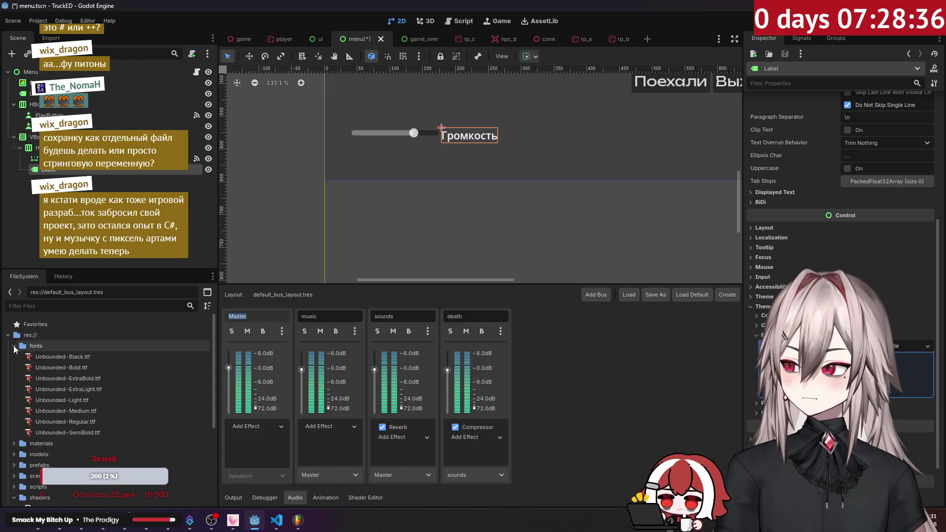
pyautogui.moveTo(81, 424)
pyautogui.mouseDown()
pyautogui.moveTo(359, 392)
pyautogui.moveTo(882, 355)
pyautogui.moveTo(892, 345)
pyautogui.mouseUp()
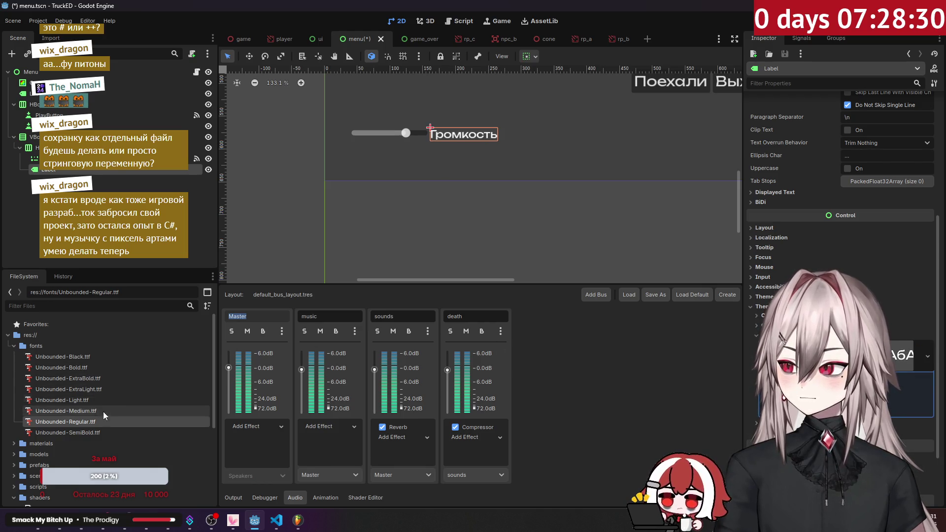
pyautogui.moveTo(86, 400)
pyautogui.mouseDown()
pyautogui.moveTo(752, 390)
pyautogui.moveTo(898, 361)
pyautogui.mouseUp()
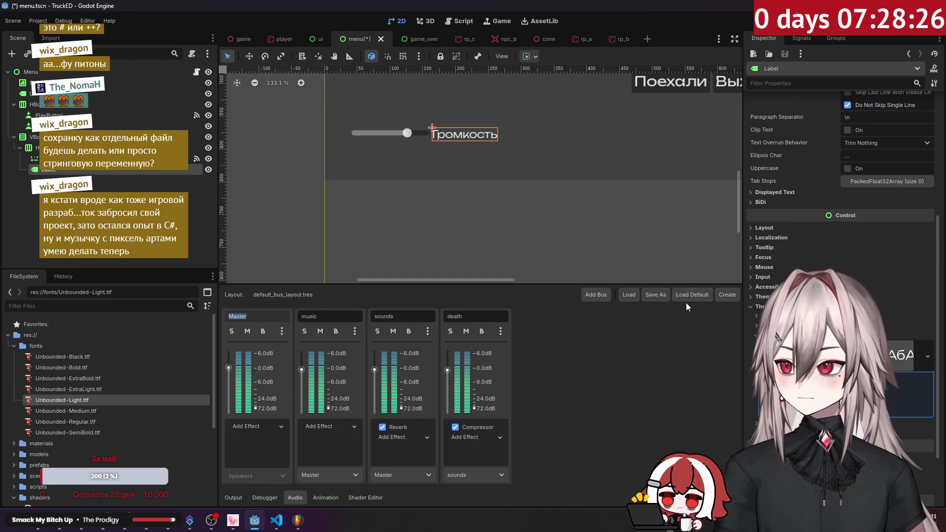
pyautogui.press('Escape')
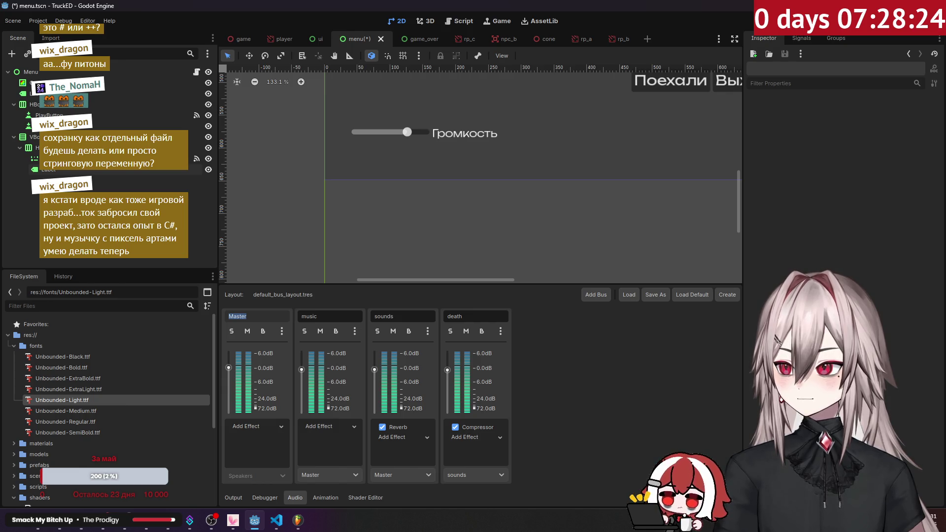
# Shift the Громкость label right so the Master_vol slider becomes 144 × 16 px
pyautogui.click(45, 158)
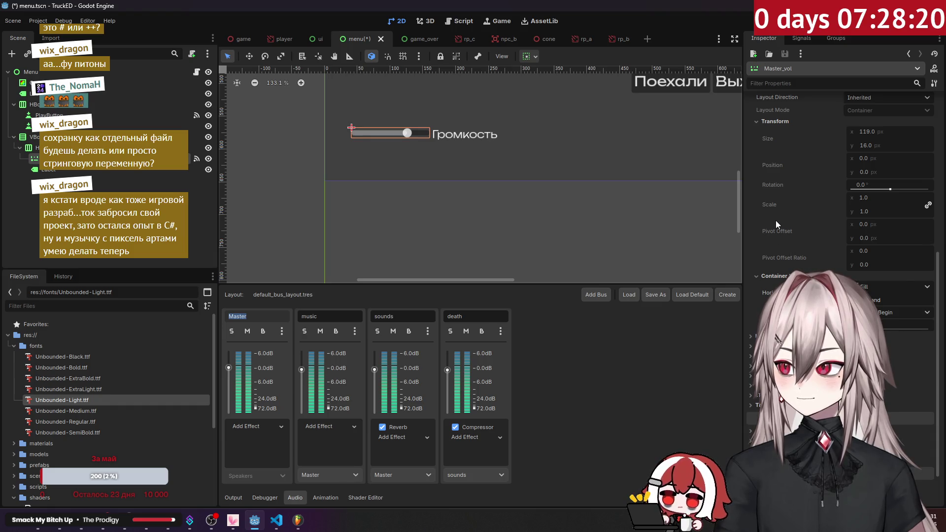
pyautogui.click(80, 171)
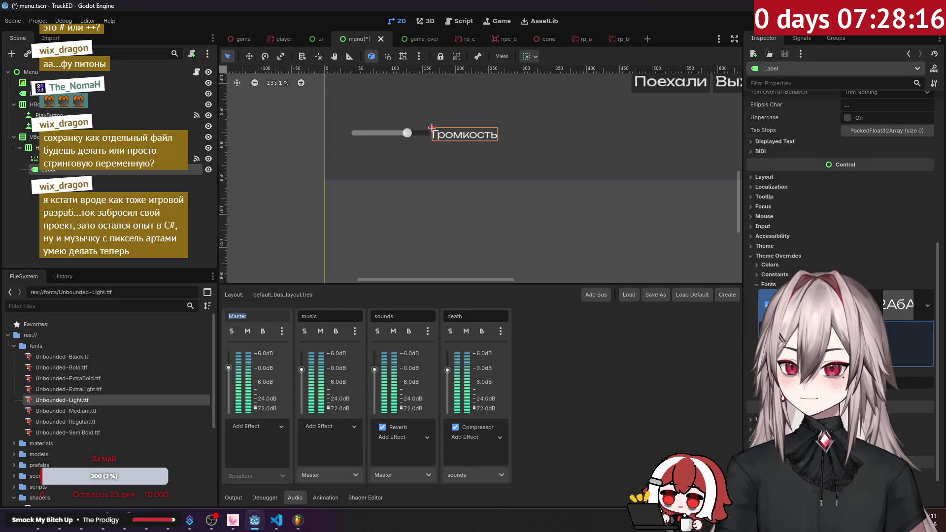
pyautogui.moveTo(432, 128); pyautogui.dragTo(448, 127)
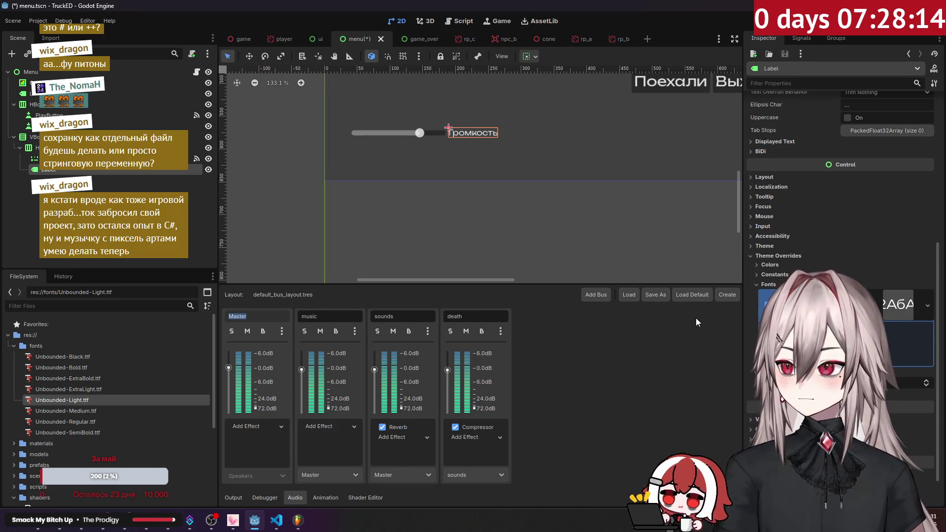
pyautogui.press('Escape')
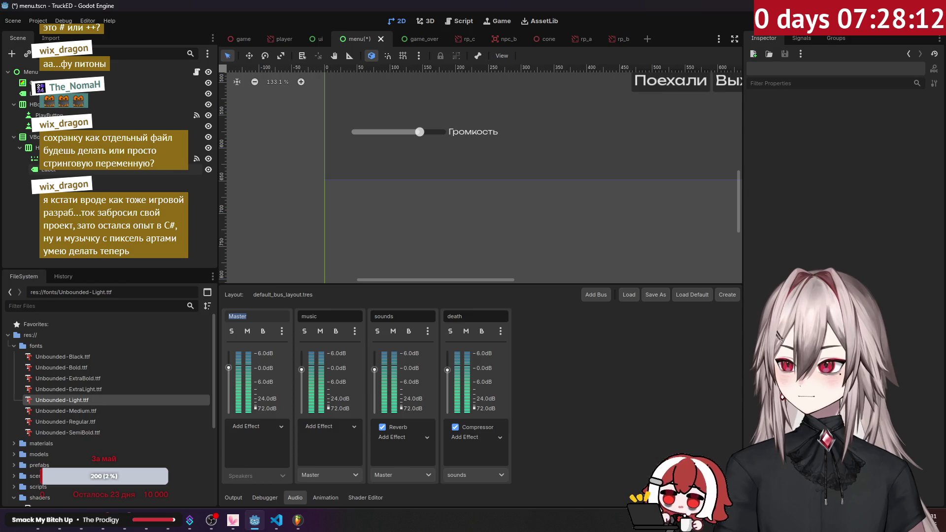
pyautogui.click(351, 127)
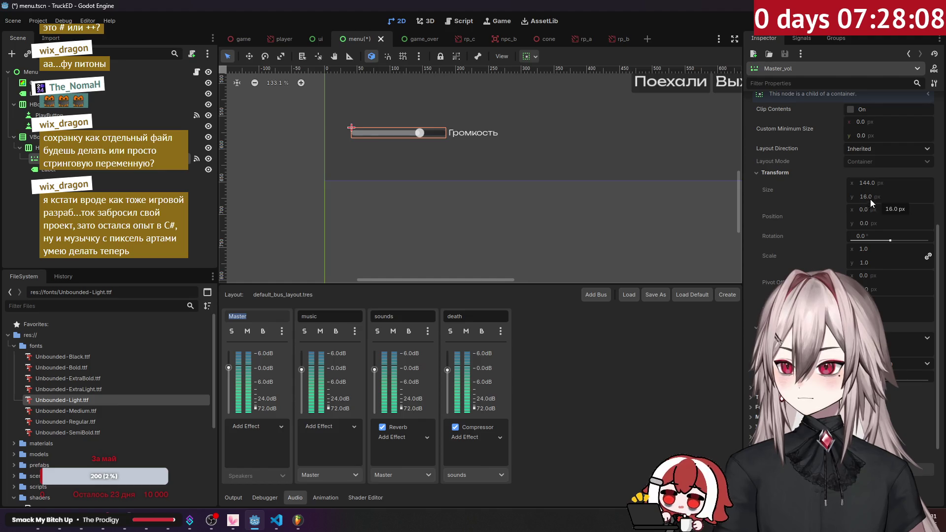
# Duplicate the HBoxContainer slider row with Ctrl+D
pyautogui.press('Escape')
pyautogui.scroll(7, 433, 132)
pyautogui.scroll(-5, 503, 157)
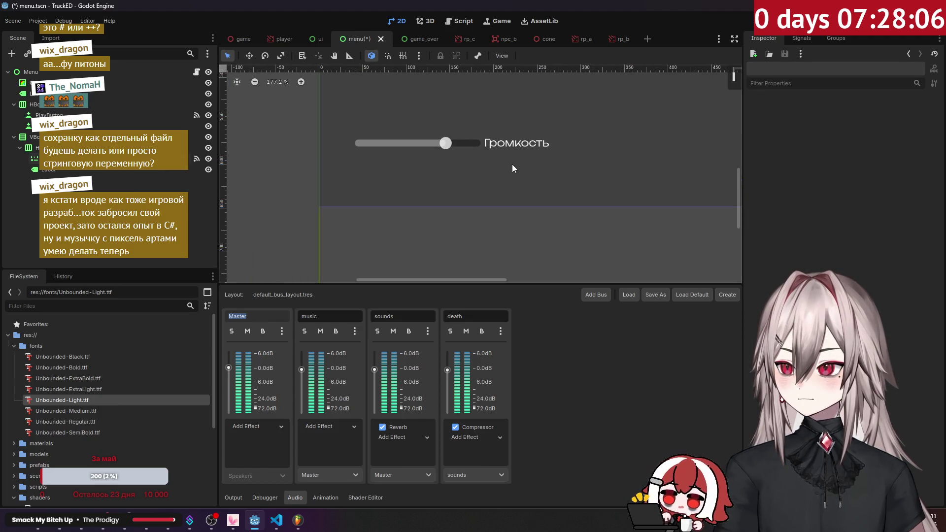
pyautogui.scroll(-6, 513, 162)
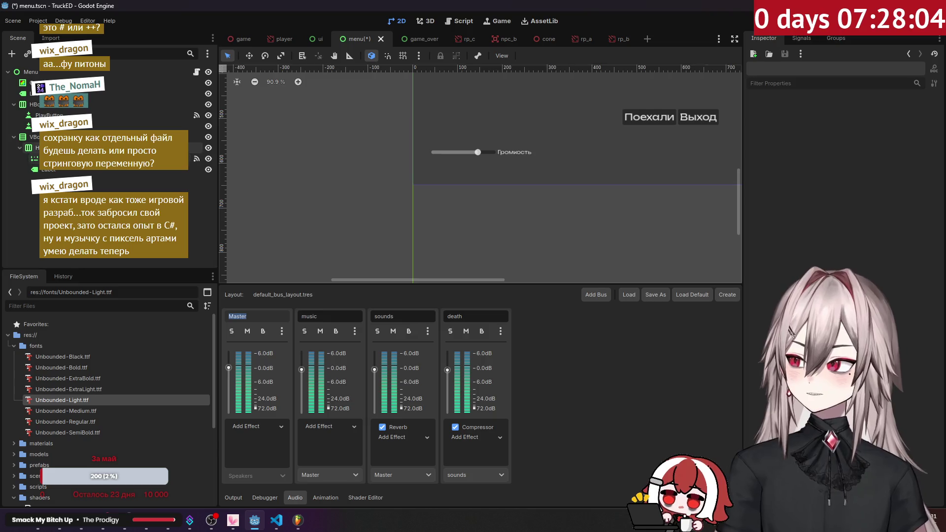
pyautogui.click(23, 151)
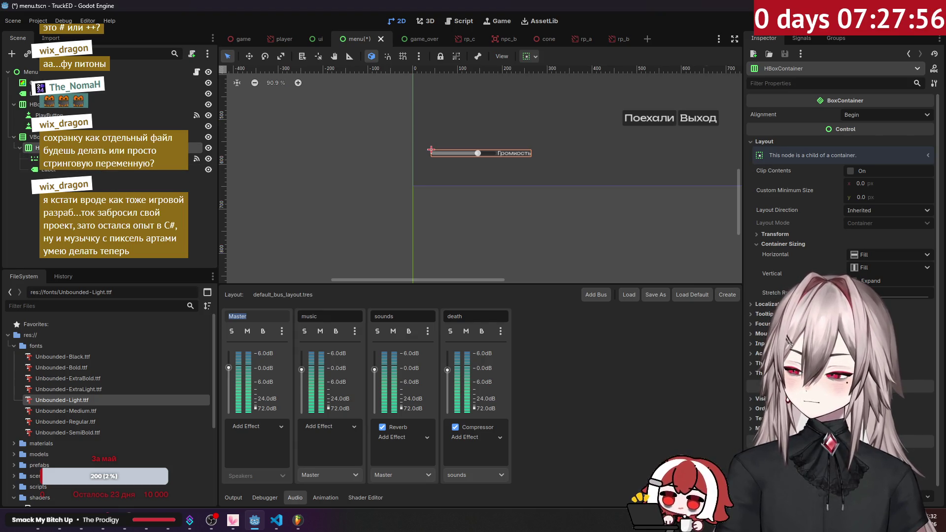
pyautogui.hotkey('ctrl', 'd')
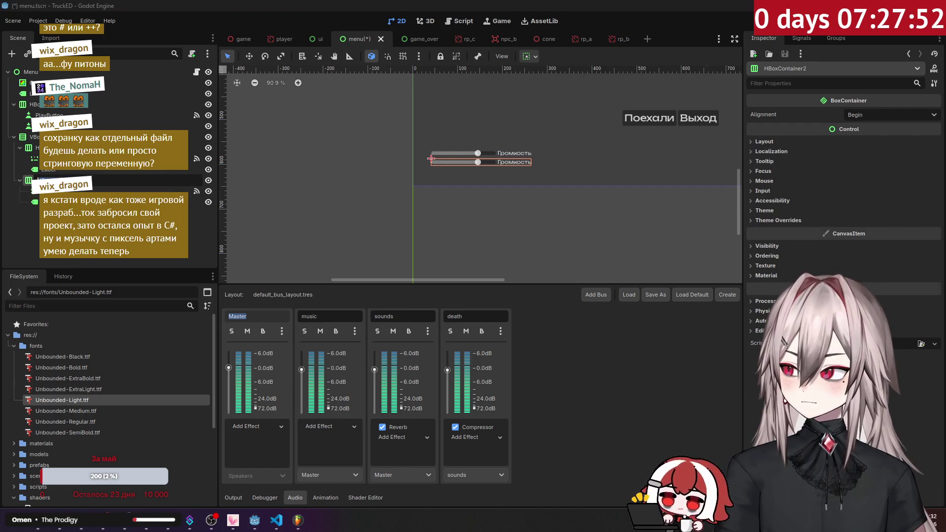
pyautogui.hotkey('ctrl', 'd')
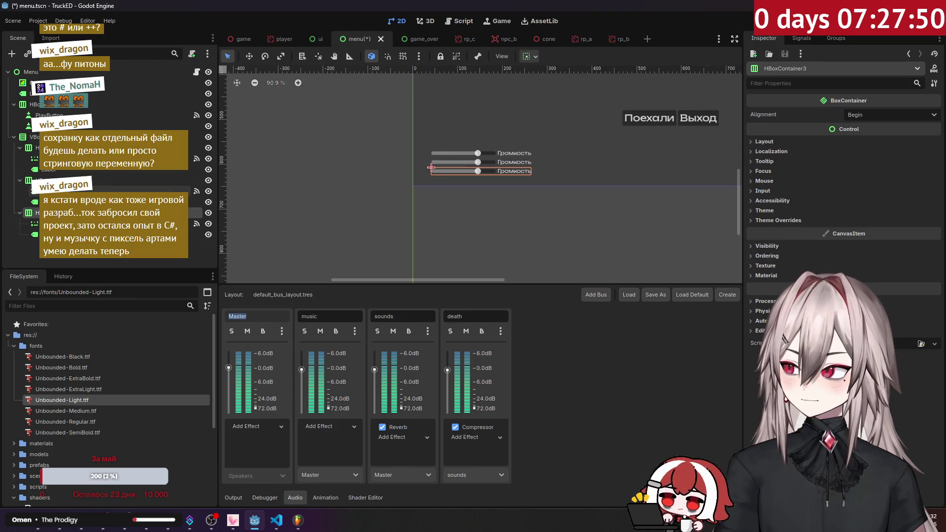
# Check the original and copied slider rows in the viewport
pyautogui.click(431, 159)
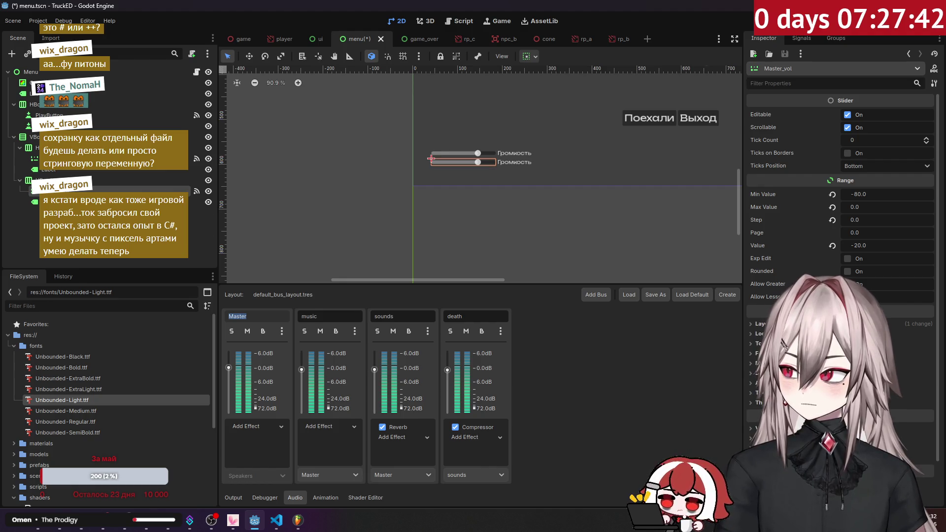
pyautogui.click(431, 149)
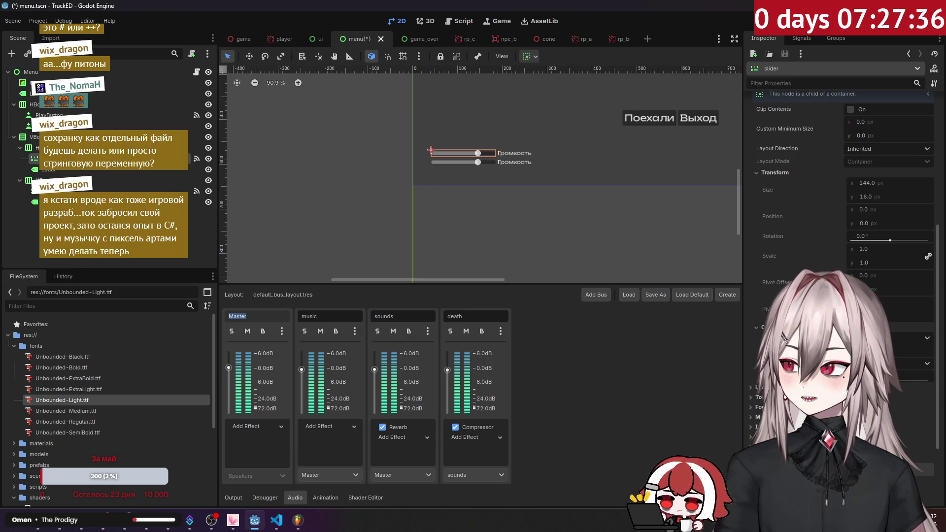
pyautogui.click(73, 147)
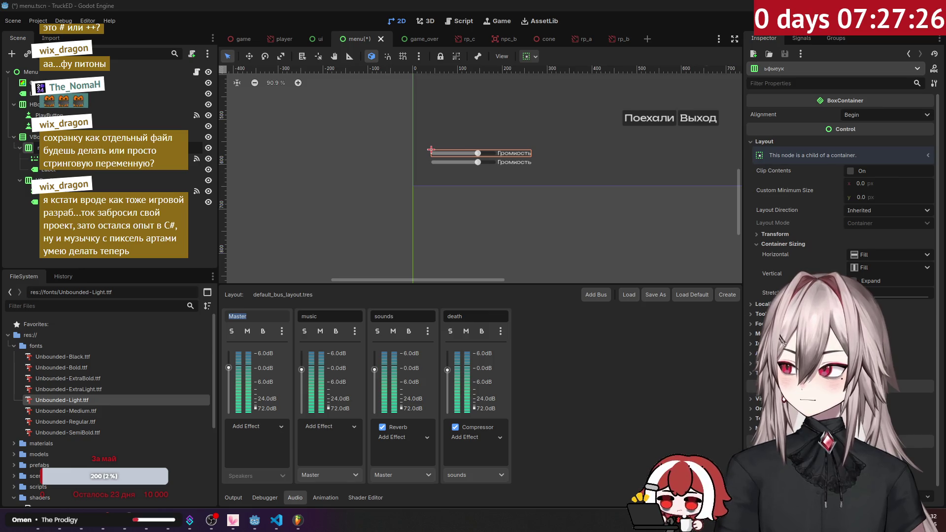
pyautogui.click(431, 158)
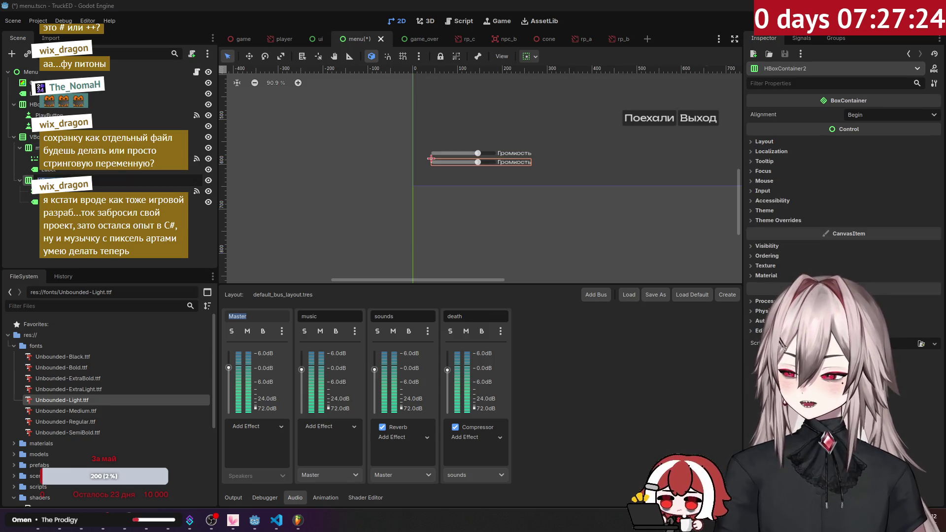
# Name the second row music and set its label text to Музыка
pyautogui.press('Return')
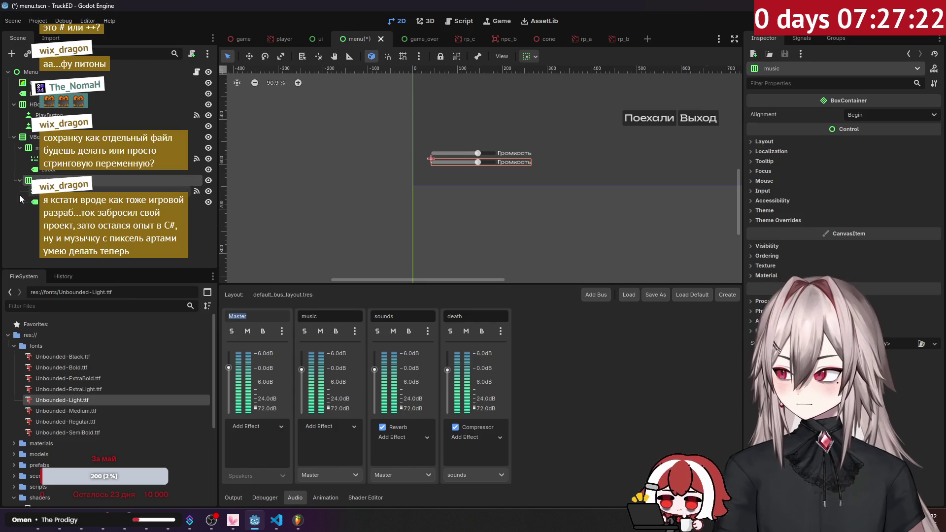
pyautogui.click(28, 200)
pyautogui.click(796, 130)
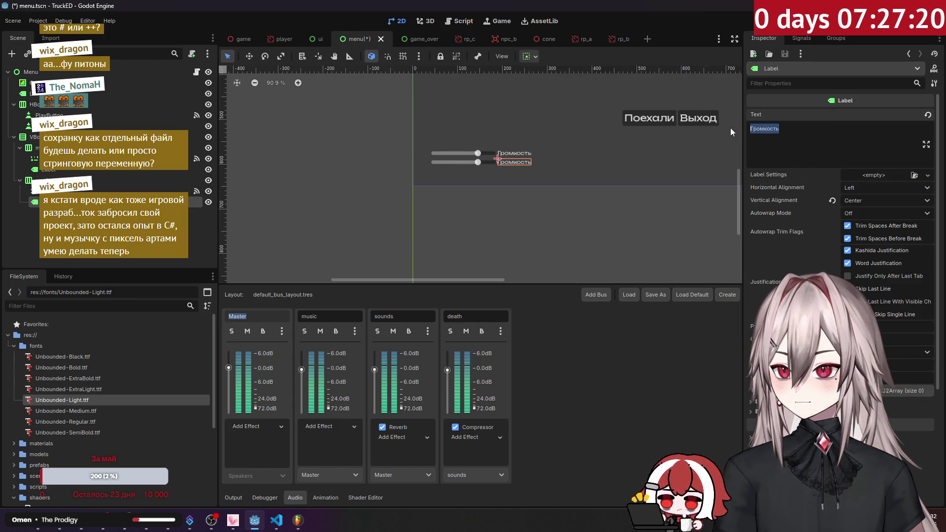
pyautogui.write('музыка')
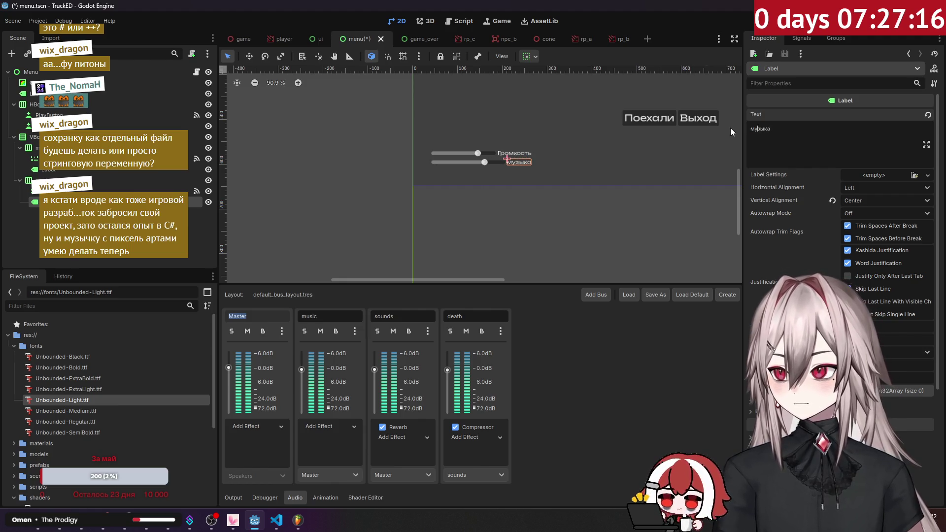
pyautogui.press('Left')
pyautogui.press('BackSpace')
pyautogui.write('М')
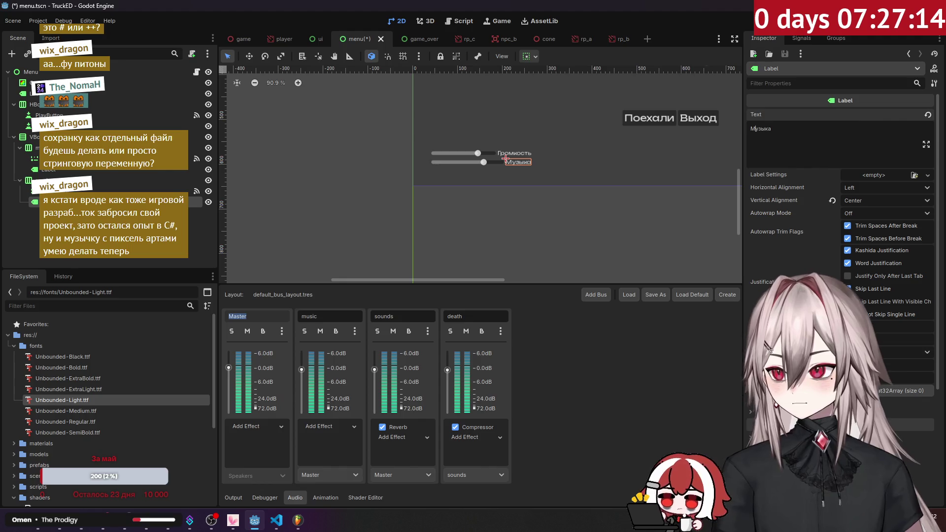
# Duplicate the music row and rename the copy's slider to slider
pyautogui.click(431, 159)
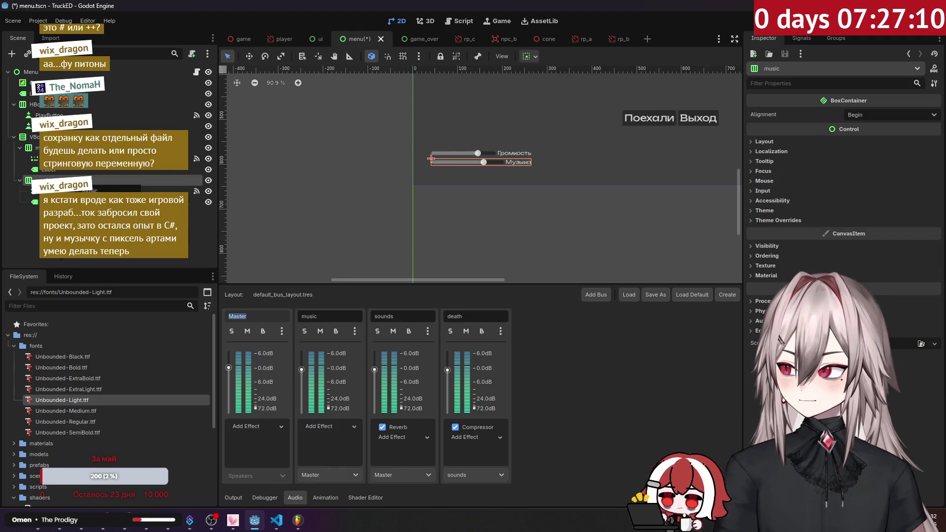
pyautogui.rightClick(62, 182)
pyautogui.hotkey('ctrl', 'd')
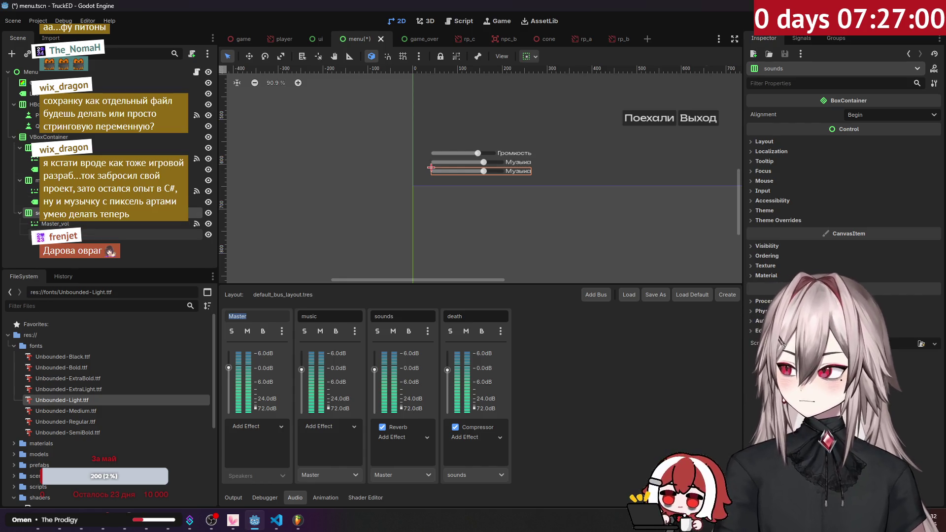
pyautogui.click(66, 233)
pyautogui.click(66, 223)
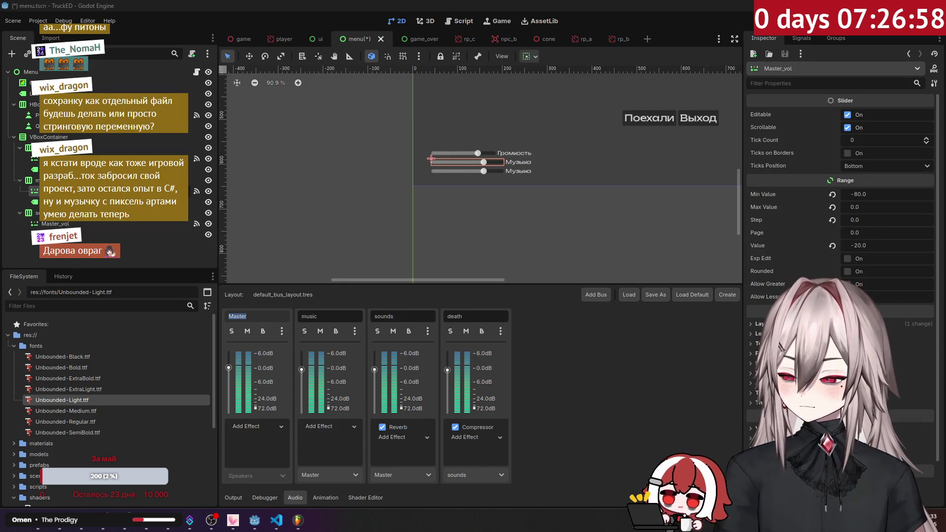
pyautogui.doubleClick(66, 224)
pyautogui.write('s')
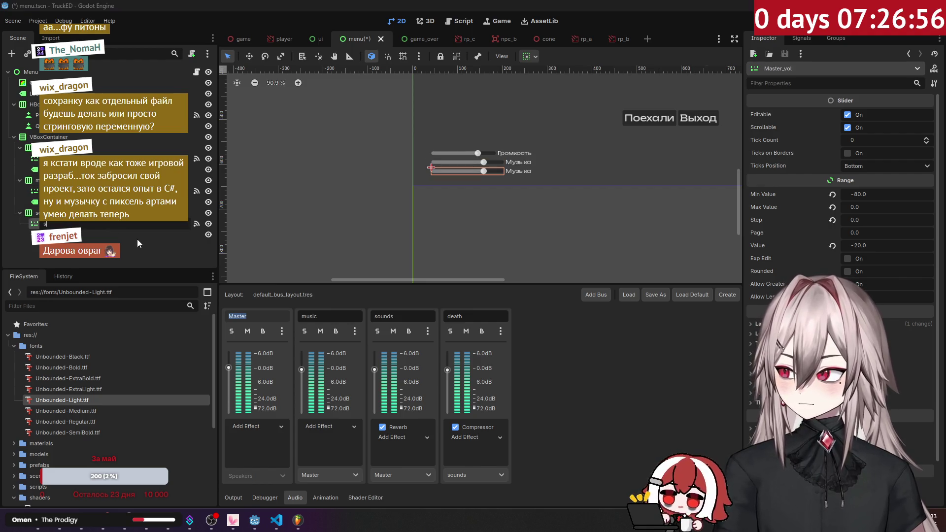
pyautogui.write('lider')
pyautogui.press('Return')
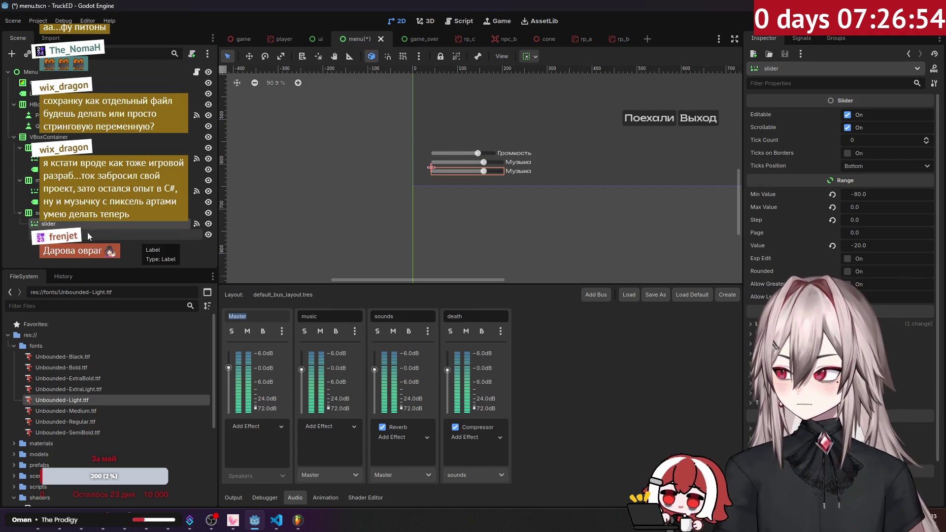
# Set the third row's label text to Звуки
pyautogui.press('Down')
pyautogui.click(798, 136)
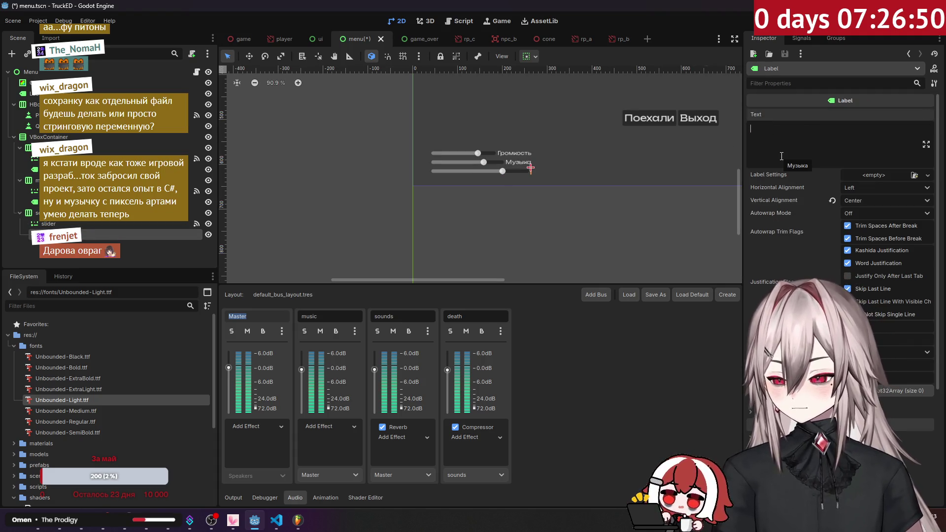
pyautogui.write('ки')
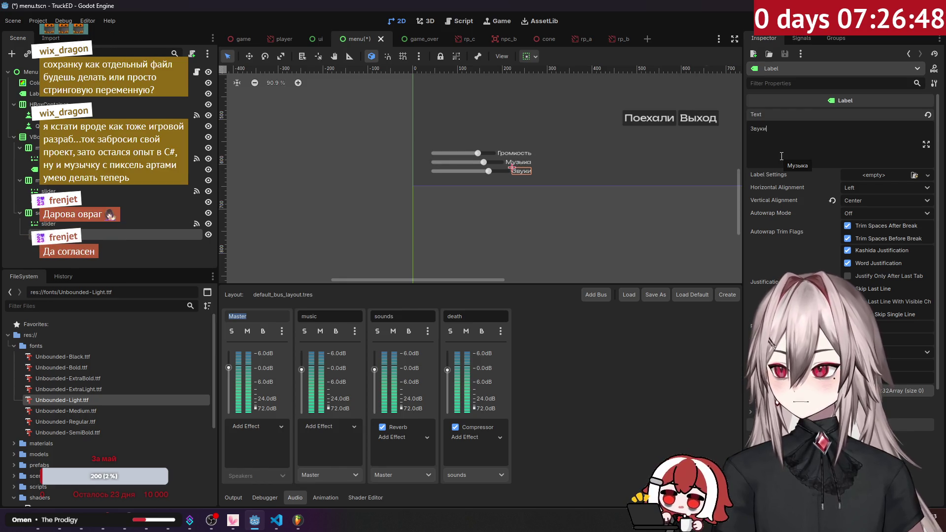
pyautogui.press('Escape')
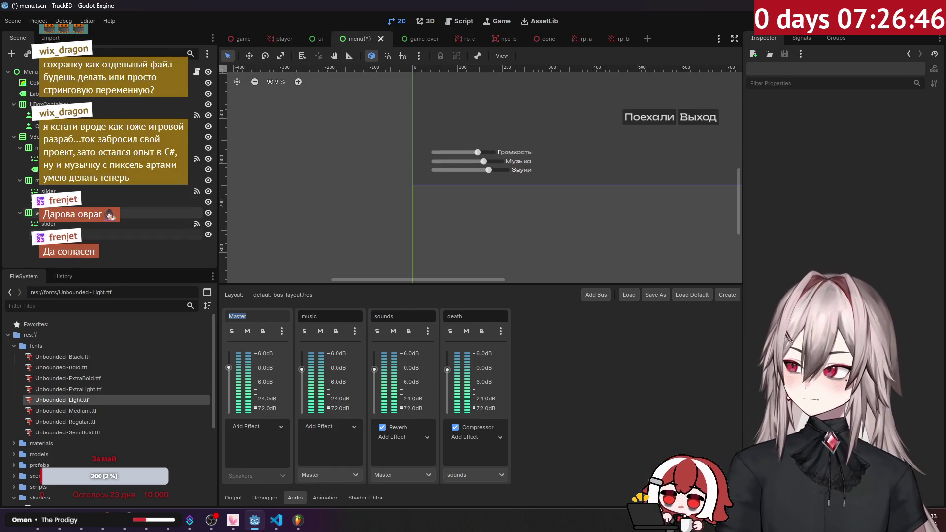
# Select the three slider rows and collapse the Громкость label's theme overrides
pyautogui.click(123, 213)
pyautogui.keyDown('ctrl'); pyautogui.click(124, 180); pyautogui.keyUp('ctrl')
pyautogui.keyDown('ctrl'); pyautogui.click(123, 148); pyautogui.keyUp('ctrl')
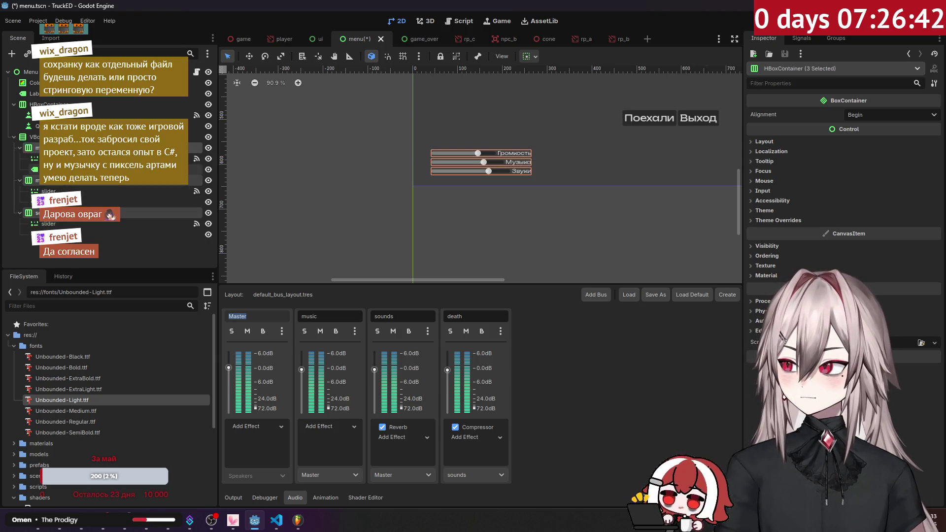
pyautogui.click(148, 169)
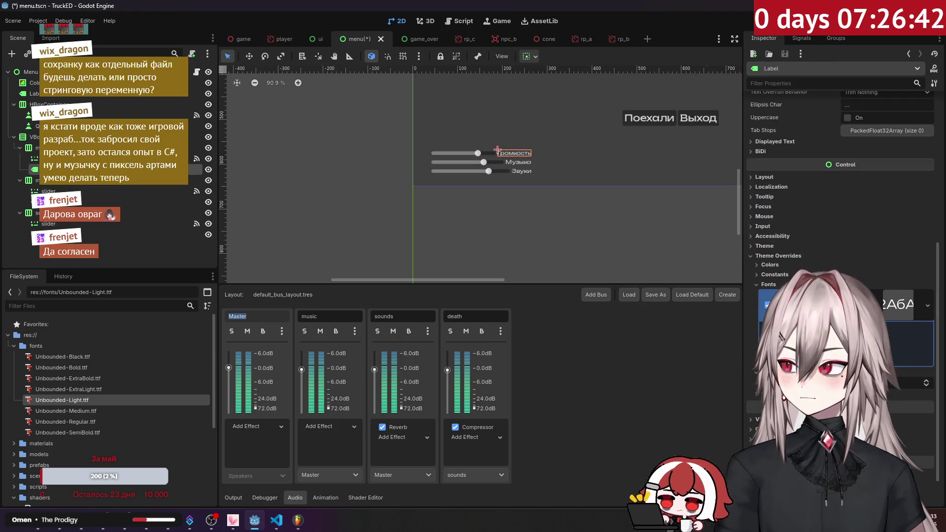
pyautogui.click(781, 256)
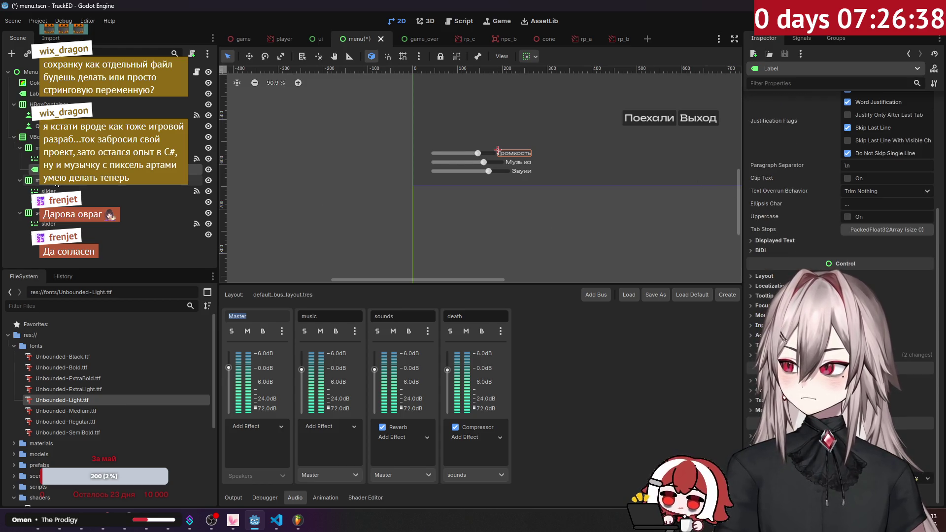
# Change the three sliders' horizontal Container Sizing so they shrink to their grabbers
pyautogui.click(52, 159)
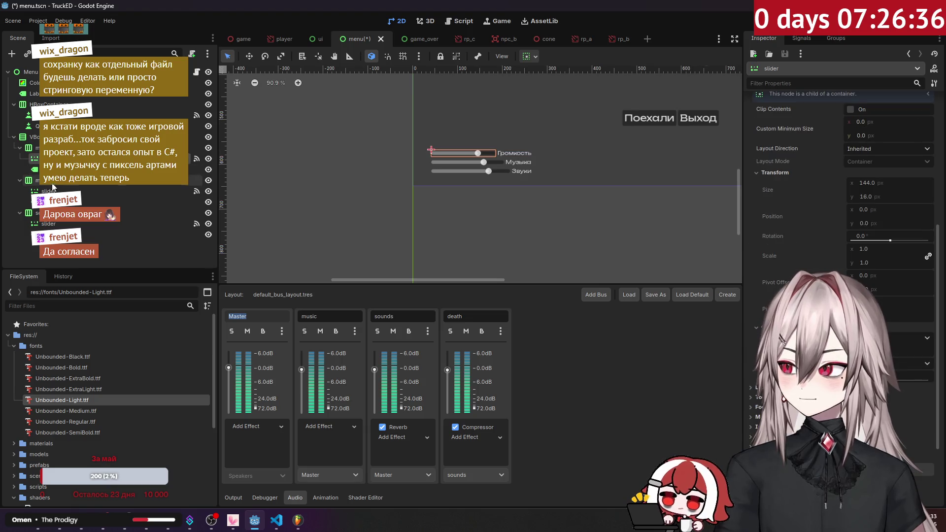
pyautogui.keyDown('ctrl'); pyautogui.click(53, 189); pyautogui.keyUp('ctrl')
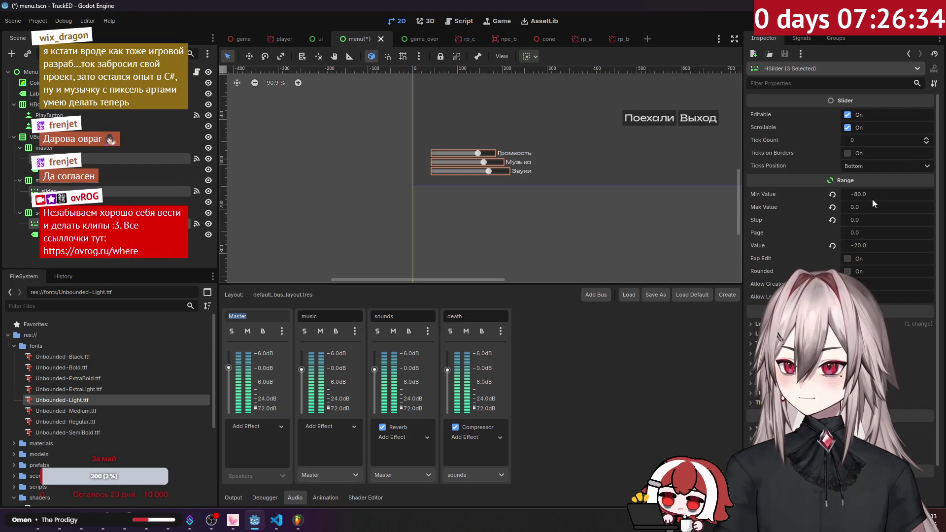
pyautogui.scroll(-2, 806, 223)
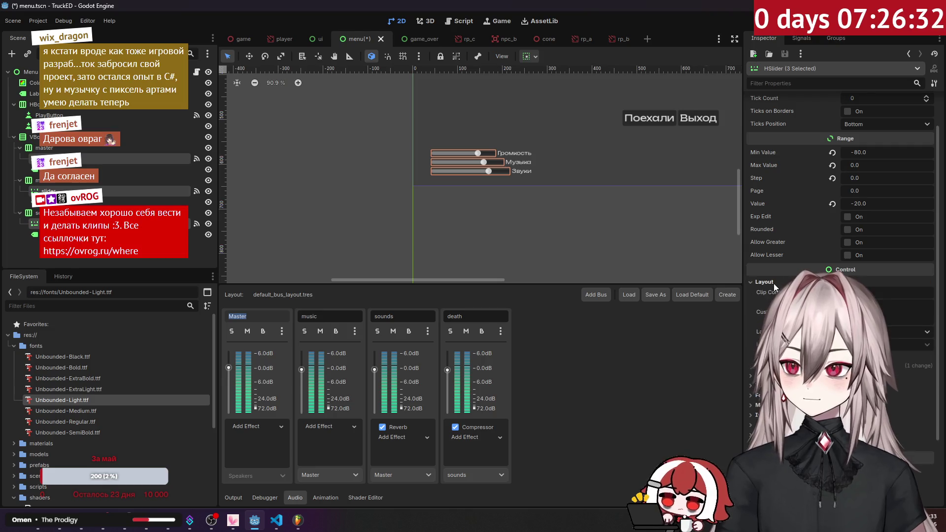
pyautogui.click(774, 283)
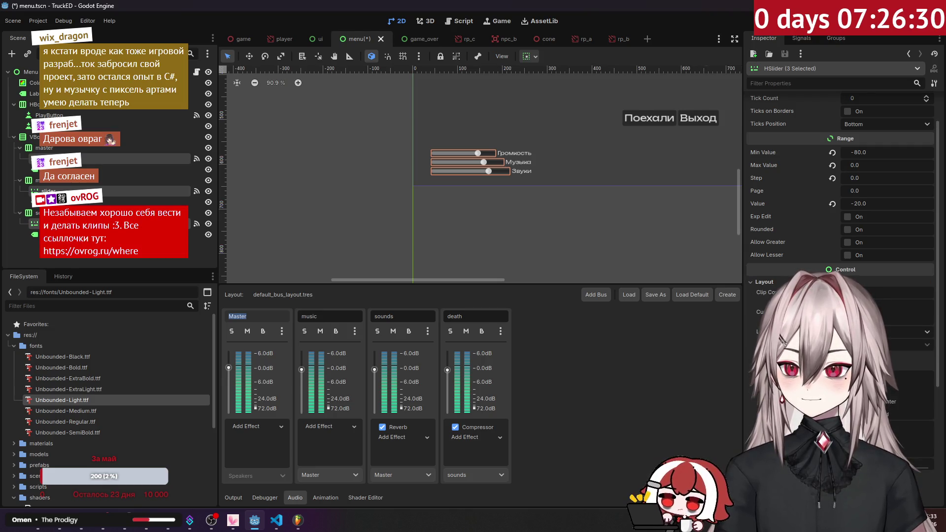
pyautogui.scroll(-5, 838, 222)
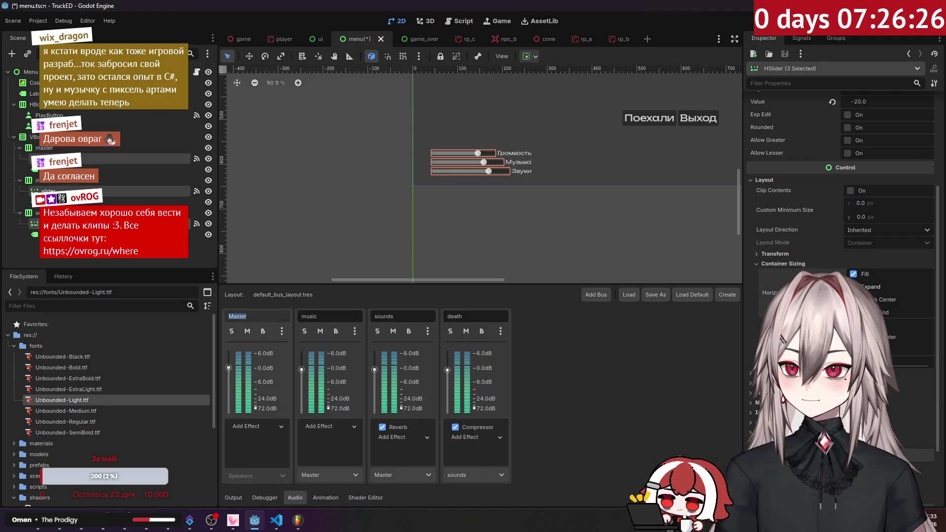
pyautogui.click(854, 287)
pyautogui.scroll(7, 798, 232)
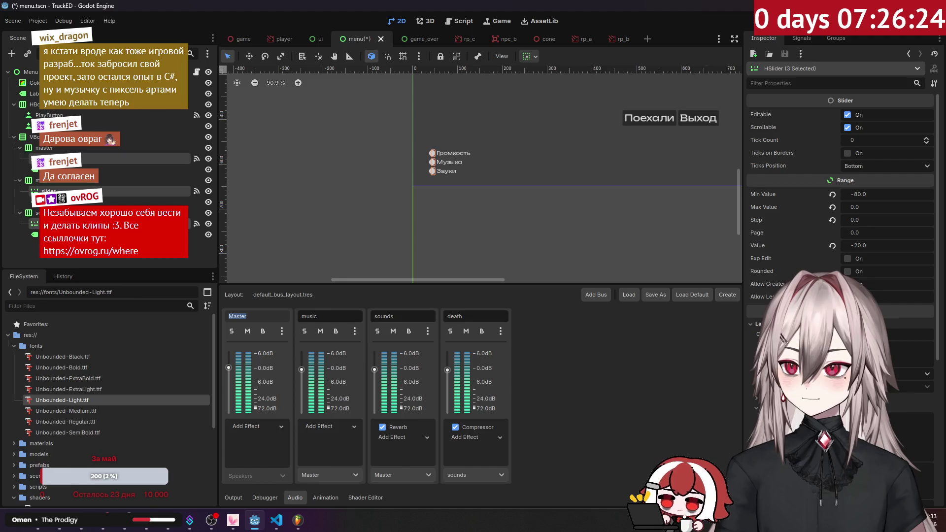
pyautogui.scroll(-5, 797, 232)
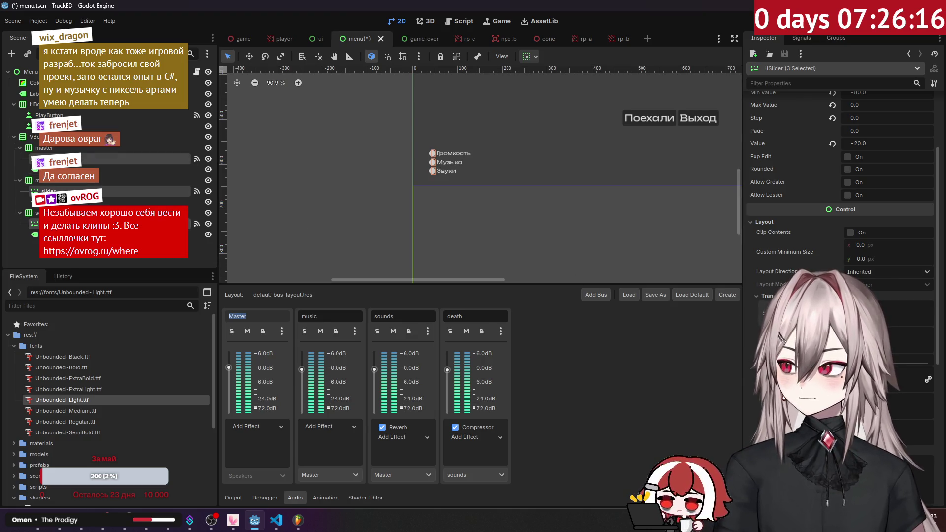
# Turn on horizontal Expand for the Громкость volume slider
pyautogui.click(49, 158)
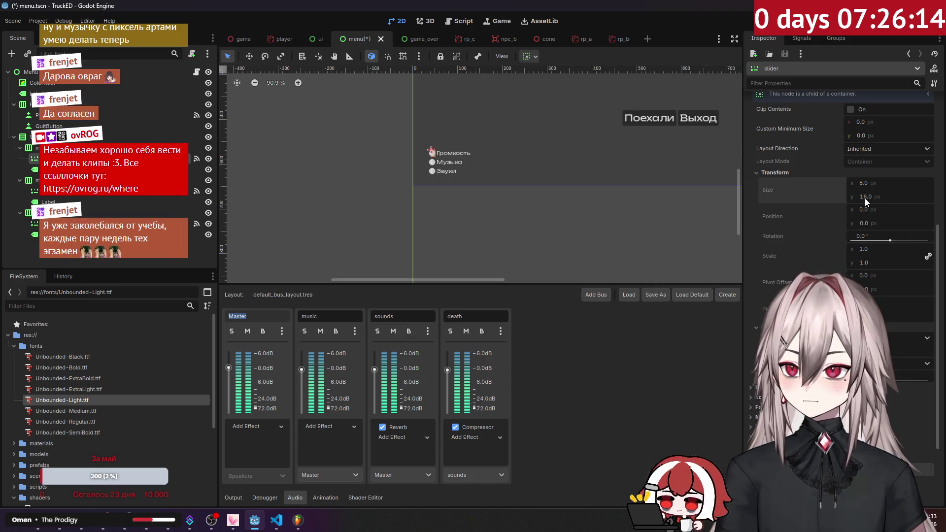
pyautogui.click(764, 199)
pyautogui.click(886, 349)
pyautogui.scroll(10, 842, 197)
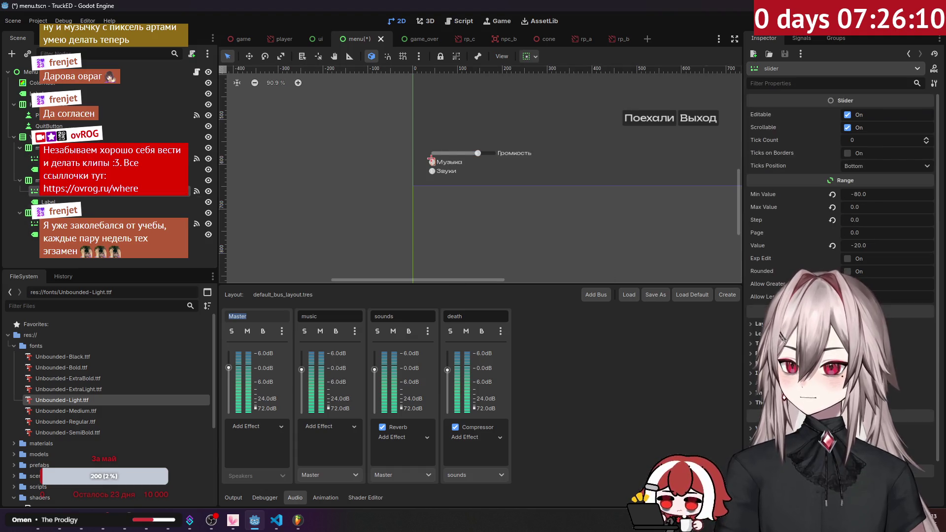
pyautogui.click(759, 324)
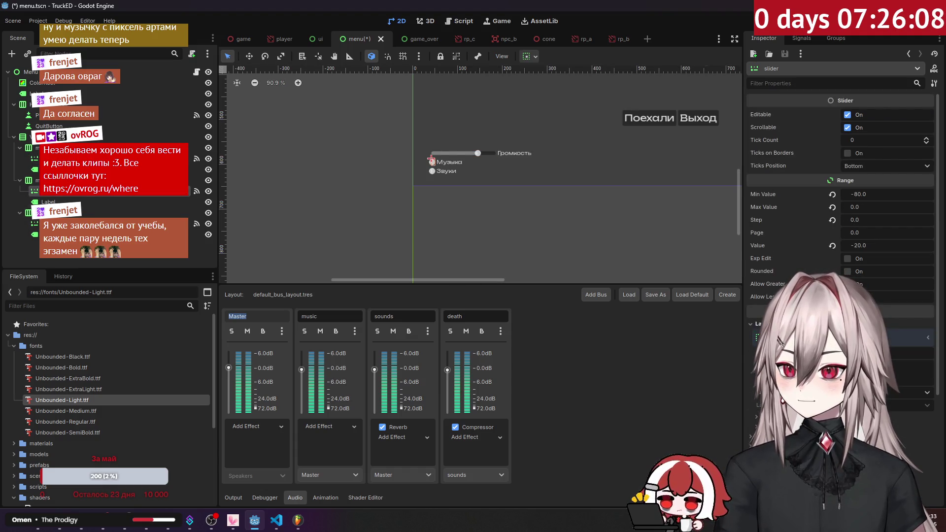
pyautogui.scroll(-5, 842, 197)
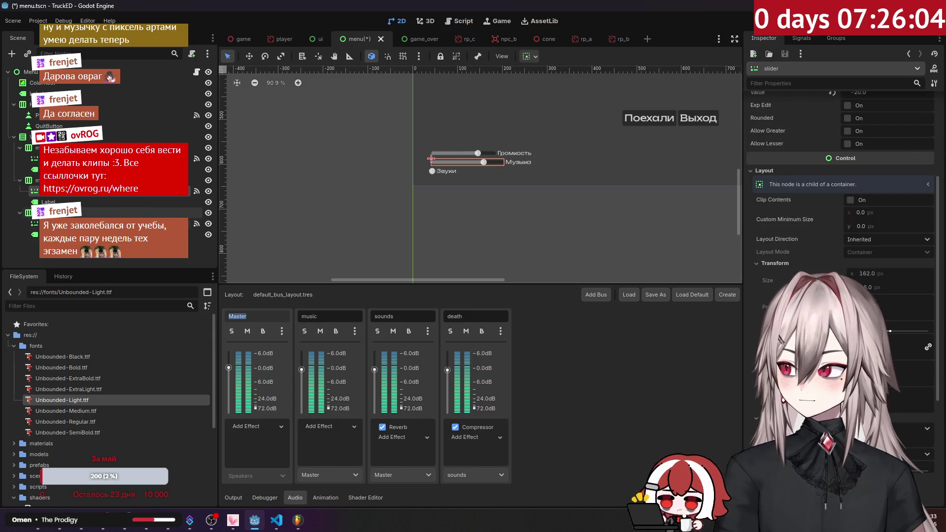
# Turn on horizontal Expand for the Звуки slider so it stretches full width
pyautogui.click(173, 224)
pyautogui.click(768, 278)
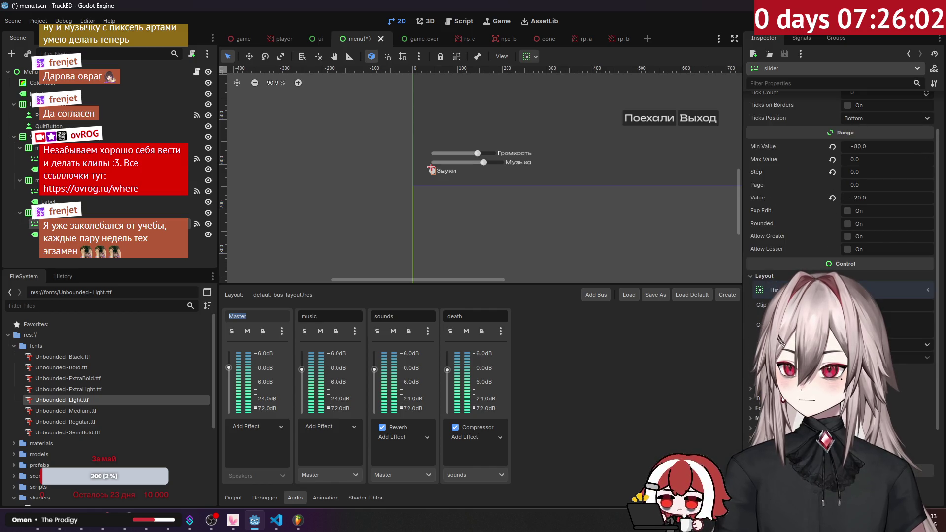
pyautogui.click(602, 186)
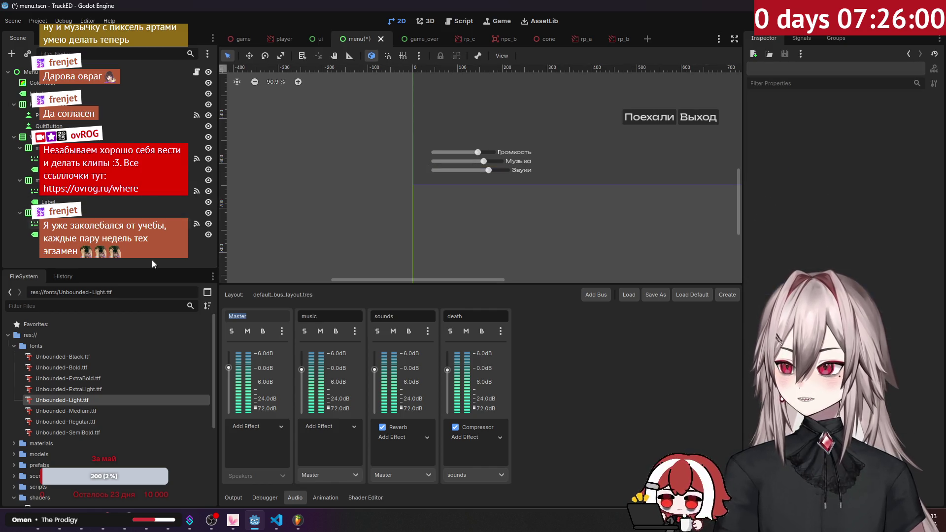
pyautogui.scroll(6, 601, 186)
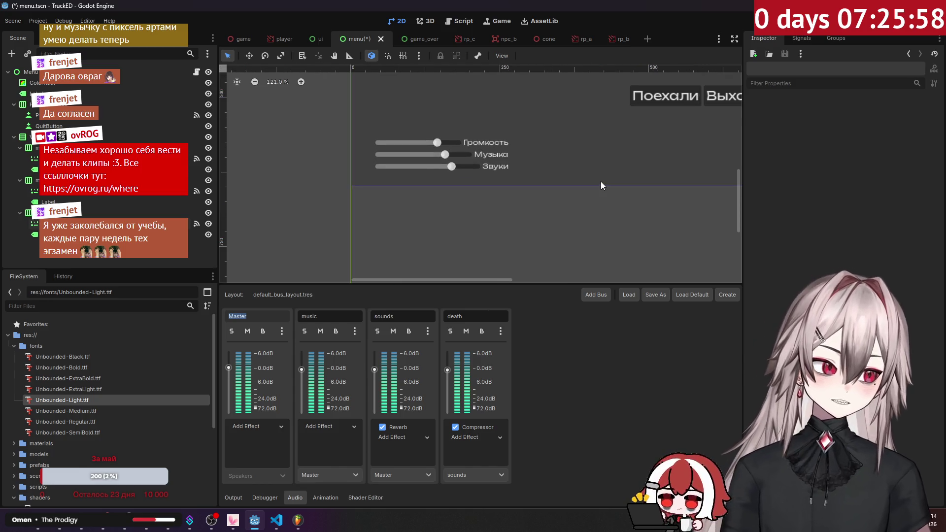
pyautogui.scroll(1, 572, 147)
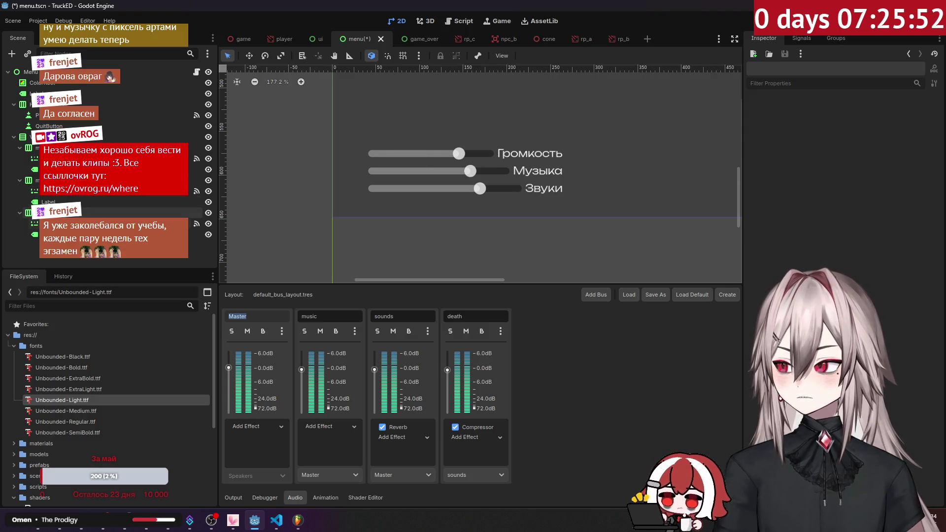
# Move the Звуки, Музыка and Громкость labels above their sliders with Ctrl+Up
pyautogui.click(48, 234)
pyautogui.hotkey('ctrl', 'Up')
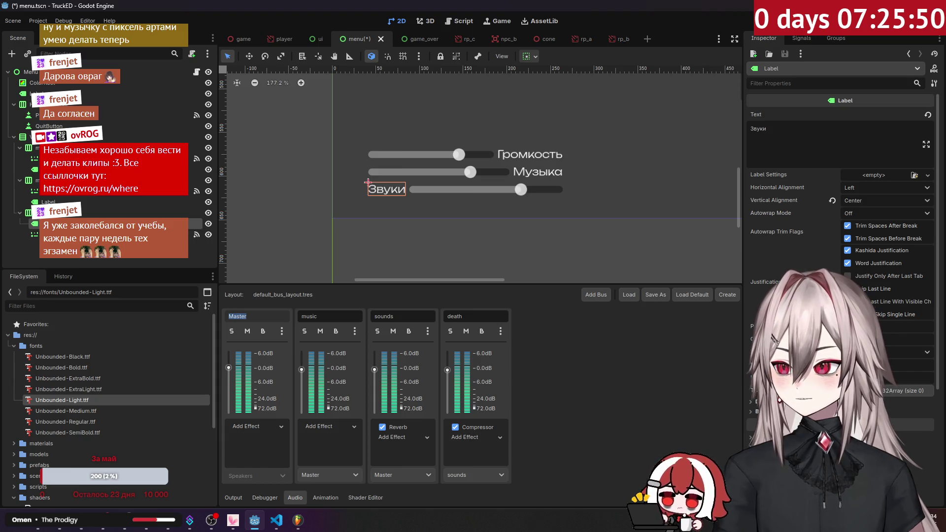
pyautogui.click(49, 202)
pyautogui.hotkey('ctrl', 'Up')
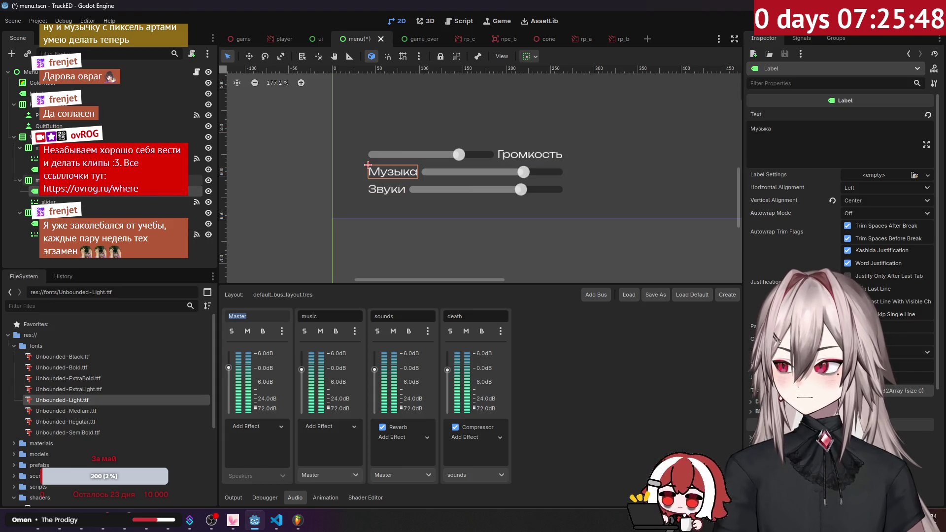
pyautogui.click(48, 170)
pyautogui.hotkey('ctrl', 'Up')
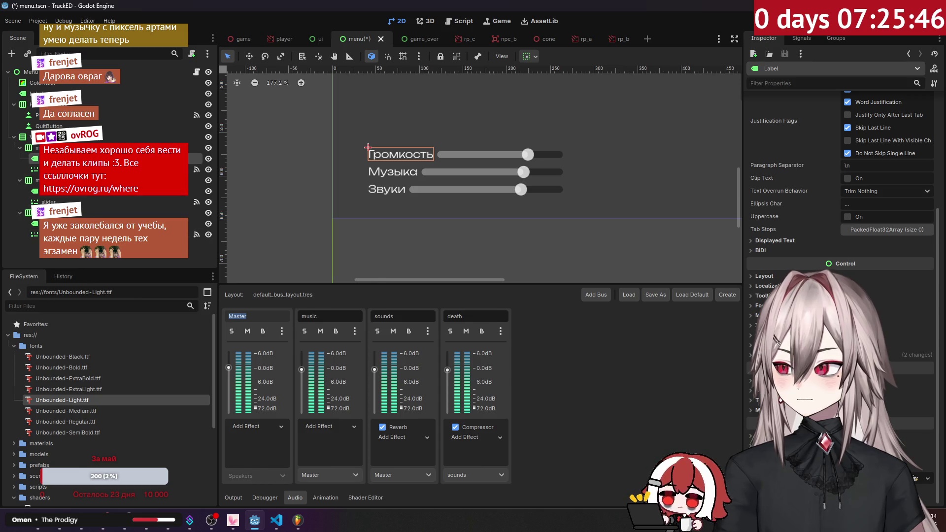
pyautogui.click(493, 231)
# Check the menu rows in the 2D view, inspecting the Громкость slider and its container
pyautogui.scroll(-4, 488, 173)
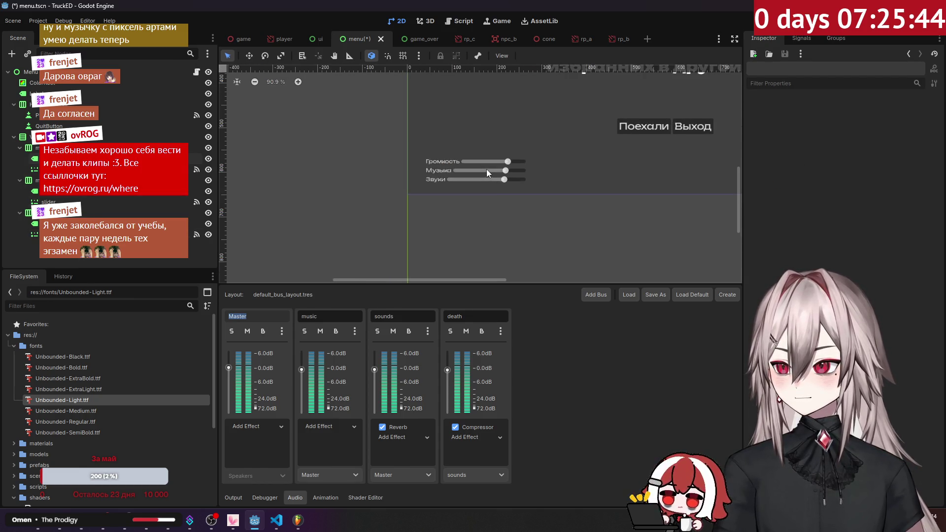
pyautogui.scroll(3, 488, 173)
pyautogui.scroll(-2, 486, 162)
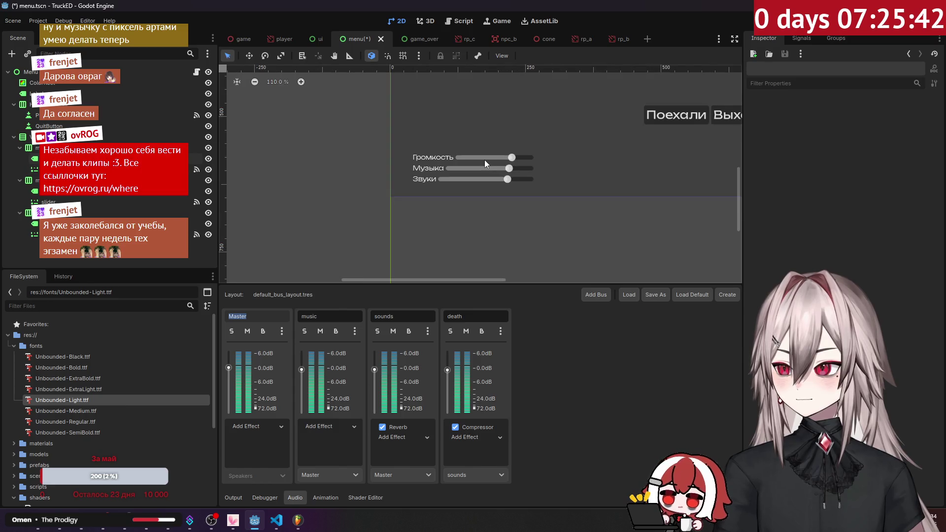
pyautogui.scroll(-1, 486, 164)
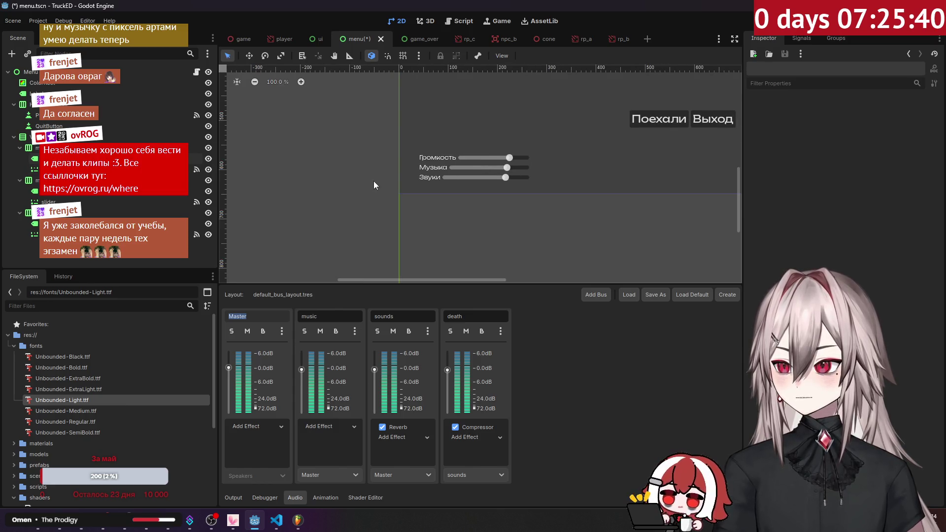
pyautogui.moveTo(376, 184); pyautogui.dragTo(316, 219)
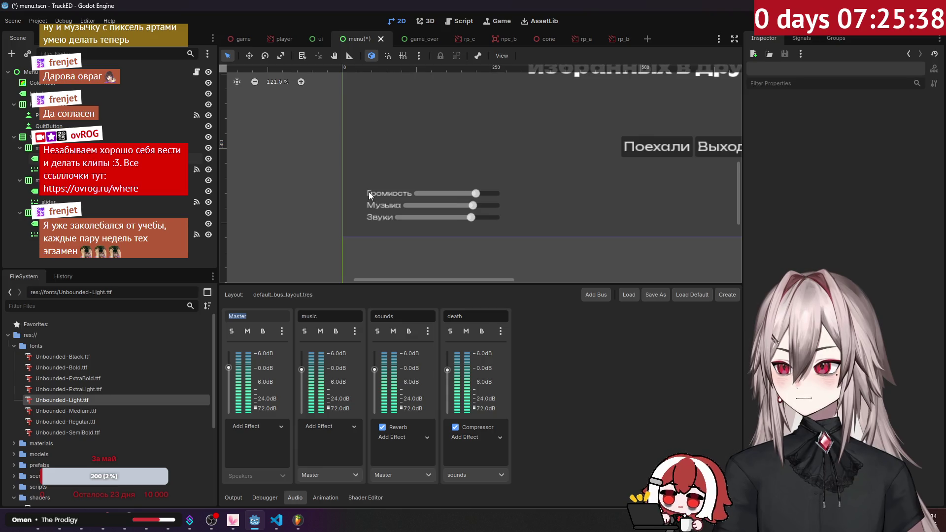
pyautogui.scroll(2, 369, 194)
pyautogui.click(414, 192)
pyautogui.click(424, 200)
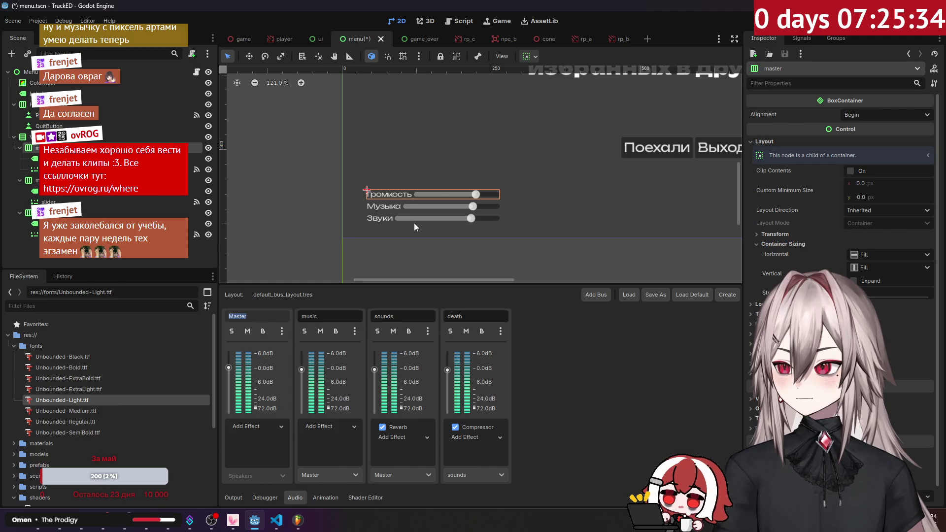
pyautogui.scroll(-4, 414, 222)
pyautogui.scroll(3, 401, 195)
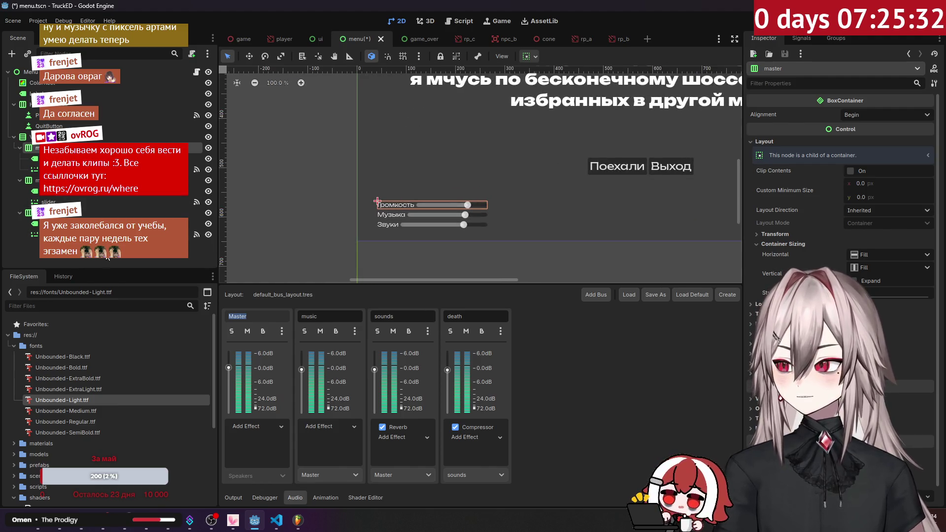
pyautogui.click(340, 198)
pyautogui.scroll(-5, 439, 187)
pyautogui.scroll(5, 440, 181)
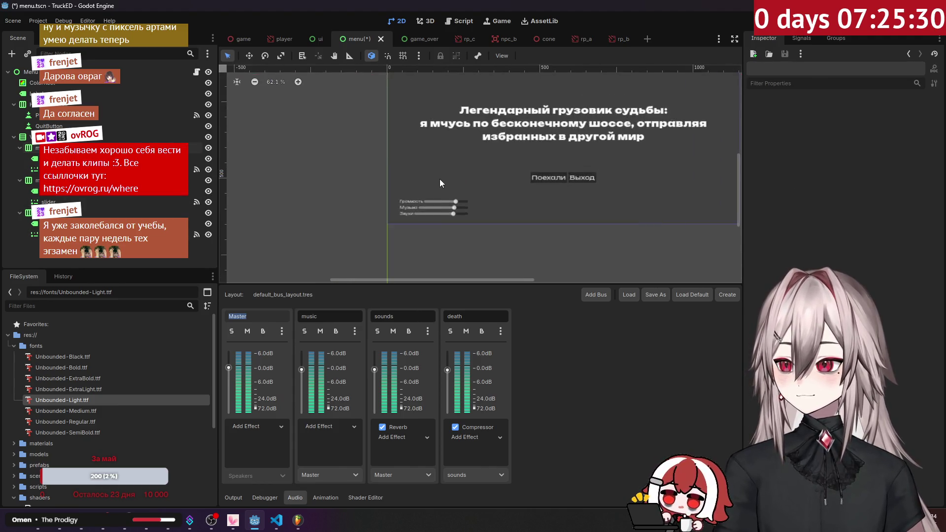
pyautogui.moveTo(429, 178); pyautogui.dragTo(429, 177)
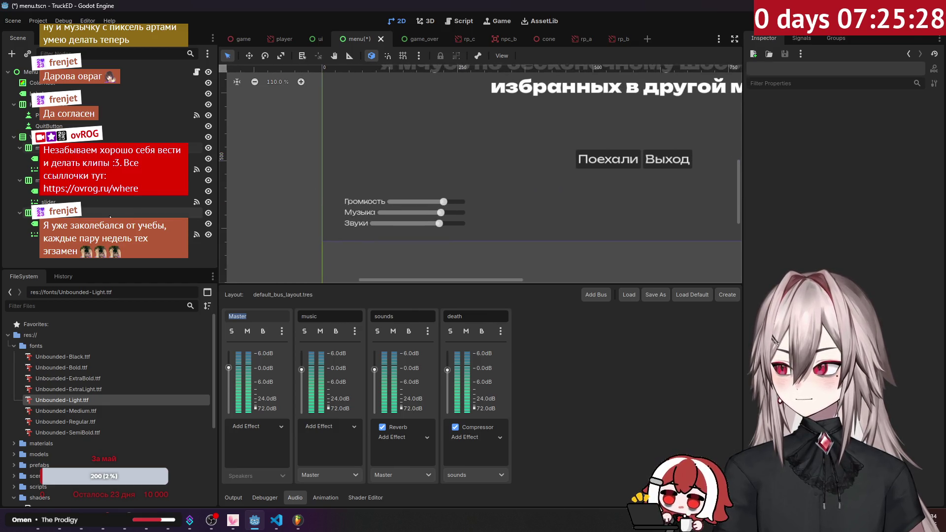
pyautogui.click(276, 520)
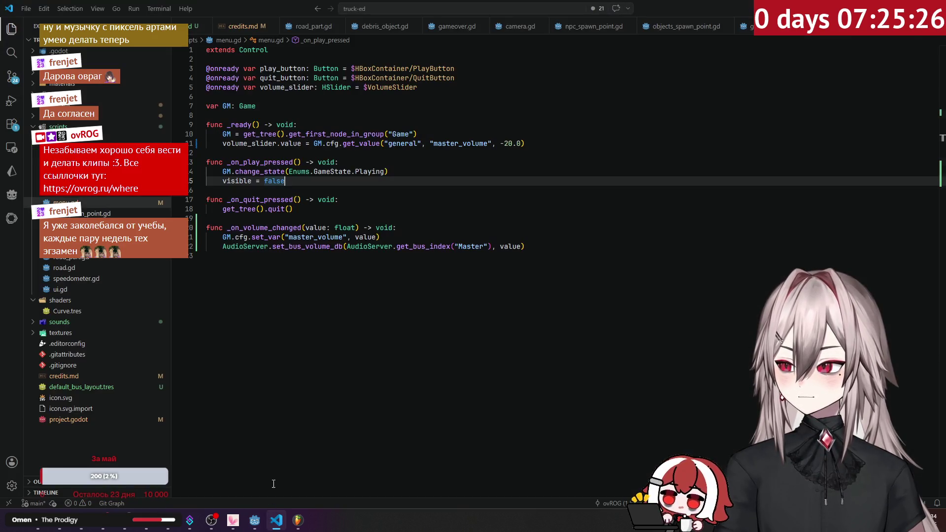
# Rename the volume handler to use master_volume and add blank lines below it
pyautogui.click(267, 277)
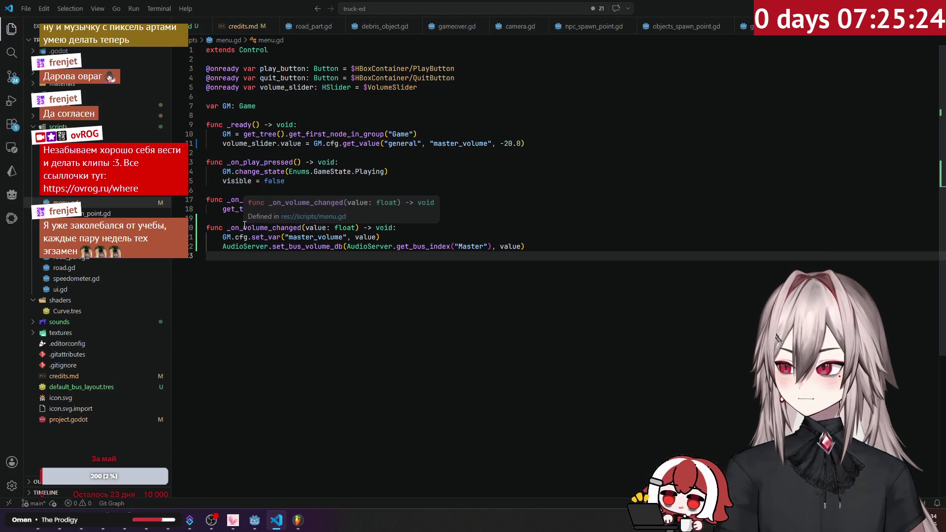
pyautogui.moveTo(244, 228); pyautogui.dragTo(269, 228)
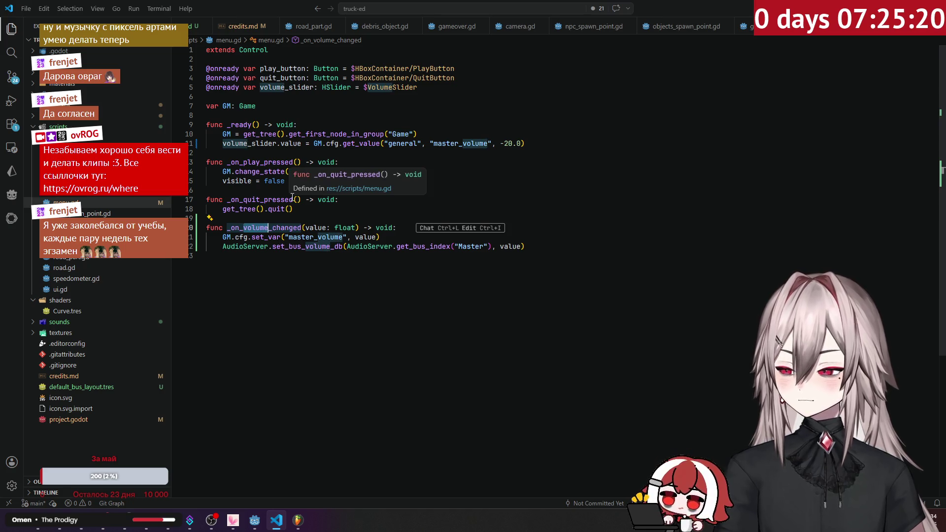
pyautogui.write('ь')
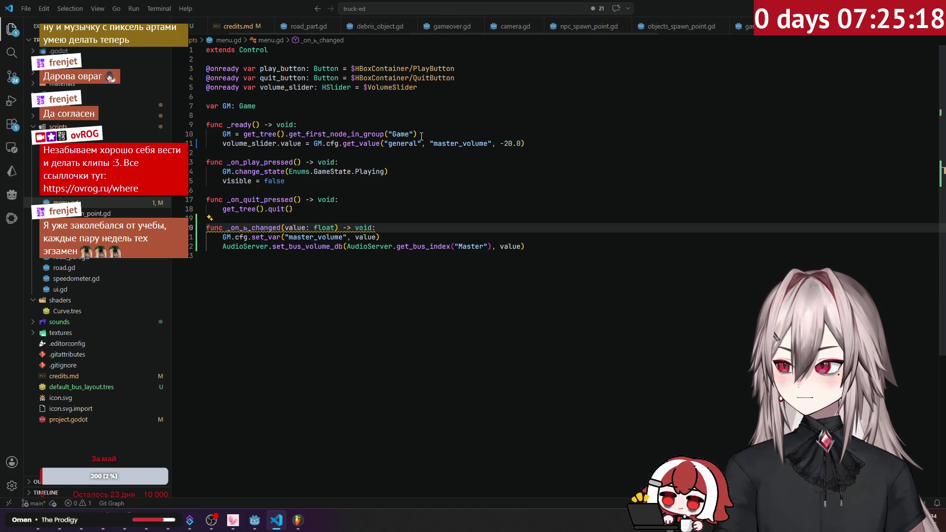
pyautogui.press('BackSpace')
pyautogui.write('m')
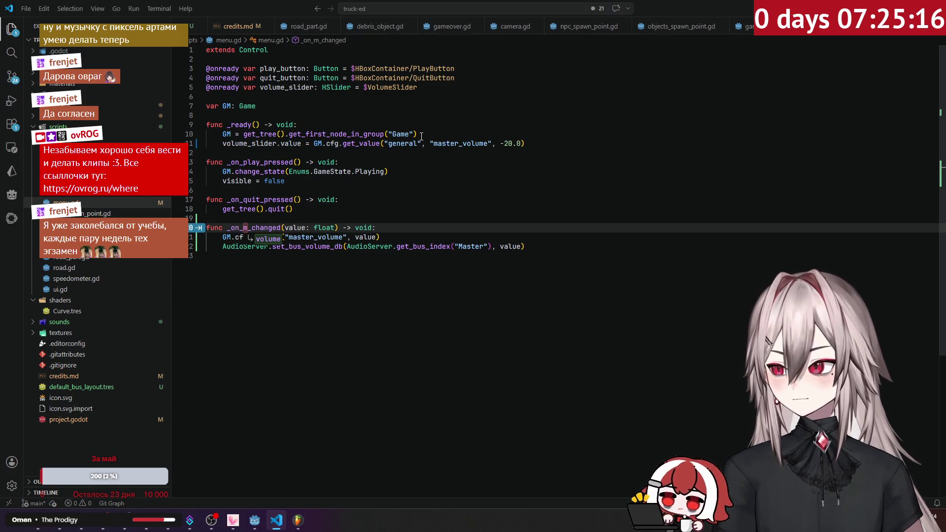
pyautogui.write('as')
pyautogui.press('Tab')
pyautogui.click(568, 250)
pyautogui.press('Return')
pyautogui.press('Return')
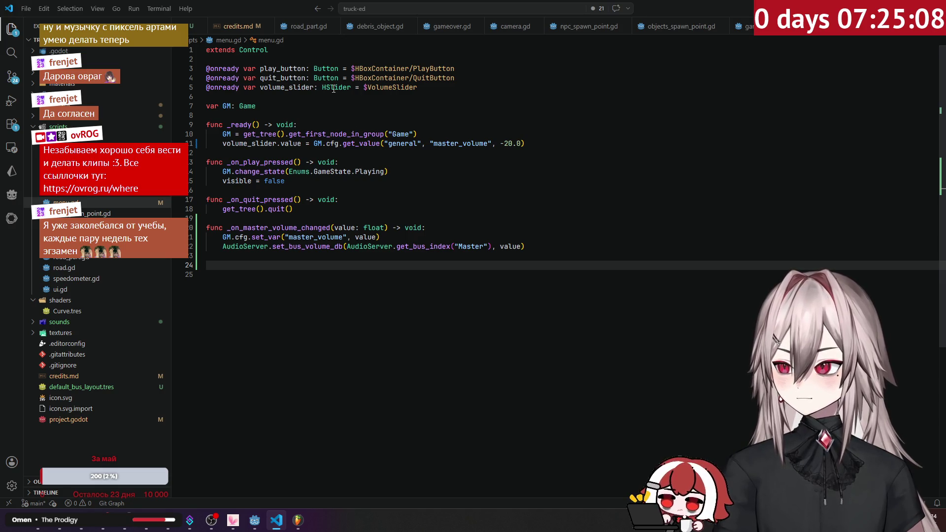
pyautogui.moveTo(424, 87); pyautogui.dragTo(205, 87)
pyautogui.press('BackSpace')
pyautogui.press('Return')
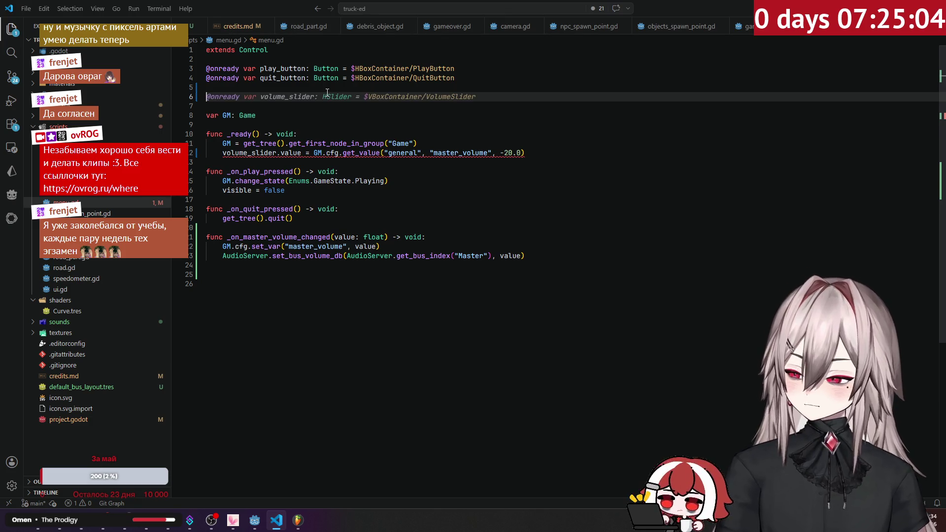
pyautogui.write('@export var volume_slider: HSlider')
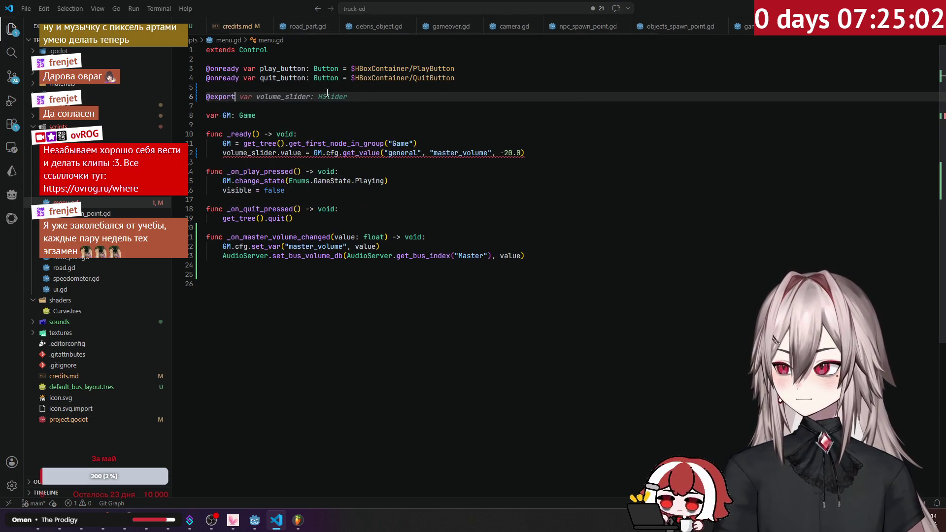
pyautogui.press('Return')
pyautogui.write('@e')
pyautogui.press('Tab')
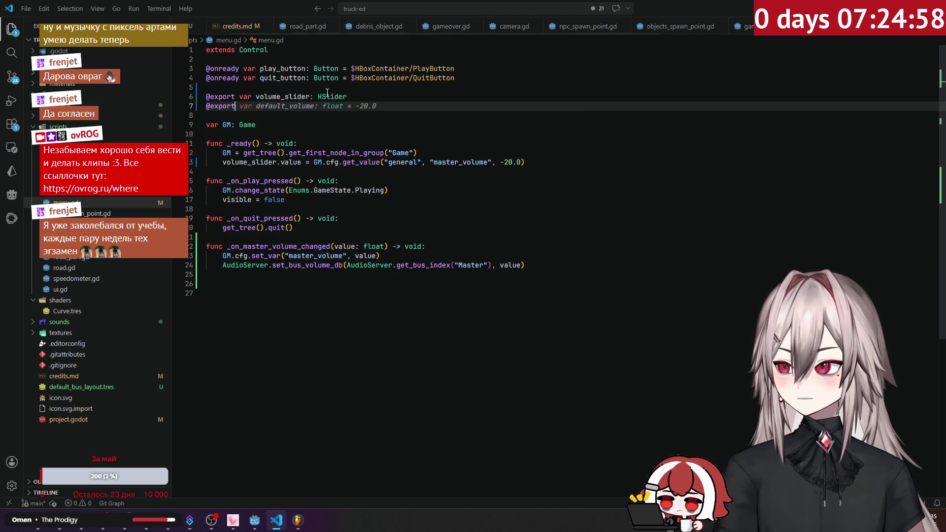
pyautogui.write('ar music_slider: HSlider')
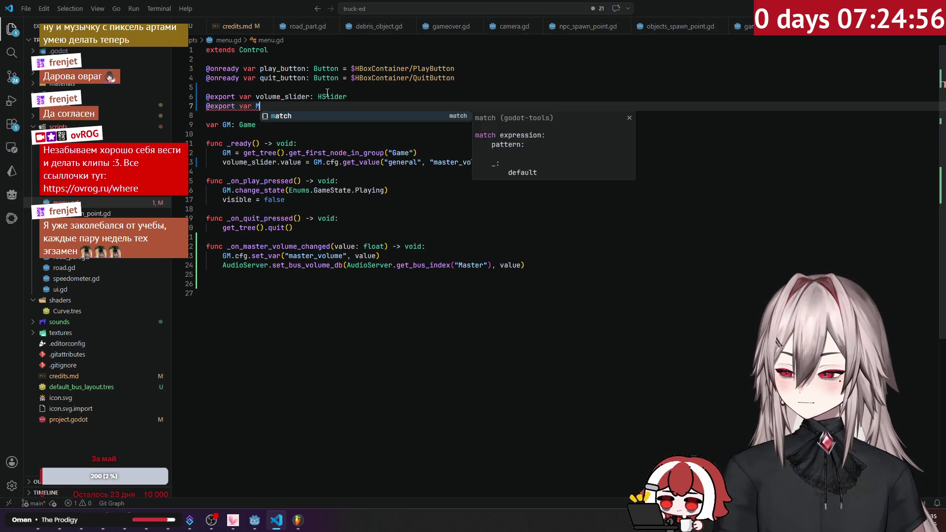
pyautogui.press('Return')
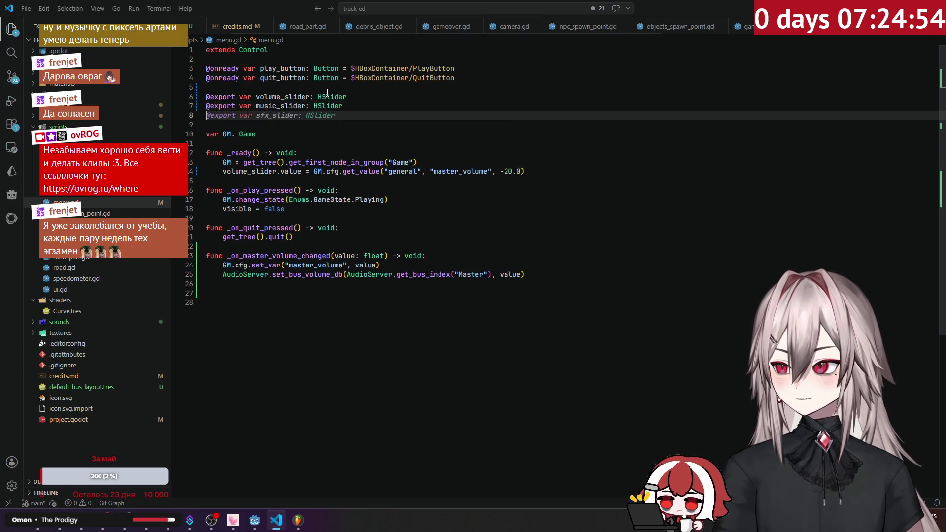
pyautogui.press('Tab')
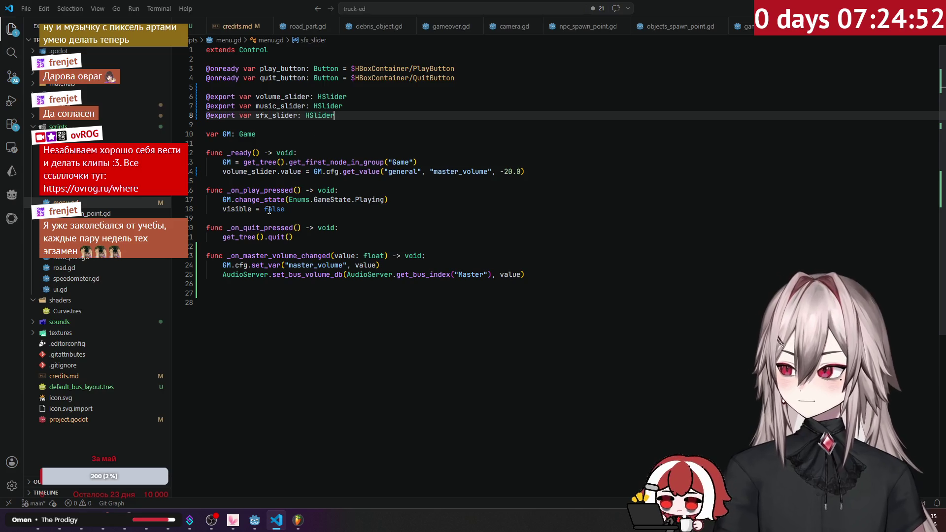
# Accept the suggested _ready lines that load music_volume and sfx_volume into the sliders
pyautogui.click(256, 96)
pyautogui.click(423, 154)
pyautogui.press('Tab')
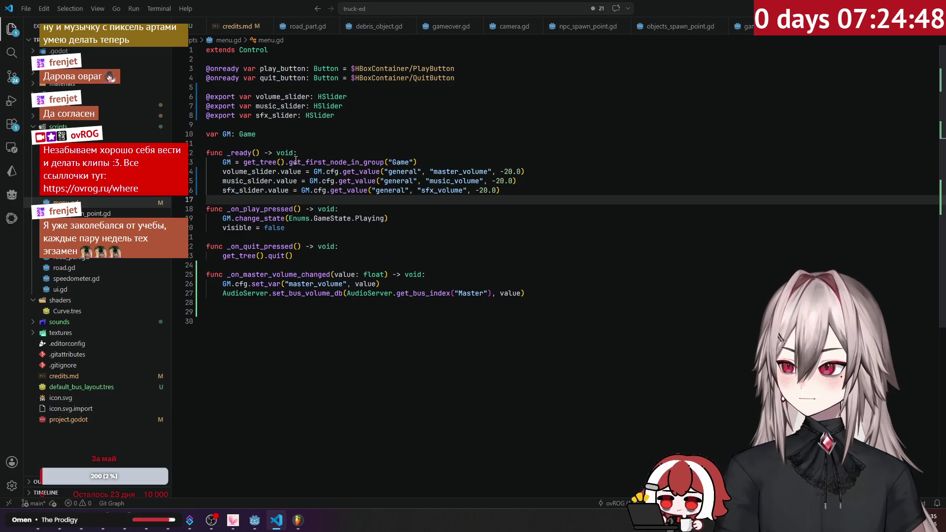
pyautogui.doubleClick(445, 191)
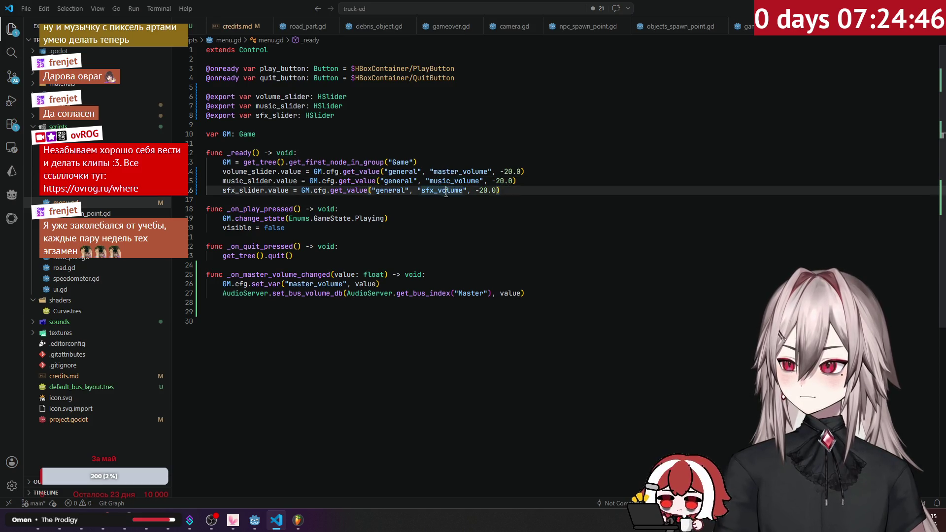
pyautogui.click(444, 206)
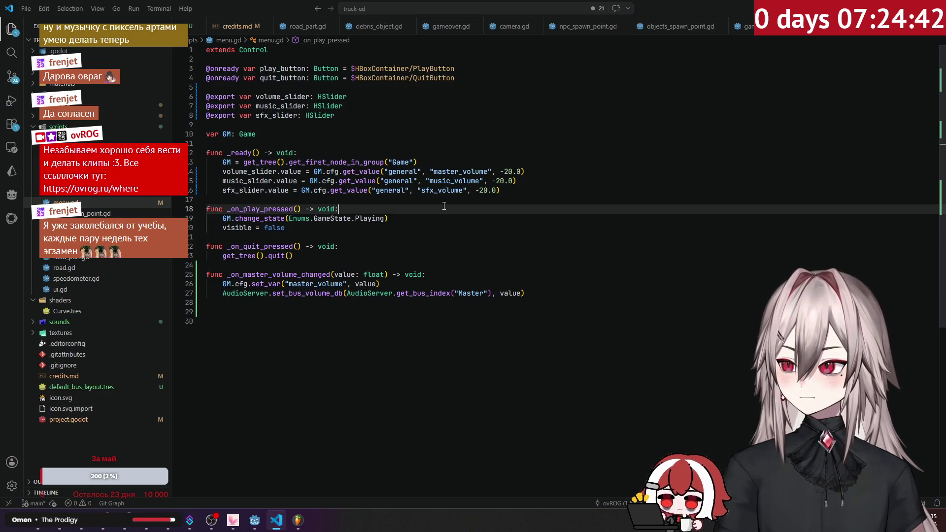
# Jump from the cfg reference to the cfg_man.gd config script
pyautogui.click(424, 301)
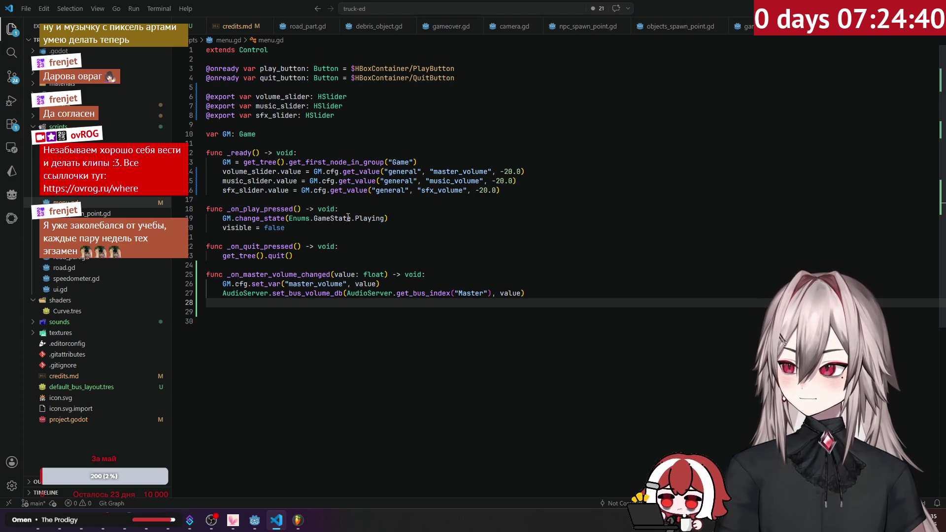
pyautogui.click(324, 192)
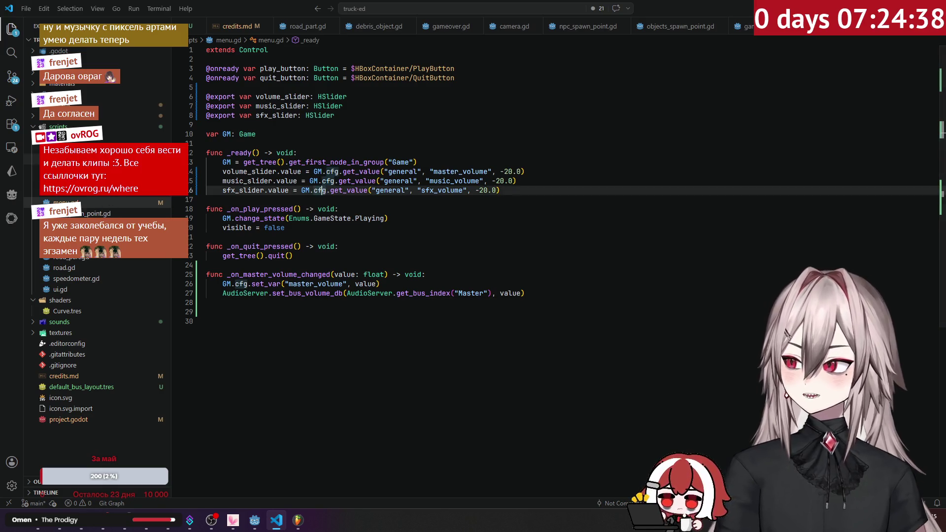
pyautogui.press('F12')
pyautogui.click(285, 144)
pyautogui.click(498, 190)
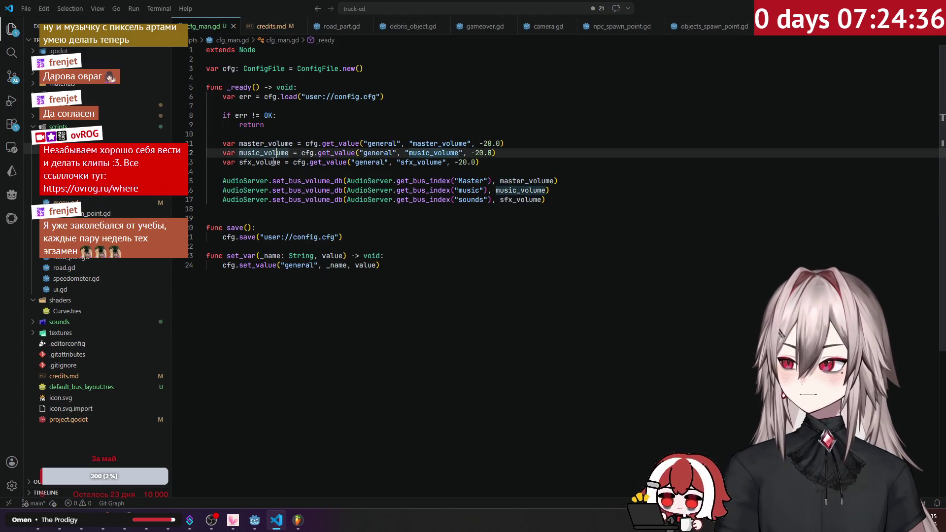
# Read cfg_man.gd's sfx_volume loading and bus volume lines, then go back to menu.gd
pyautogui.click(502, 199)
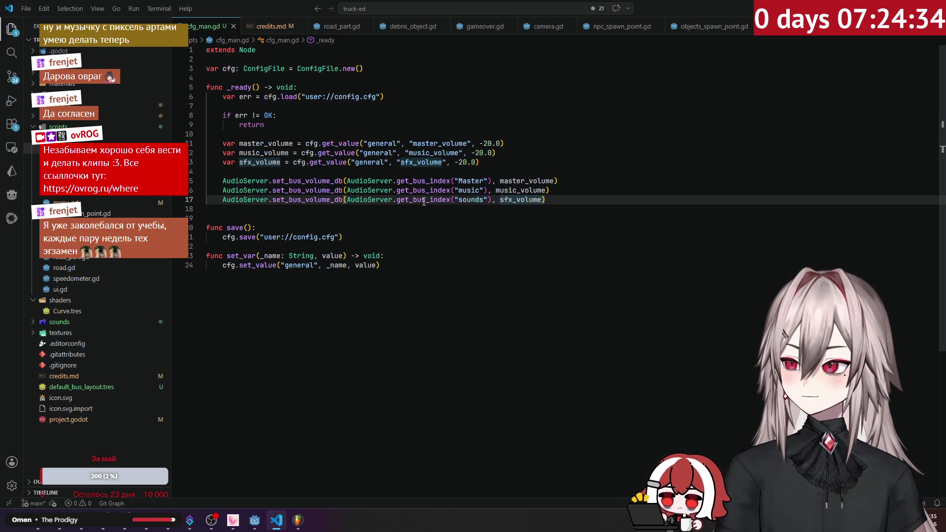
pyautogui.click(371, 222)
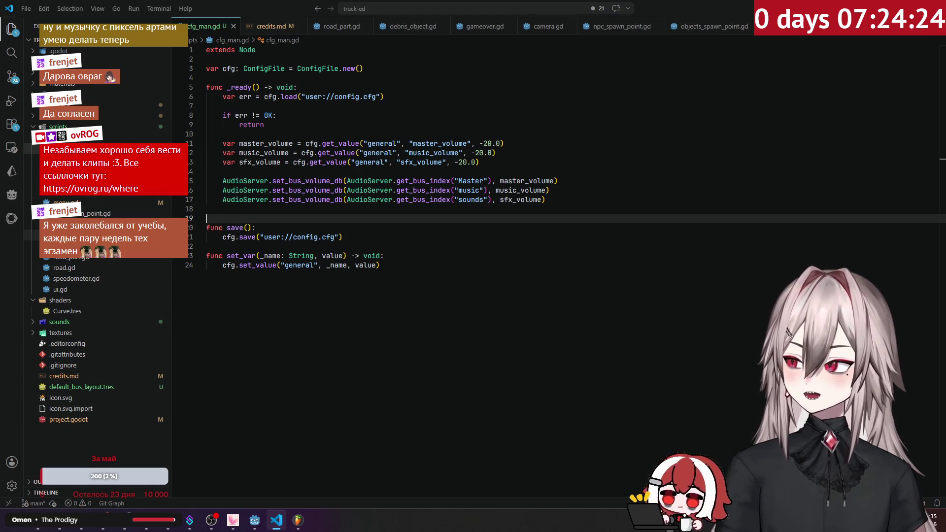
pyautogui.click(64, 203)
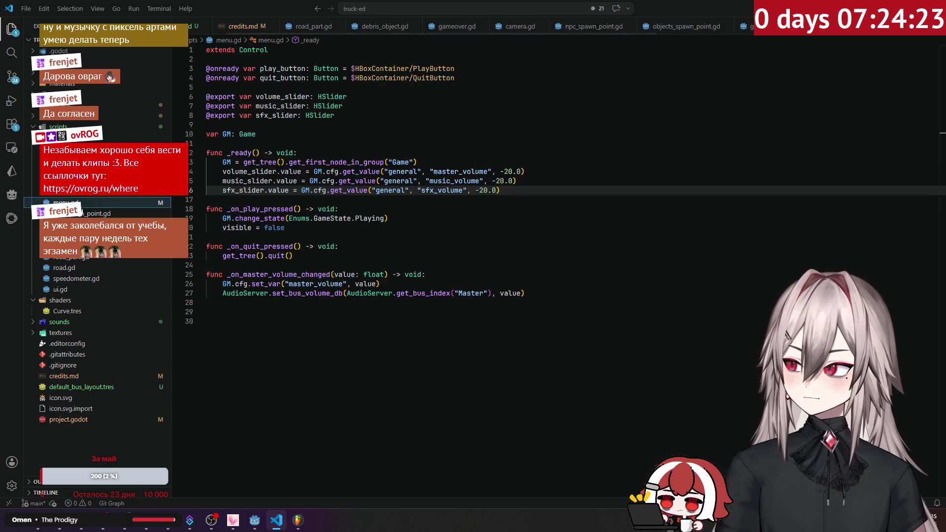
# Add an _on_music_volume_changed handler that saves music_volume and sets the music bus volume
pyautogui.click(336, 327)
pyautogui.press('BackSpace')
pyautogui.hotkey('ctrl', 'v')
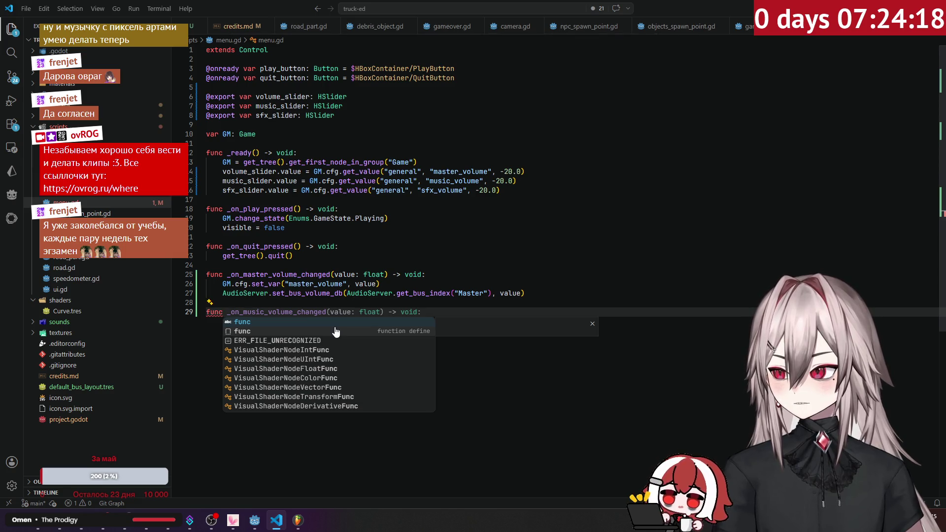
pyautogui.press('Escape')
pyautogui.press('Return')
pyautogui.press('Tab')
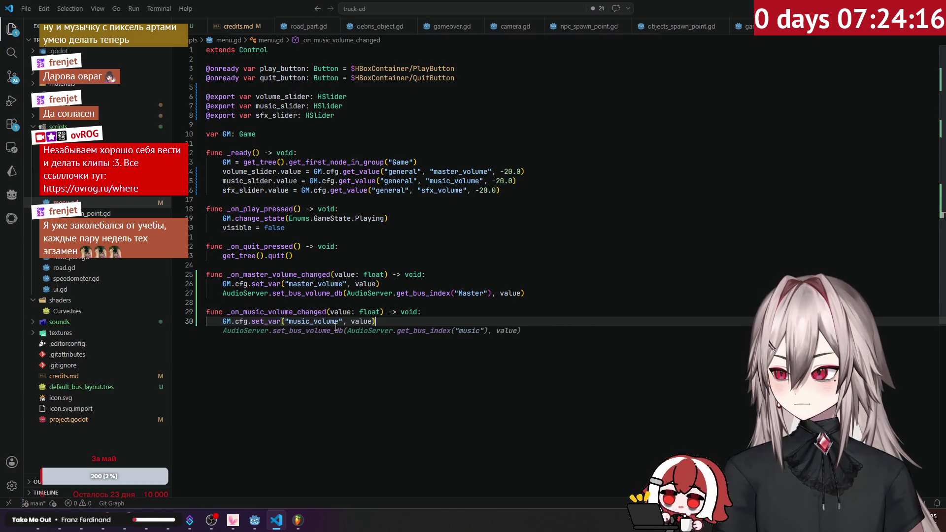
pyautogui.press('Tab')
pyautogui.press('Return')
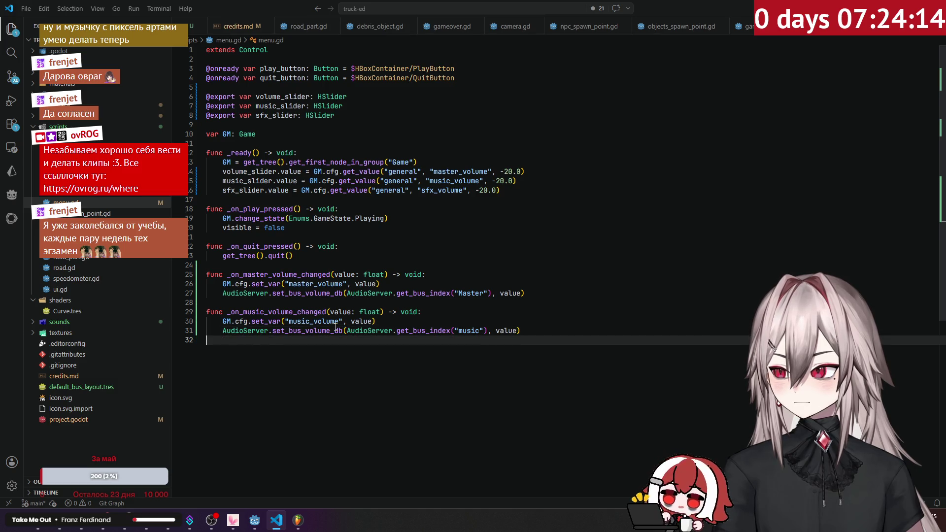
# Add an _on_sfx_volume_changed handler that saves the sfx value and sets the sounds bus volume
pyautogui.press('Return')
pyautogui.write('func _on_sfx_volume_changed(value: float) -> void:')
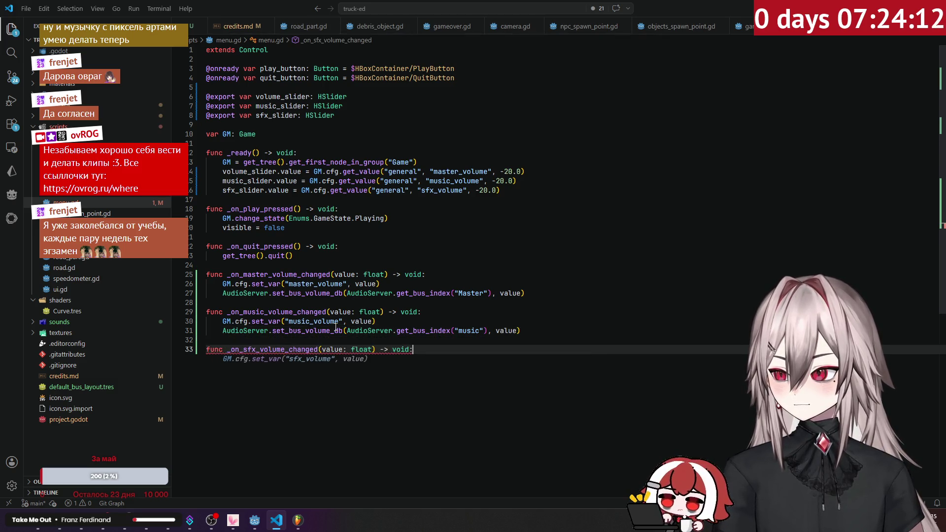
pyautogui.press('Tab')
pyautogui.press('Return')
pyautogui.press('Tab')
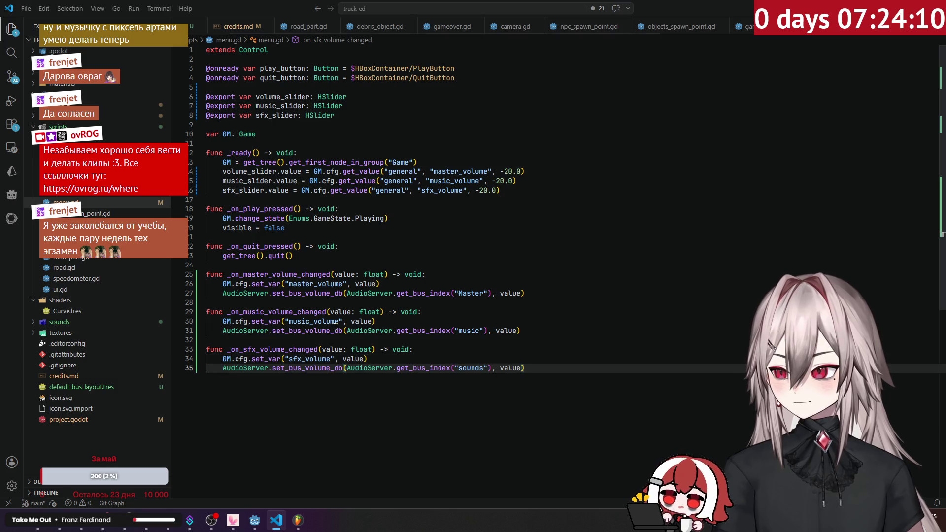
pyautogui.click(457, 253)
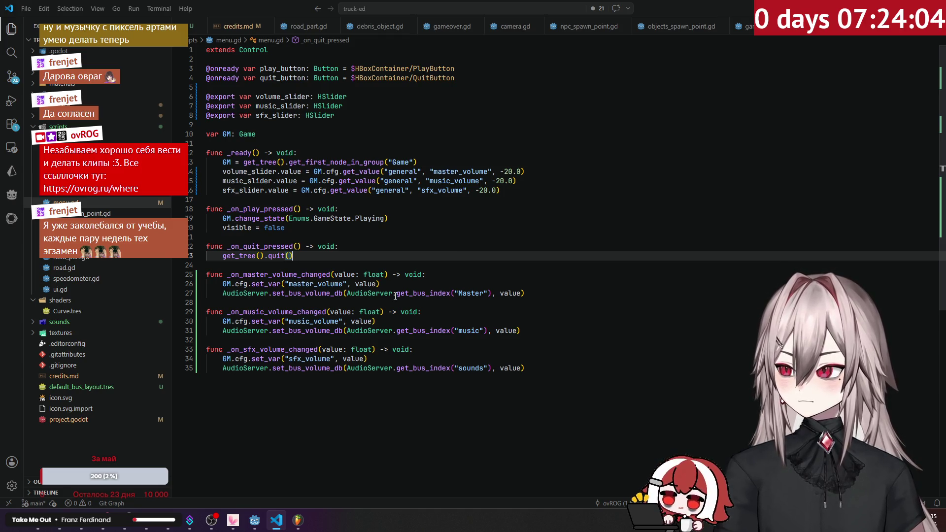
pyautogui.click(255, 520)
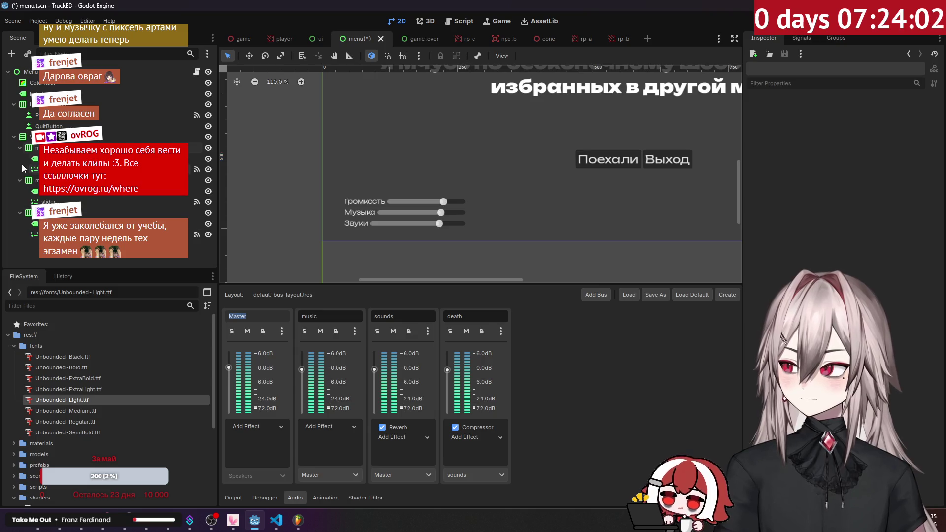
# Assign the three slider nodes to the Menu's Volume, Music and Sfx Slider slots
pyautogui.click(31, 72)
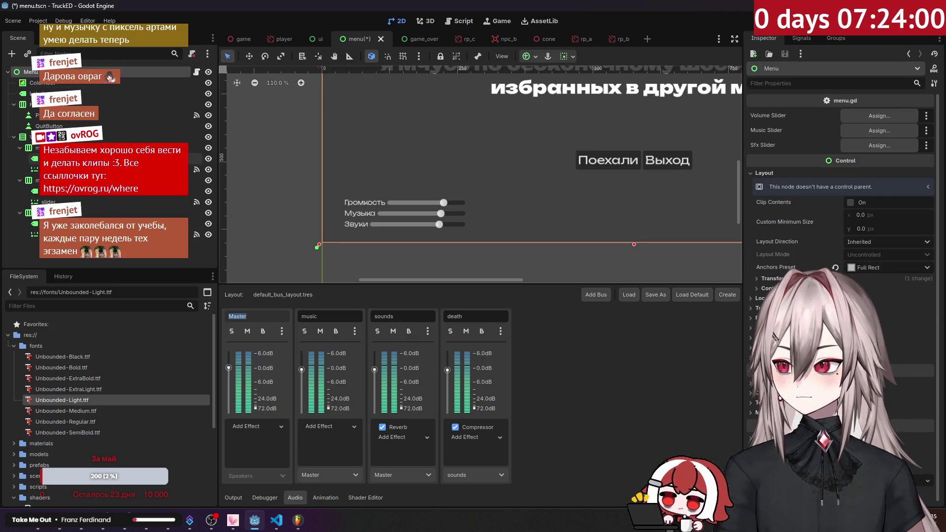
pyautogui.moveTo(34, 169)
pyautogui.mouseDown()
pyautogui.moveTo(492, 123)
pyautogui.moveTo(841, 110)
pyautogui.moveTo(835, 117)
pyautogui.mouseUp()
pyautogui.moveTo(49, 201); pyautogui.dragTo(880, 131)
pyautogui.moveTo(34, 234); pyautogui.dragTo(875, 147)
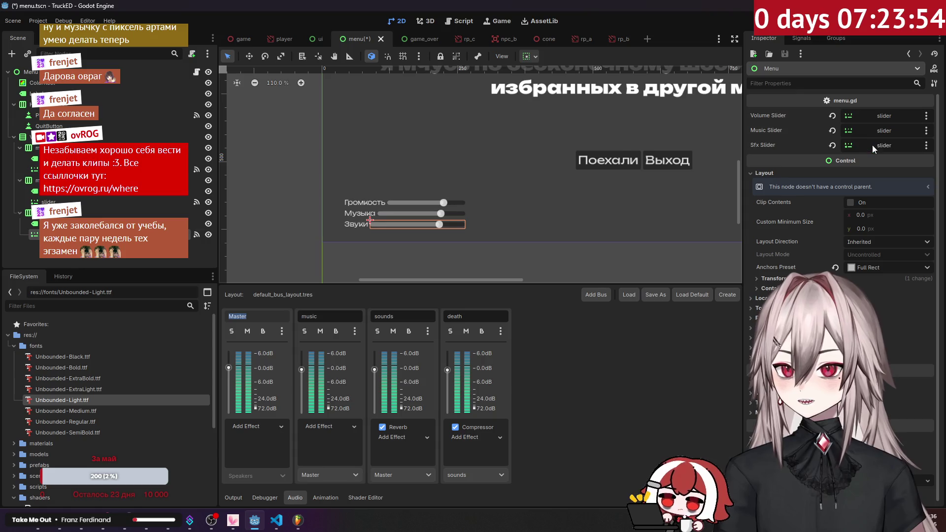
# Show the Громкость slider's signal connections and open the method it calls
pyautogui.click(419, 203)
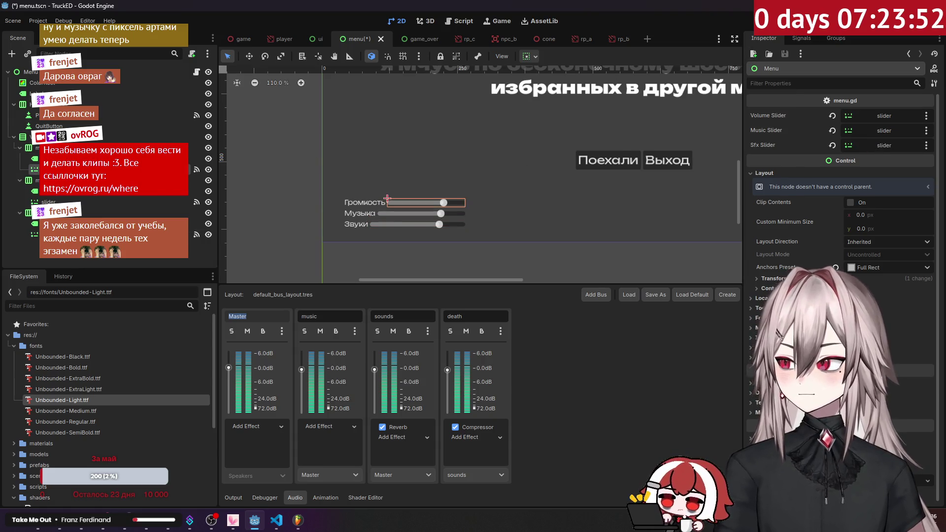
pyautogui.click(802, 38)
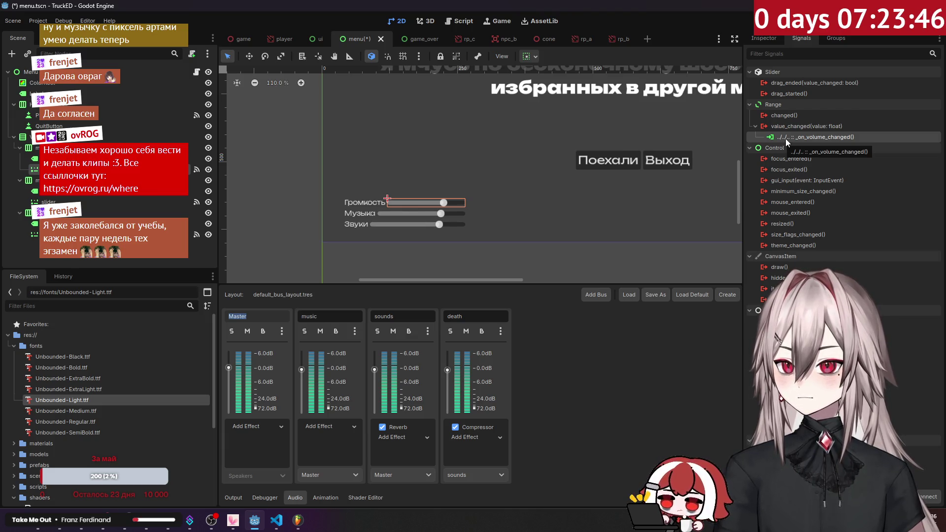
pyautogui.doubleClick(786, 139)
# Point the Громкость slider's value_changed connection at _on_master_volume_changed
pyautogui.scroll(-3, 695, 145)
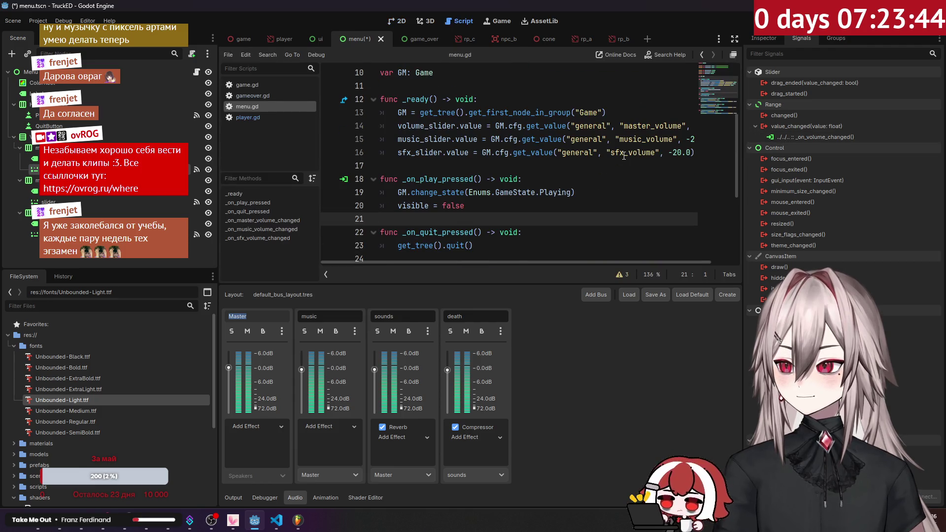
pyautogui.scroll(2, 736, 146)
pyautogui.rightClick(776, 137)
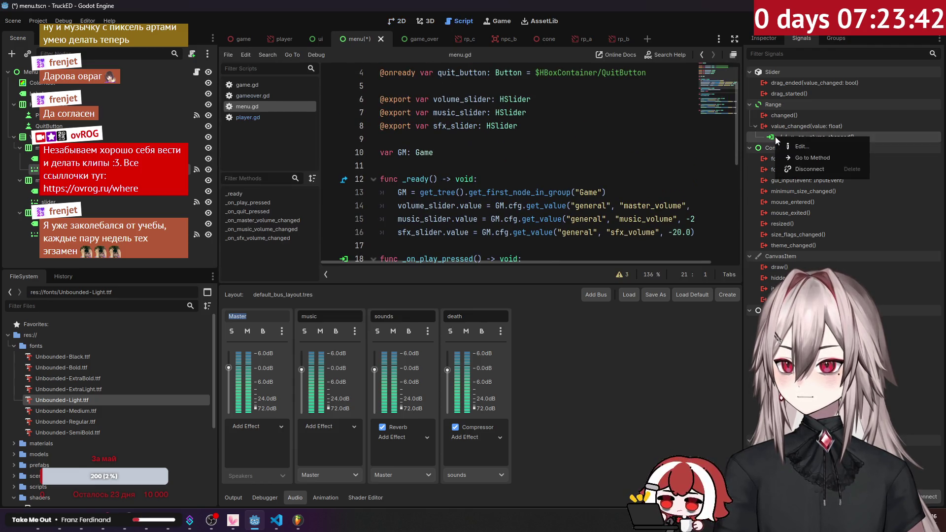
pyautogui.click(785, 147)
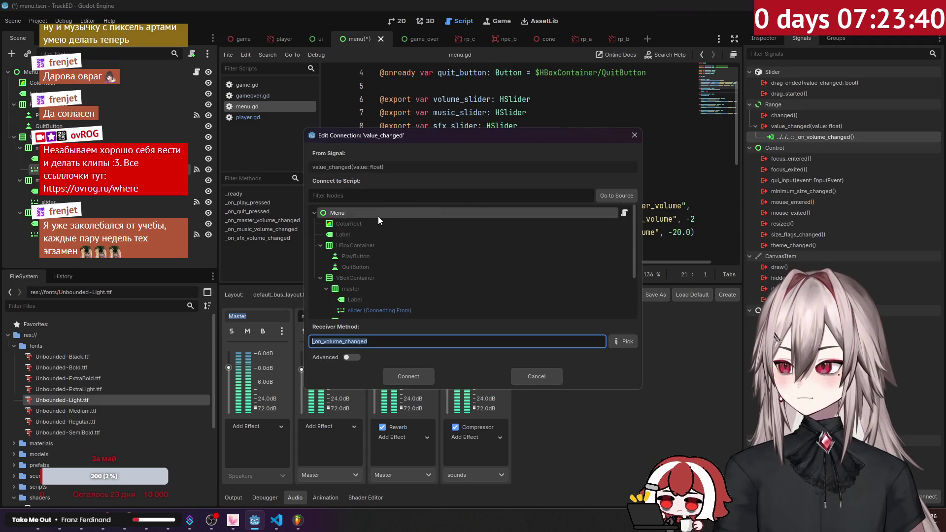
pyautogui.click(626, 343)
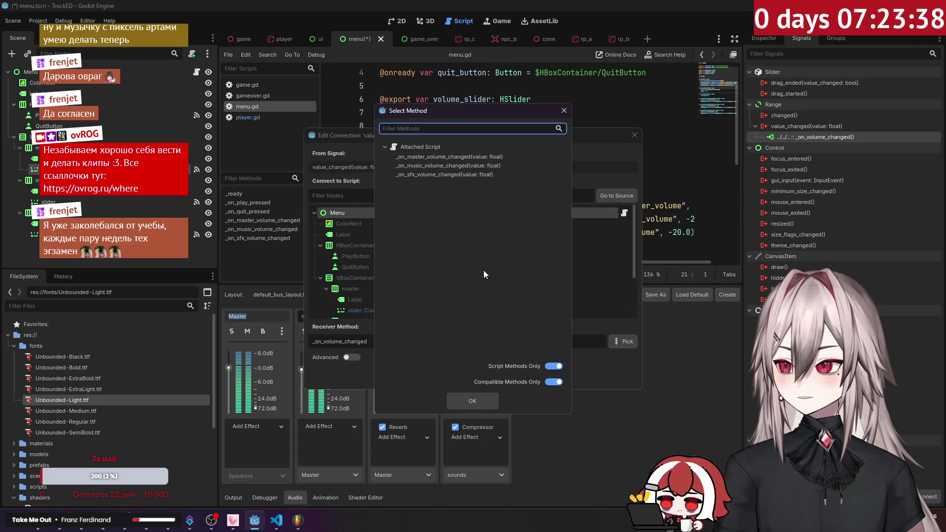
pyautogui.click(451, 158)
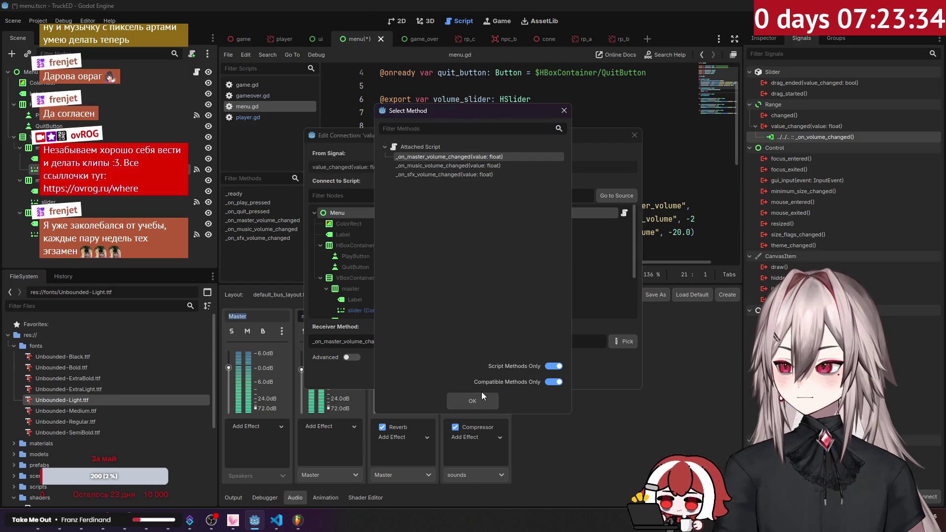
pyautogui.click(477, 398)
pyautogui.click(401, 374)
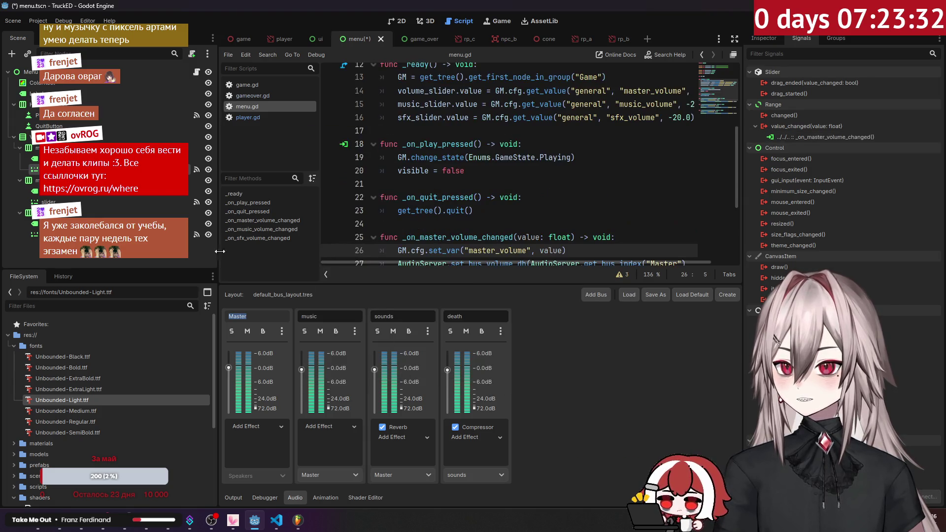
# Rewire the music and sounds sliders' value_changed to _on_music_volume_changed and _on_sfx_volume_changed
pyautogui.rightClick(819, 141)
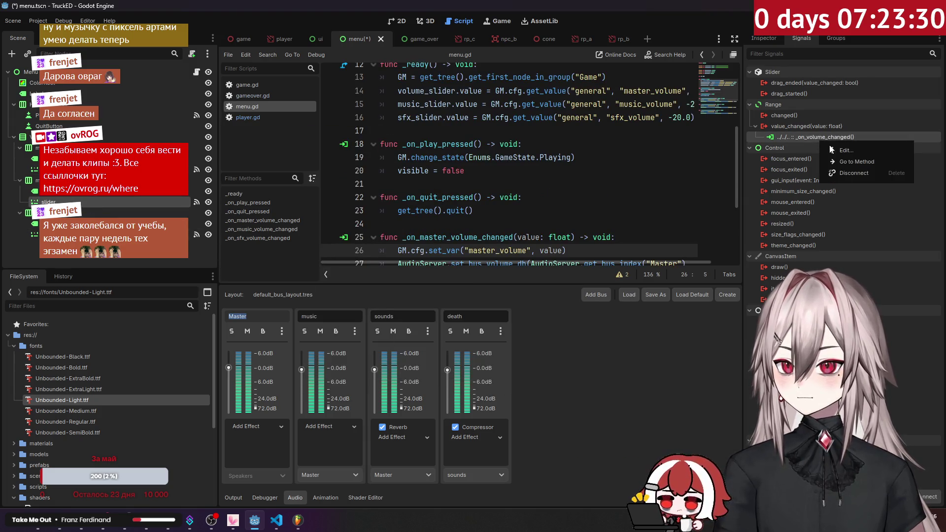
pyautogui.click(842, 151)
pyautogui.click(625, 341)
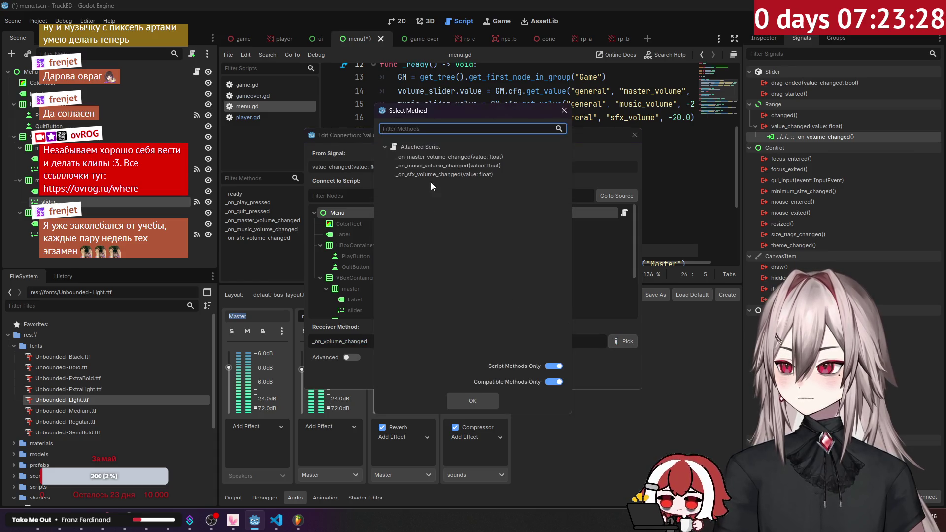
pyautogui.click(439, 166)
pyautogui.click(472, 401)
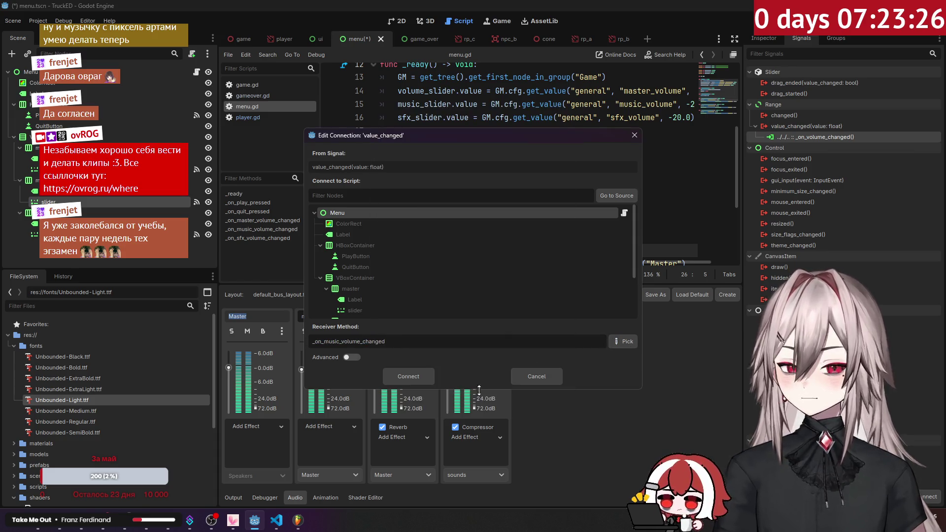
pyautogui.click(430, 375)
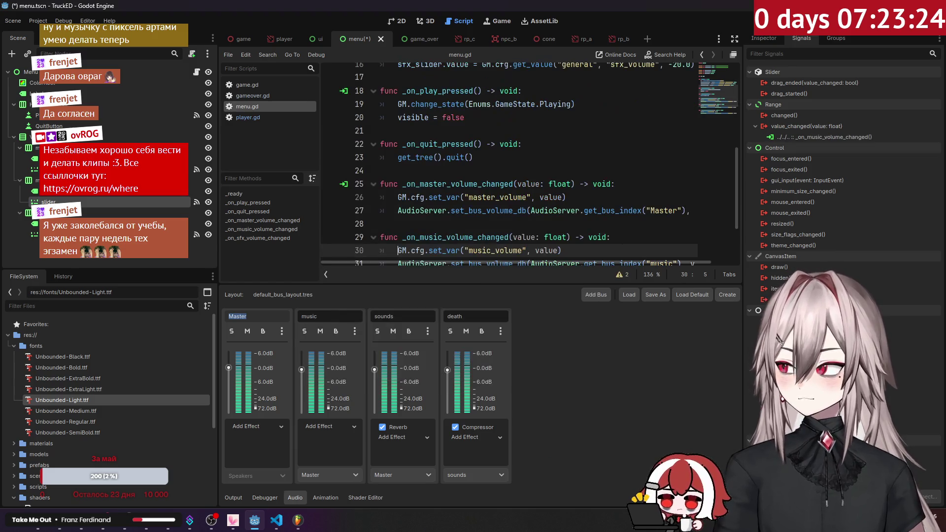
pyautogui.rightClick(813, 135)
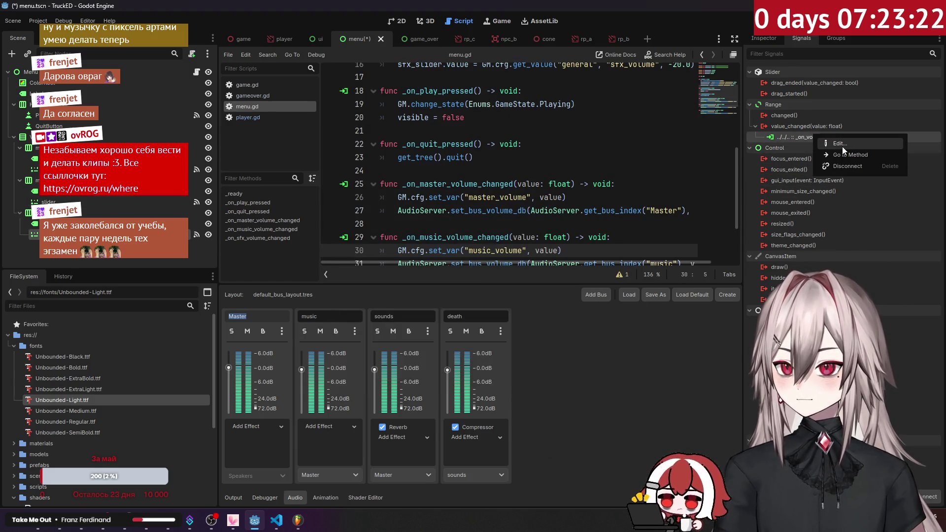
pyautogui.click(840, 144)
pyautogui.click(617, 342)
pyautogui.click(429, 176)
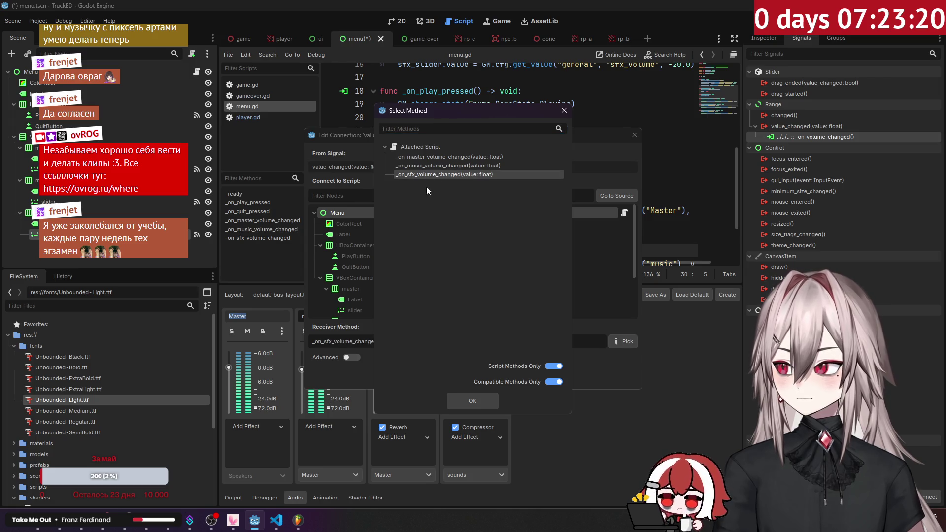
pyautogui.click(472, 400)
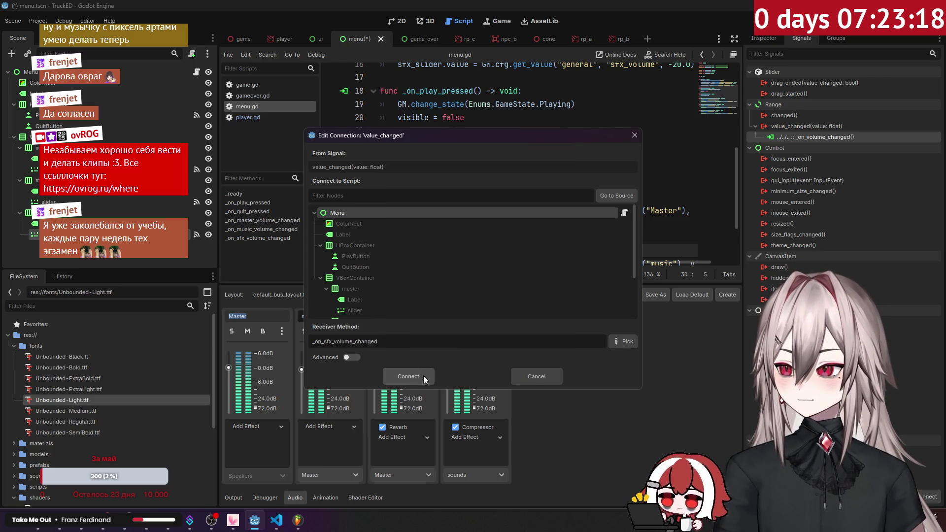
pyautogui.click(422, 376)
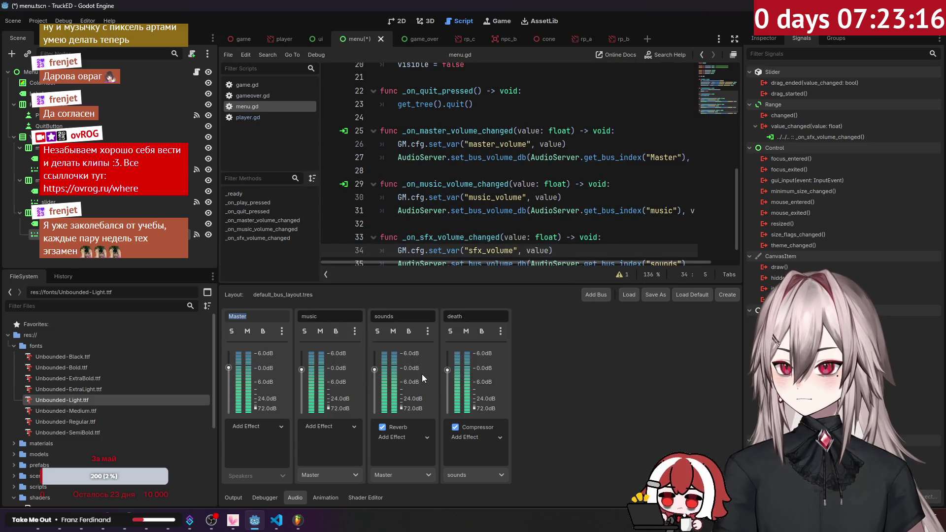
# Save the menu scene and review the music and sfx handlers' set_var calls in menu.gd
pyautogui.click(318, 449)
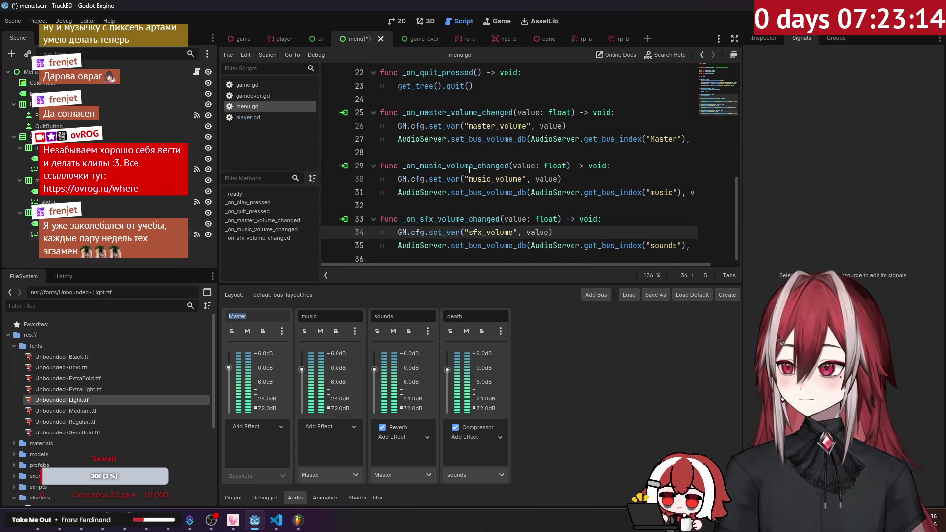
pyautogui.hotkey('ctrl', 's')
pyautogui.click(423, 21)
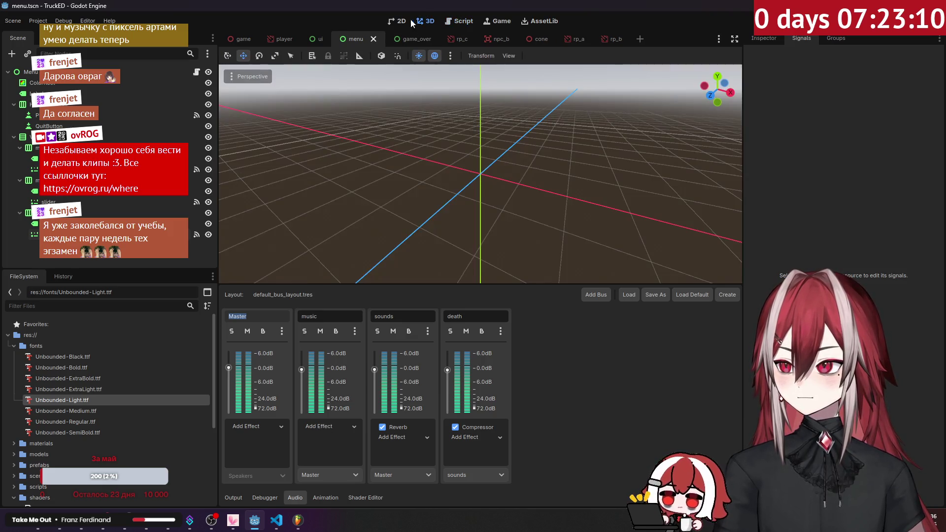
pyautogui.click(398, 21)
pyautogui.click(277, 521)
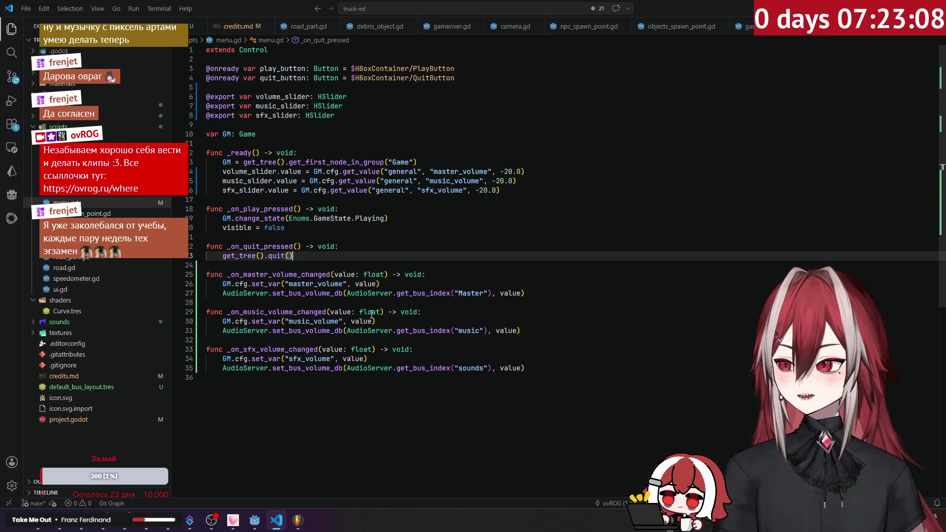
pyautogui.click(313, 321)
pyautogui.click(270, 322)
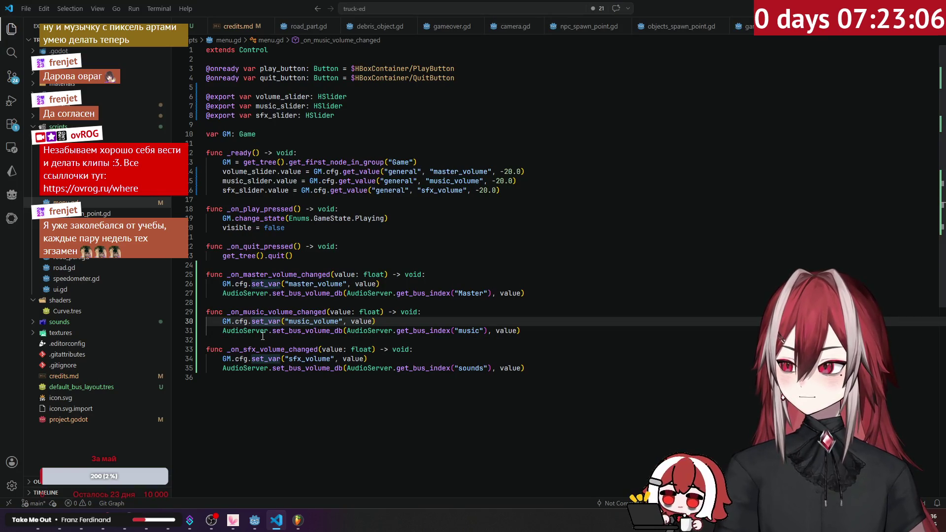
pyautogui.click(265, 359)
pyautogui.click(276, 376)
# Add a save() call after the set_value line inside cfg_man.gd's set_var
pyautogui.click(272, 359)
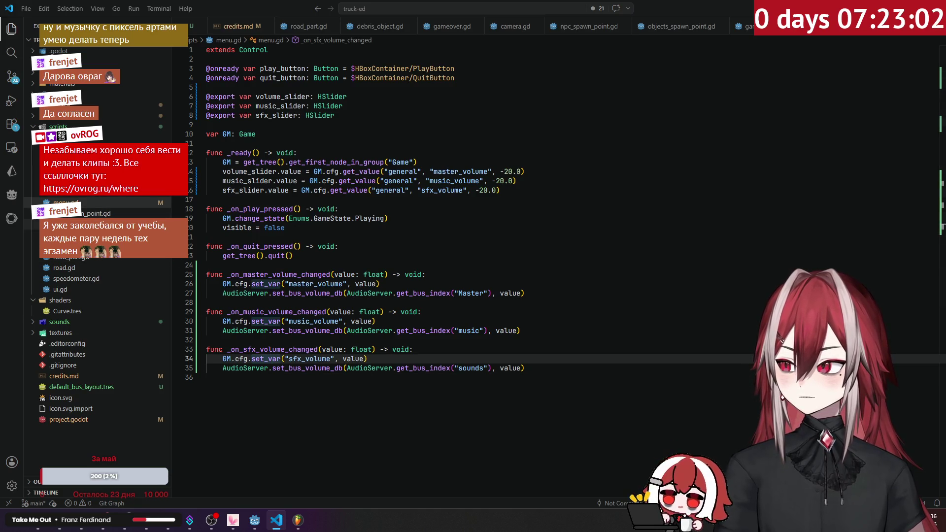
pyautogui.click(74, 147)
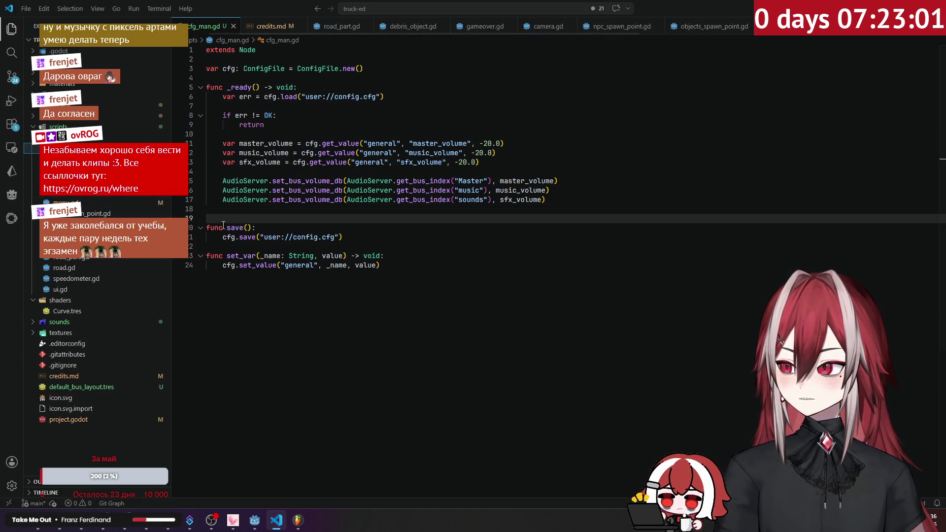
pyautogui.click(249, 265)
pyautogui.moveTo(227, 227); pyautogui.dragTo(253, 228)
pyautogui.click(397, 264)
pyautogui.press('Return')
pyautogui.click(368, 222)
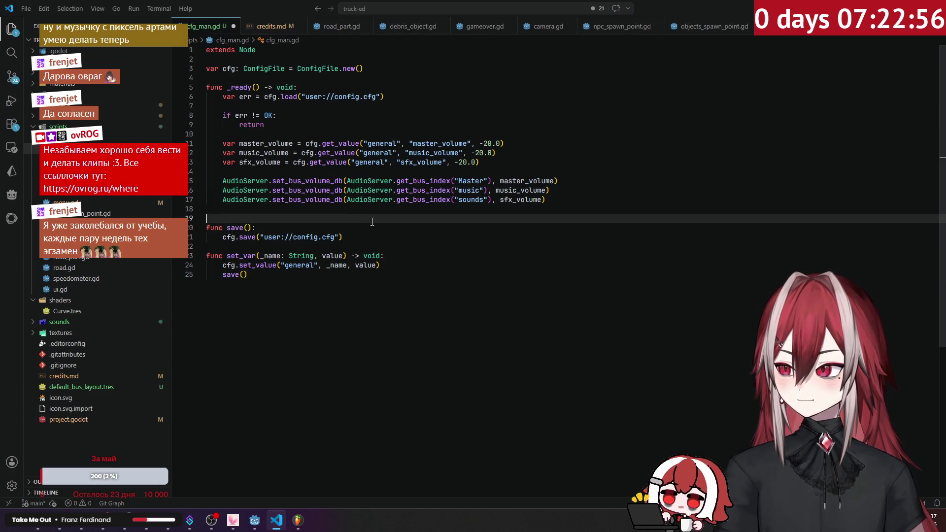
pyautogui.click(409, 225)
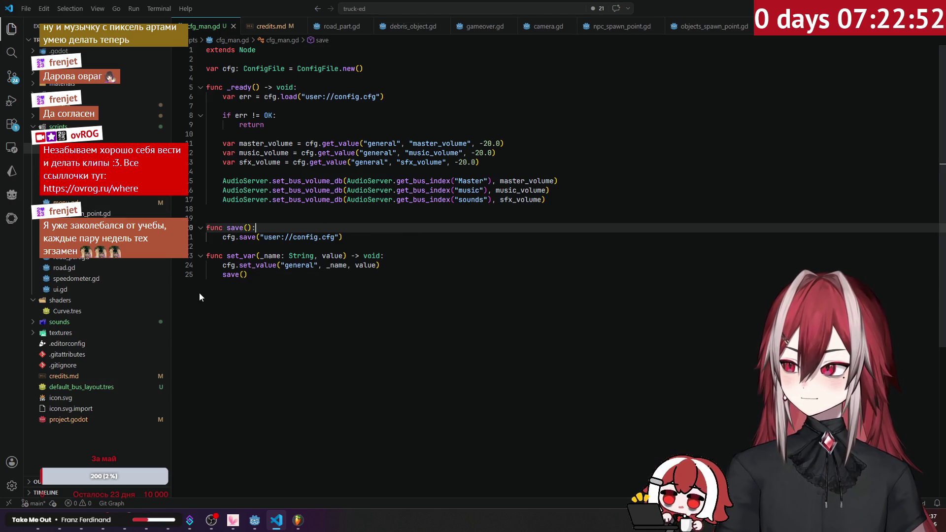
pyautogui.click(257, 521)
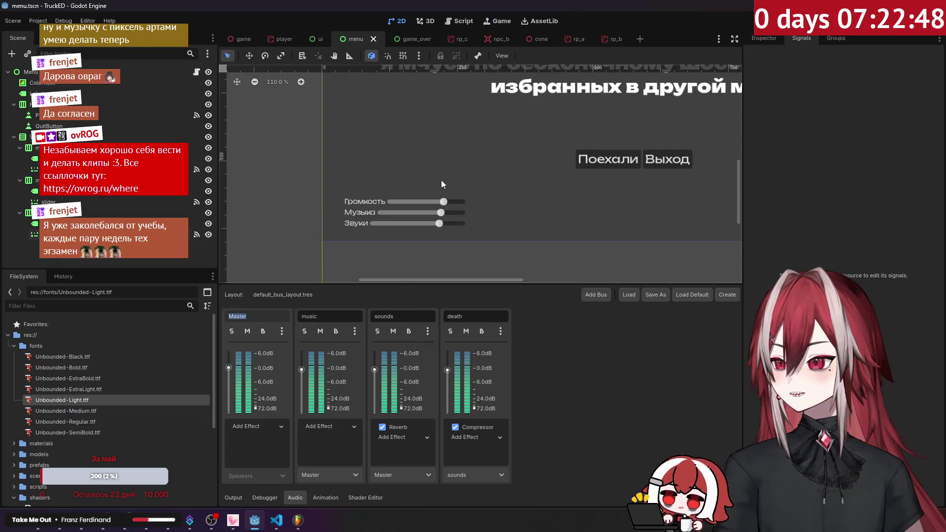
# Run the game, note the cfg error on menu.gd line 14, stop it, and reopen cfg_man.gd
pyautogui.press('F5')
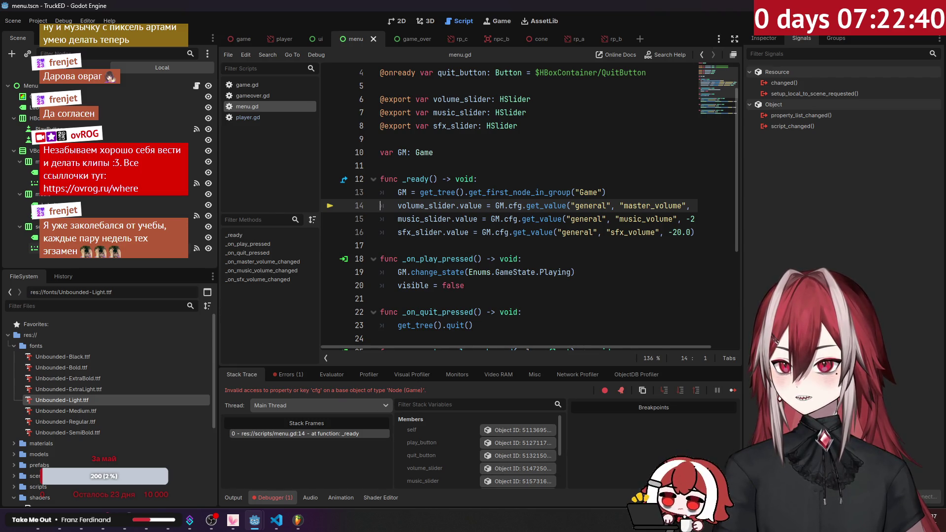
pyautogui.press('F8')
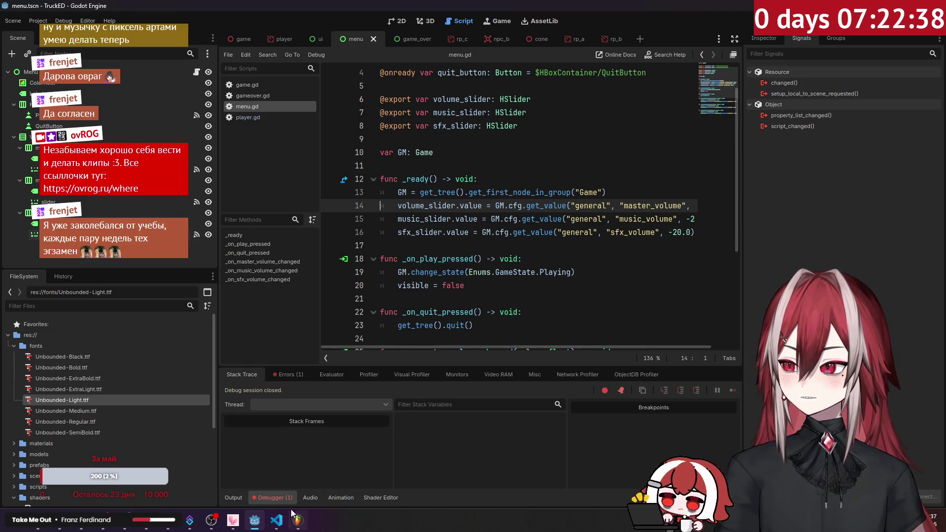
pyautogui.click(277, 520)
pyautogui.click(310, 144)
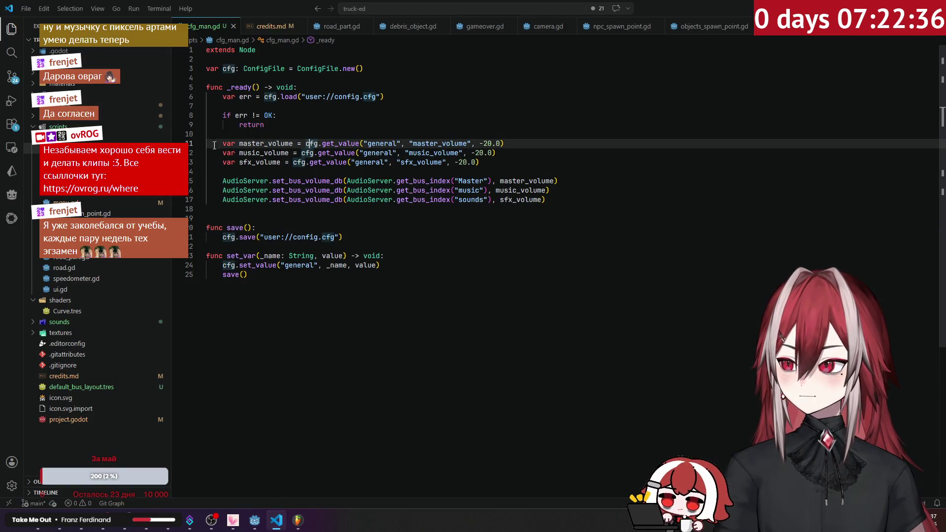
# Browse player.gd and npc.gd, then inspect the GM.cfg references on lines 14–15 of menu.gd
pyautogui.click(69, 246)
pyautogui.click(99, 224)
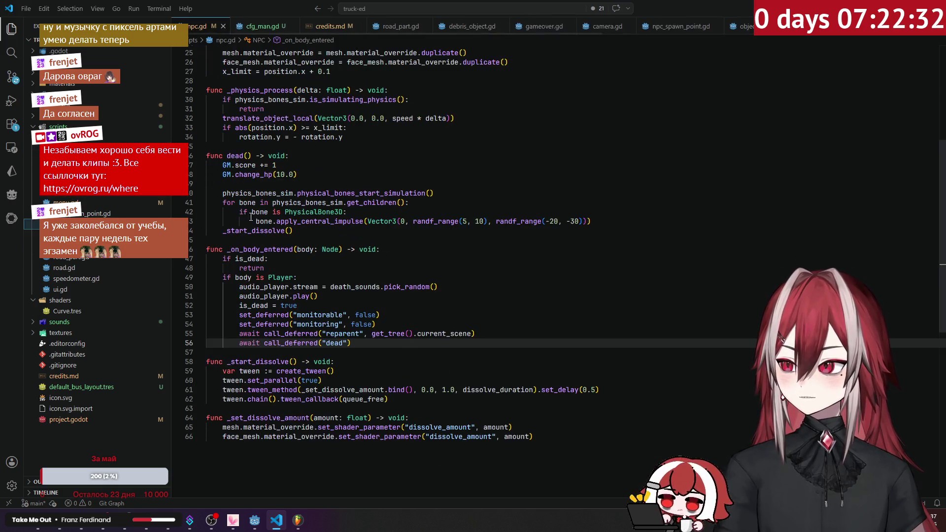
pyautogui.click(74, 203)
pyautogui.click(316, 171)
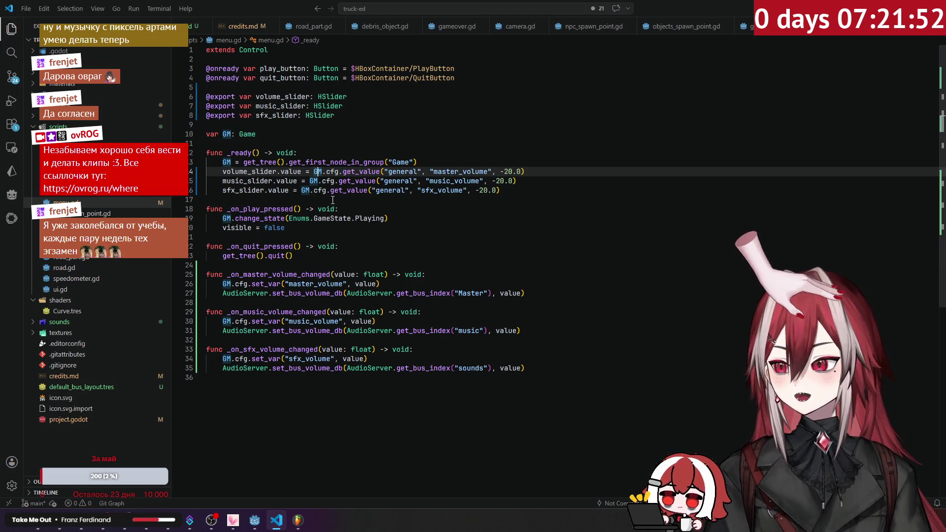
pyautogui.click(417, 242)
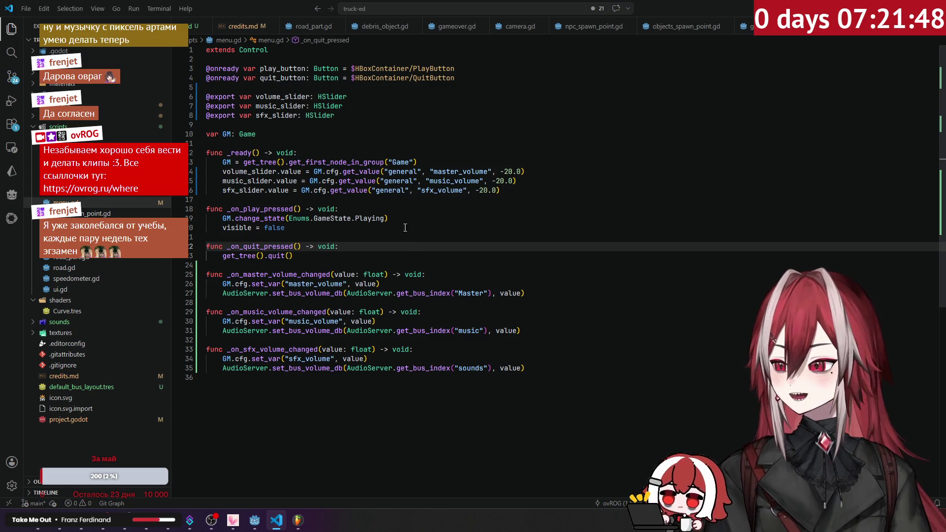
pyautogui.click(318, 172)
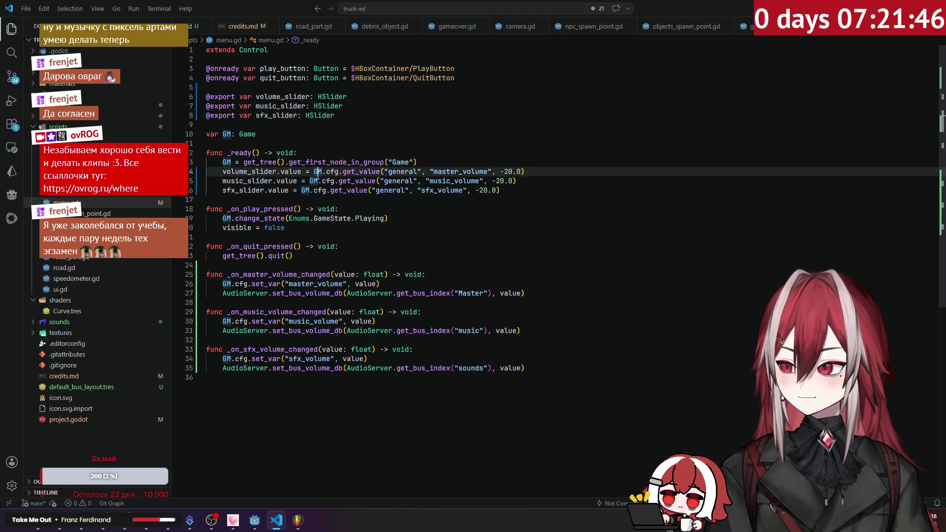
pyautogui.click(330, 179)
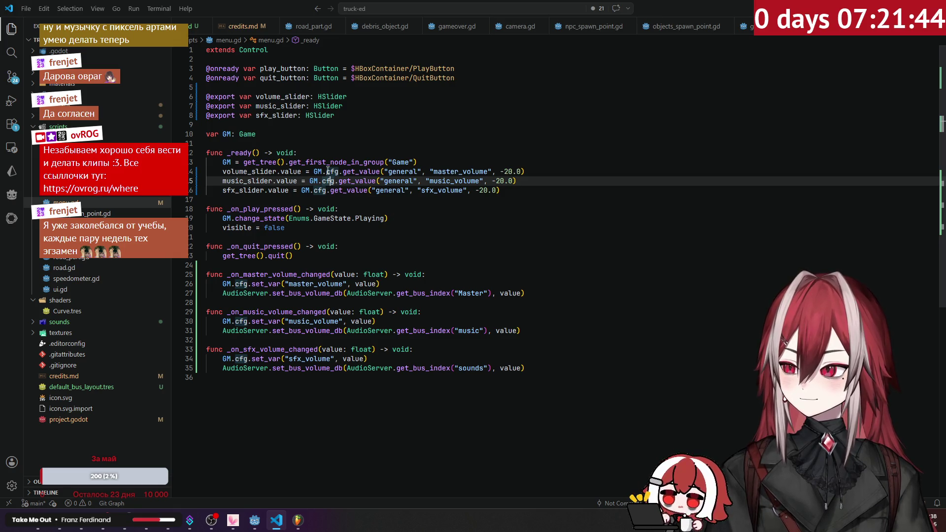
pyautogui.moveTo(327, 170)
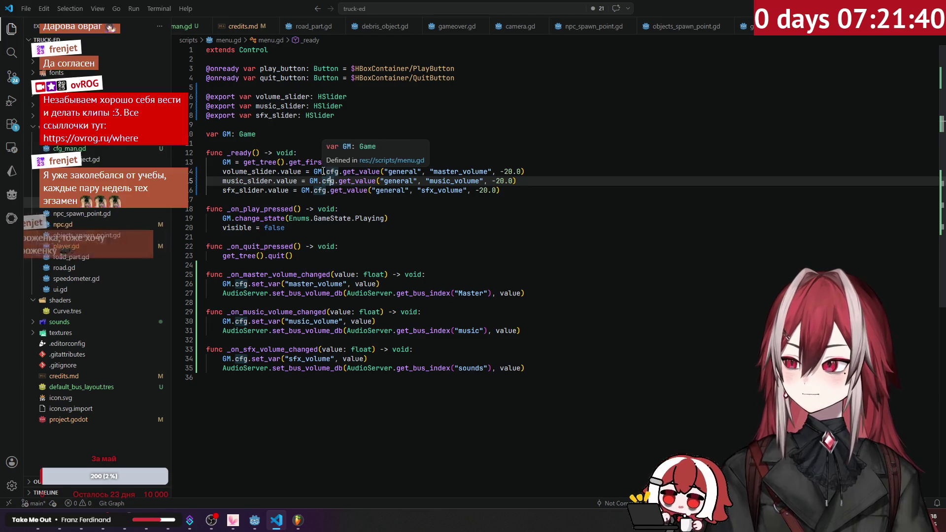
pyautogui.click(254, 127)
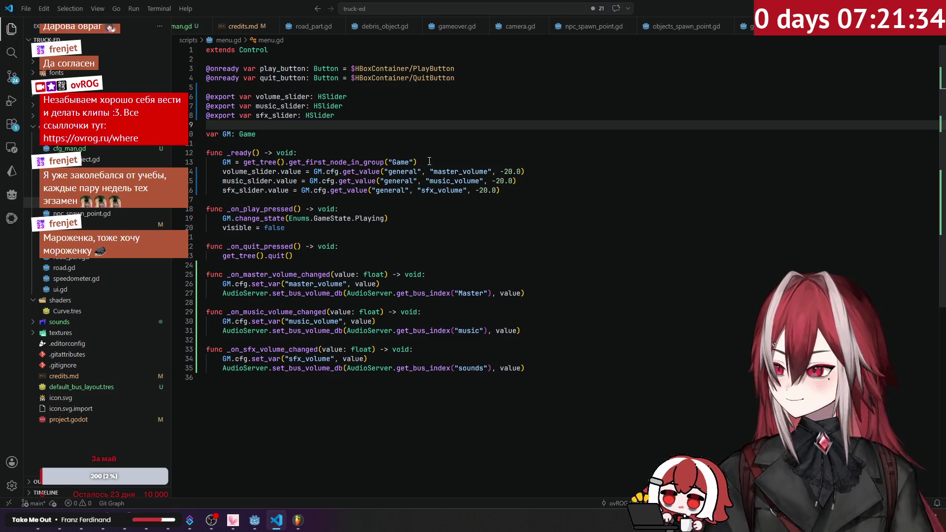
# Add a CFG line after the GM assignment in _ready, then delete it again
pyautogui.click(429, 162)
pyautogui.press('Return')
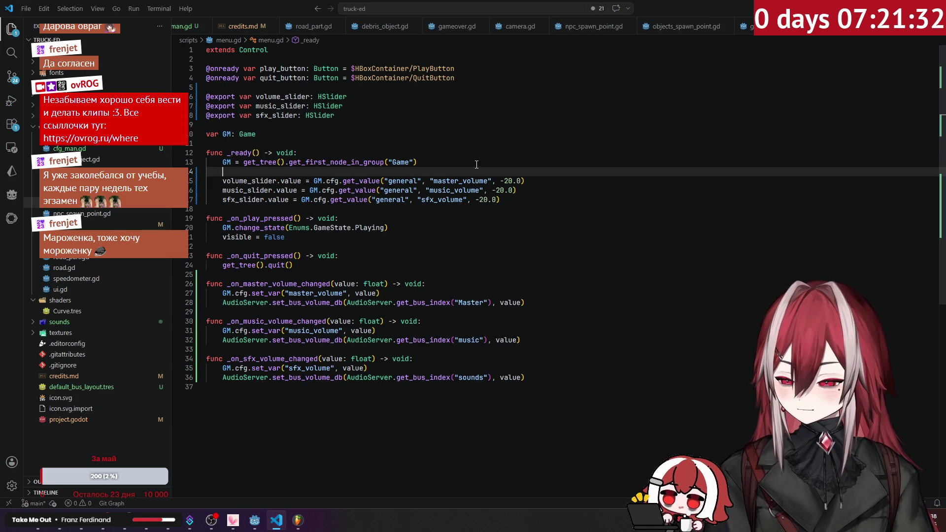
pyautogui.write('Cf')
pyautogui.press('Tab')
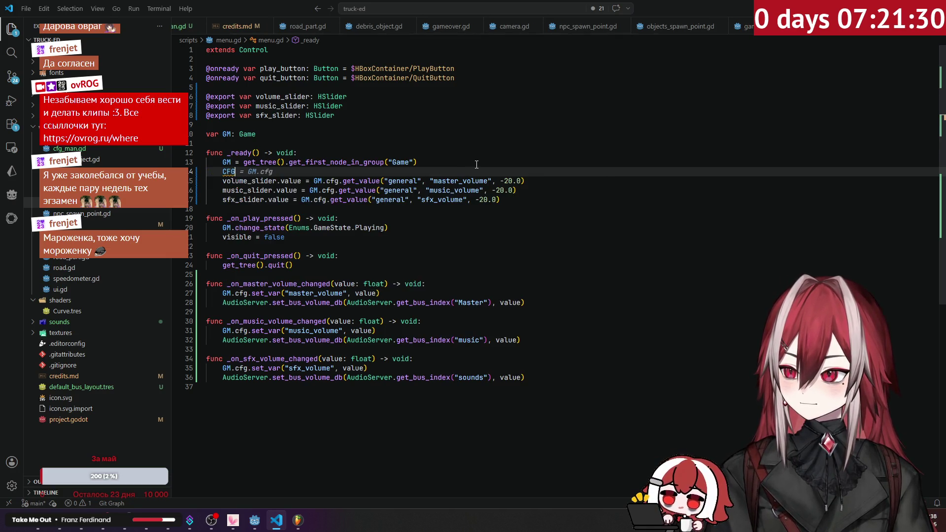
pyautogui.press('BackSpace')
pyautogui.press('BackSpace')
pyautogui.press('BackSpace')
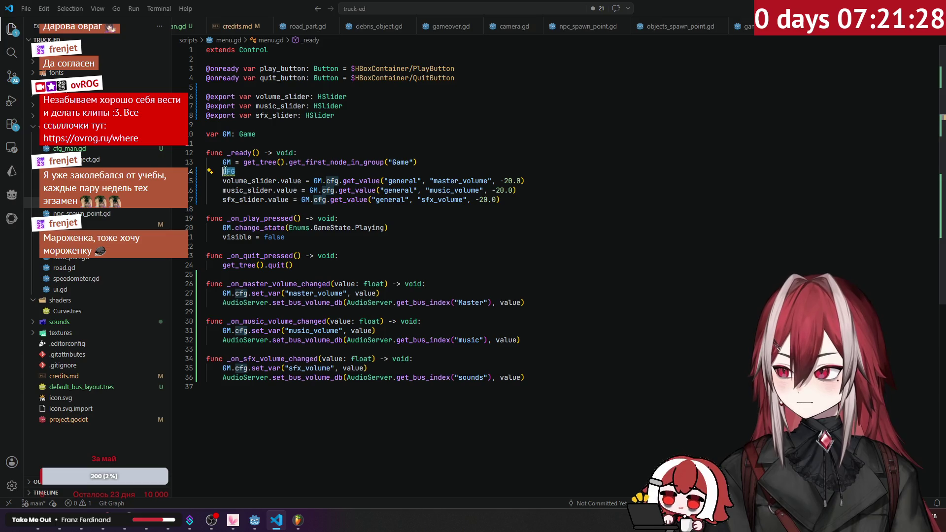
pyautogui.press('BackSpace')
# Replace GM with CFG on line 14 and accept the matching edits in the other slider lines and volume handlers
pyautogui.doubleClick(318, 172)
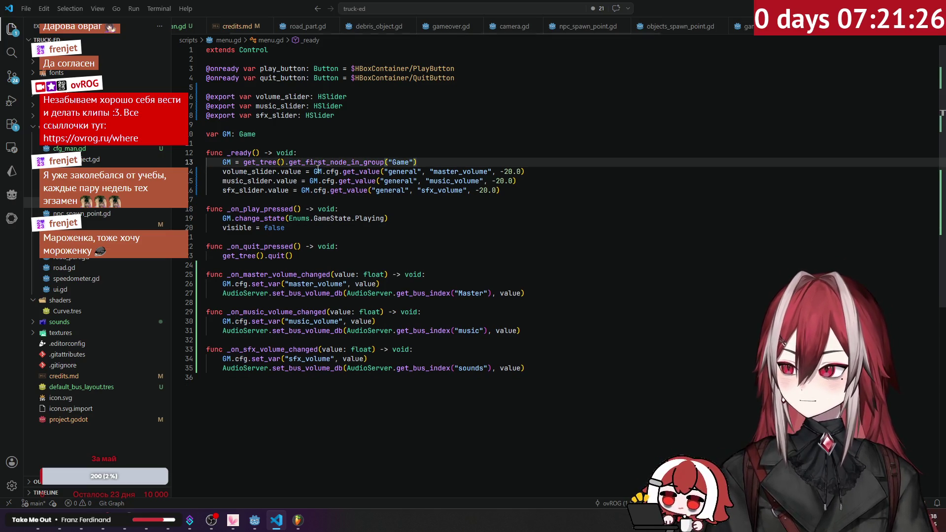
pyautogui.write('CFG')
pyautogui.press('Tab')
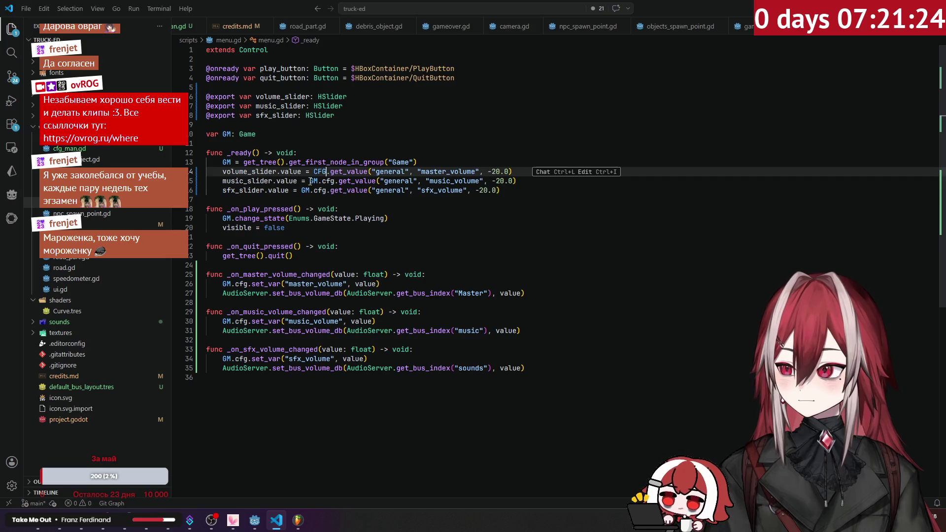
pyautogui.press('Tab')
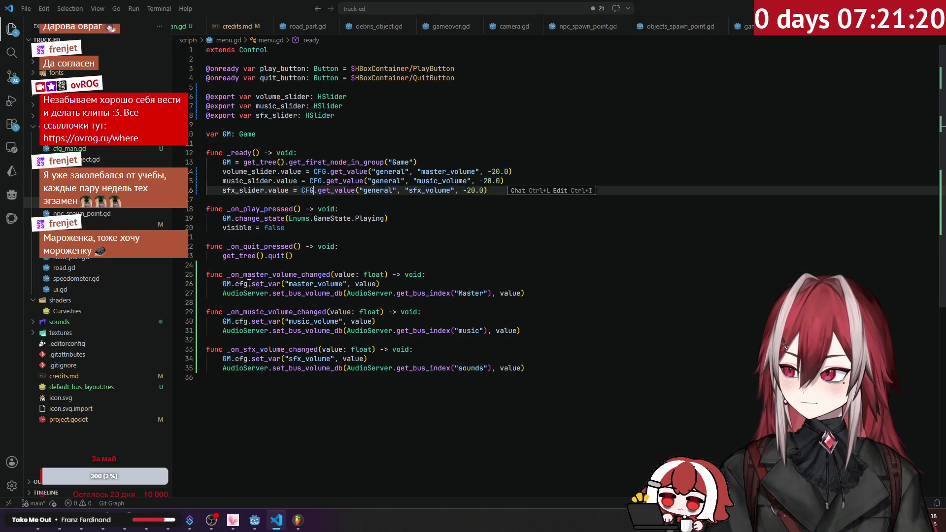
pyautogui.press('Tab')
pyautogui.press('Tab')
pyautogui.press('Tab')
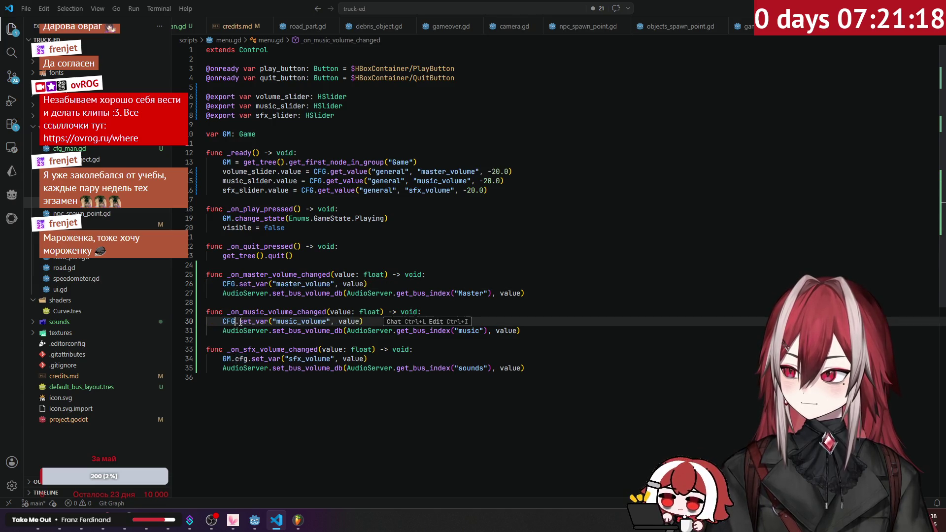
pyautogui.press('Tab')
pyautogui.press('Tab')
pyautogui.click(428, 247)
pyautogui.click(427, 209)
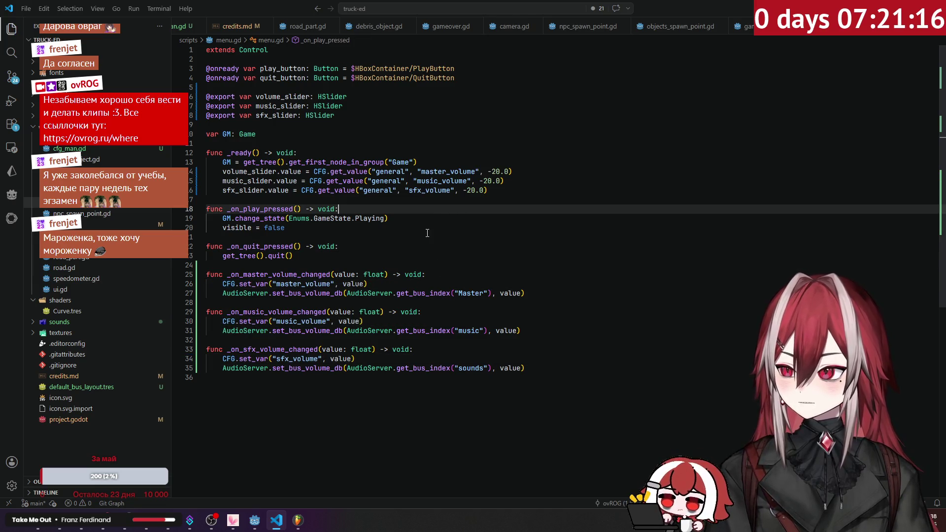
pyautogui.click(255, 520)
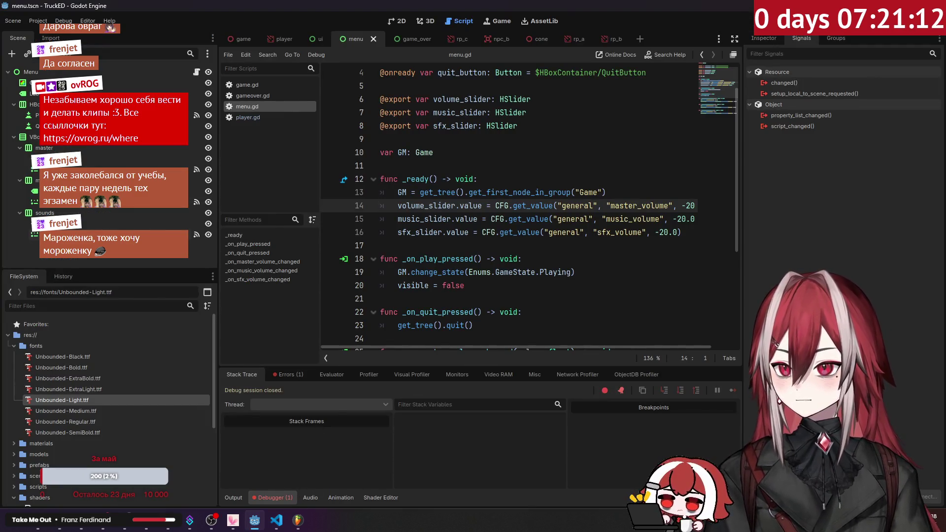
# Run the game, which fails at menu.gd line 14 with no get_value on CFG, and stop it
pyautogui.press('F5')
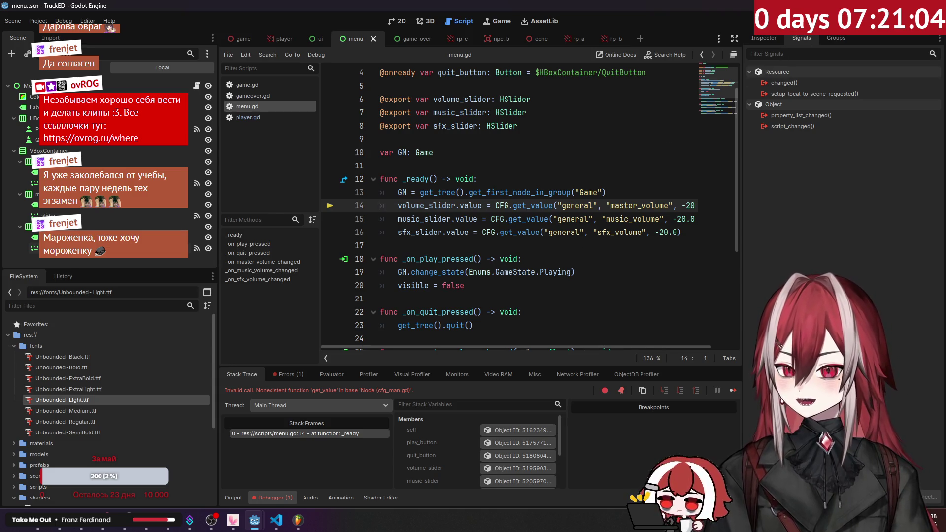
pyautogui.click(810, 21)
pyautogui.click(279, 523)
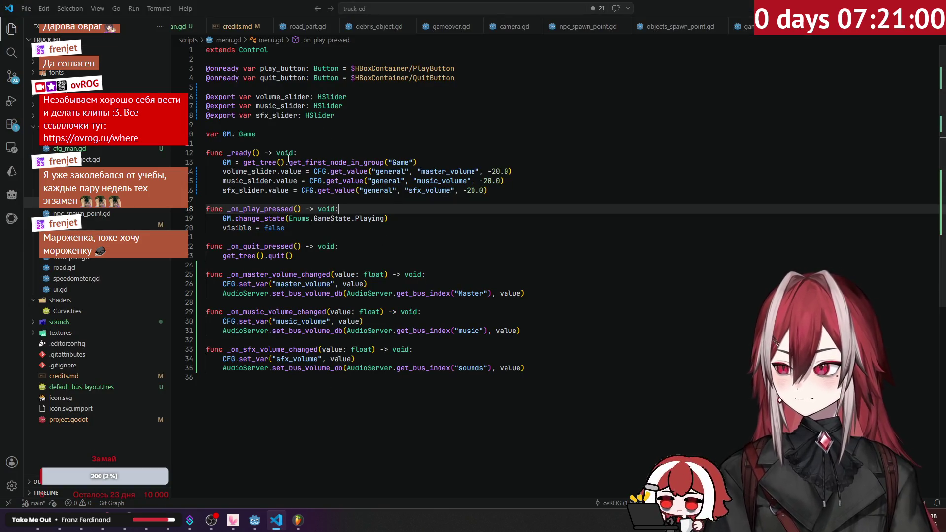
# Append .cfg after CFG on line 14 and check cfg_man.gd's contents
pyautogui.click(323, 172)
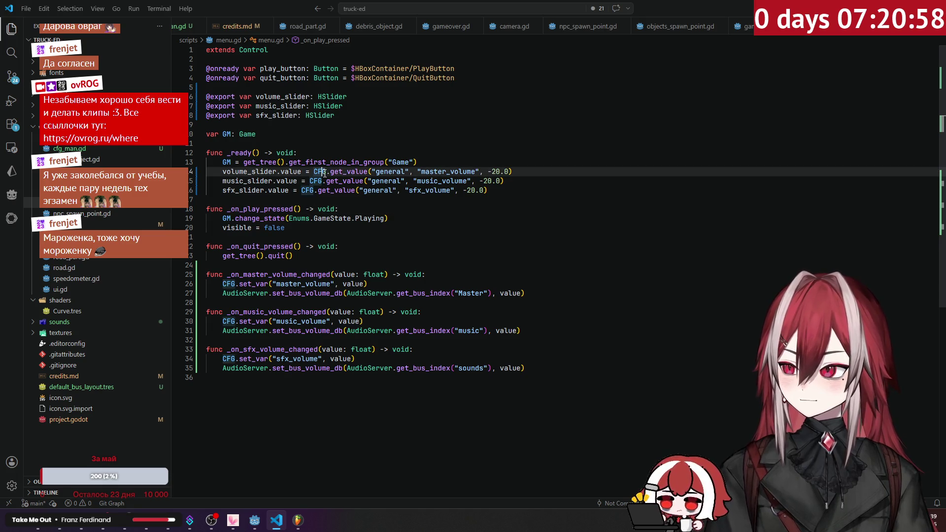
pyautogui.write('.cg')
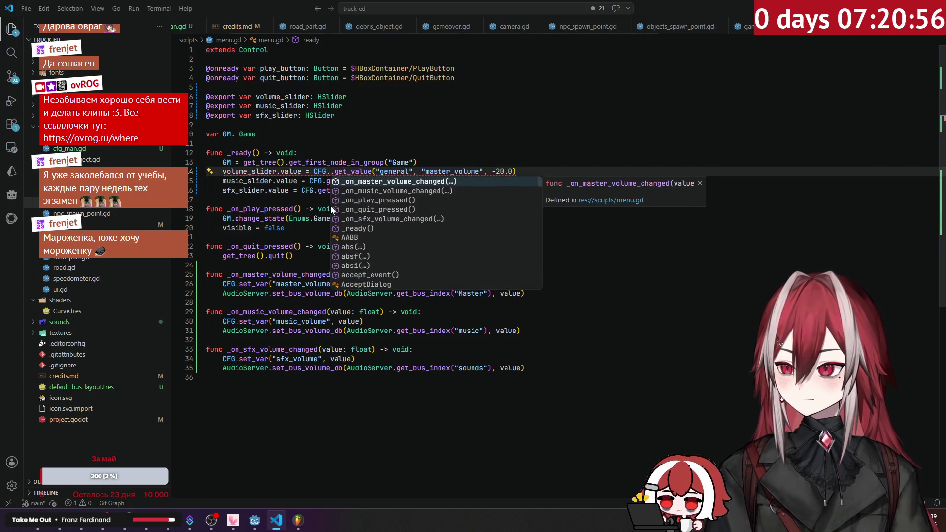
pyautogui.press('BackSpace')
pyautogui.write('fg')
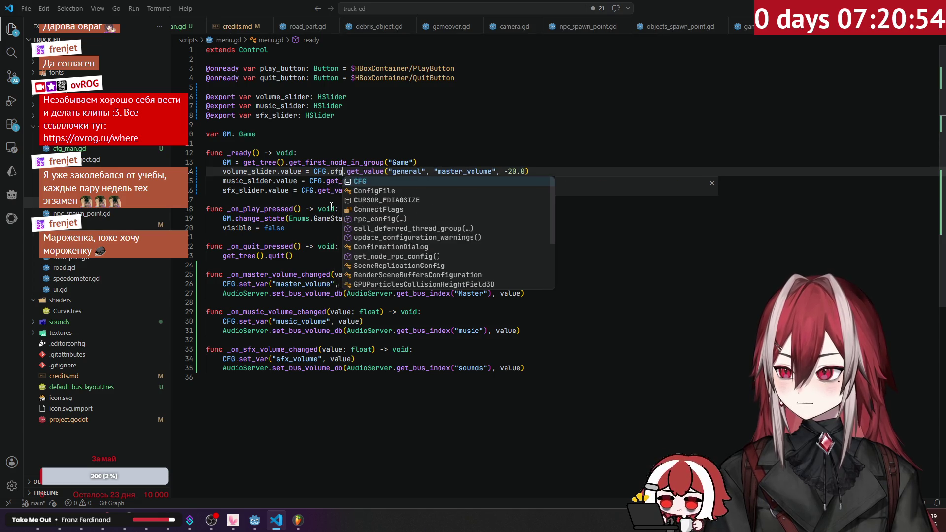
pyautogui.press('Escape')
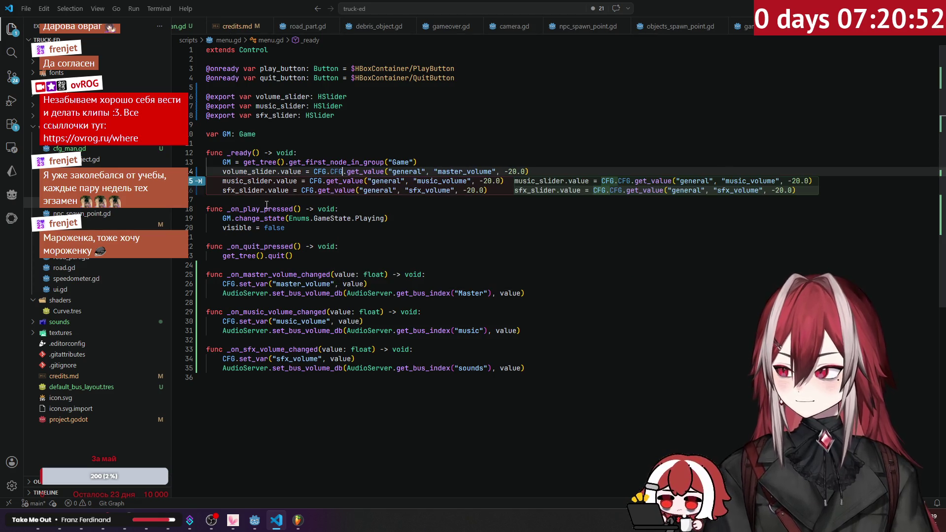
pyautogui.click(69, 149)
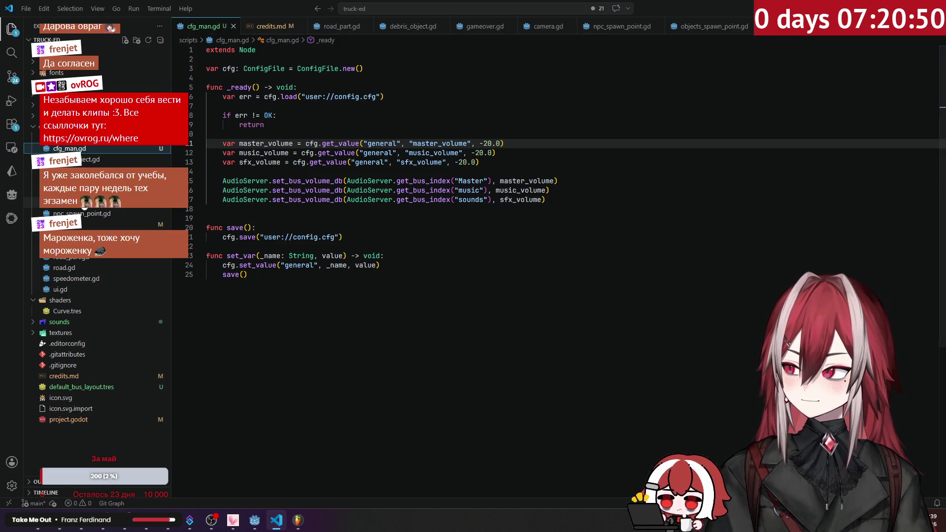
pyautogui.hotkey('ctrl', 'Tab')
# Retype the cfg member, extend CFG.cfg.get_value to the music and sfx lines, and rerun the game
pyautogui.hotkey('ctrl', 'Delete')
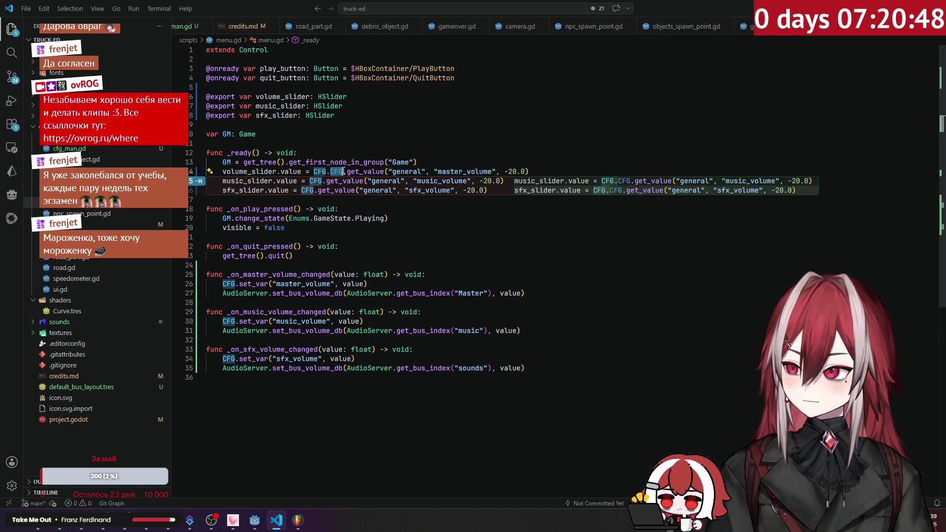
pyautogui.write('cfg')
pyautogui.press('Escape')
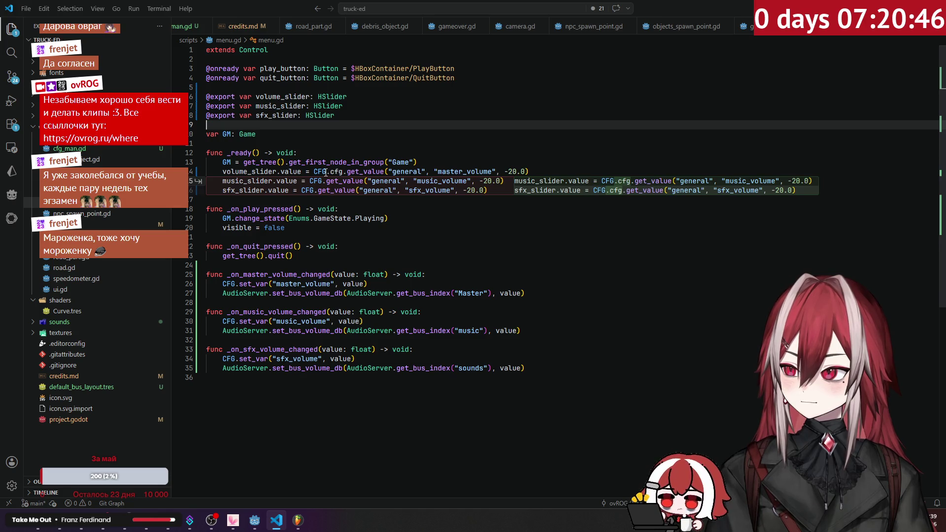
pyautogui.moveTo(326, 172); pyautogui.dragTo(343, 172)
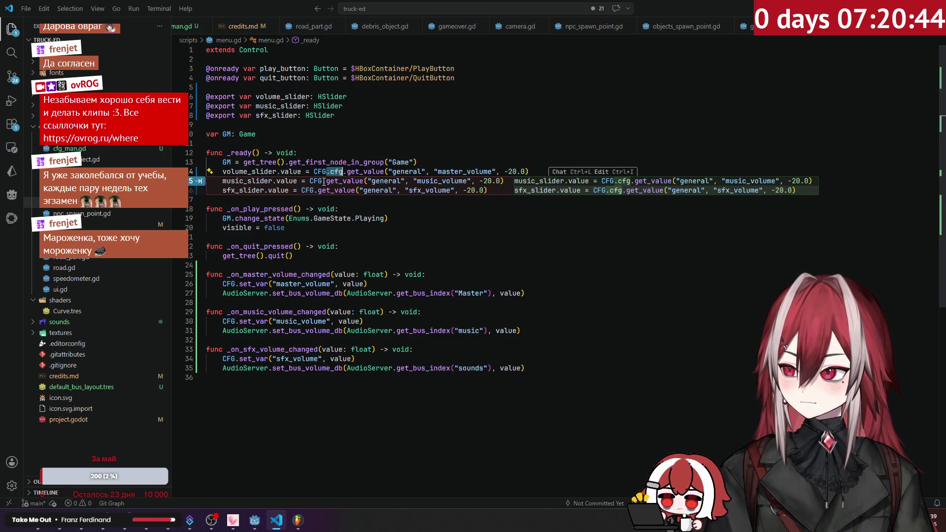
pyautogui.press('Tab')
pyautogui.press('Tab')
pyautogui.click(477, 144)
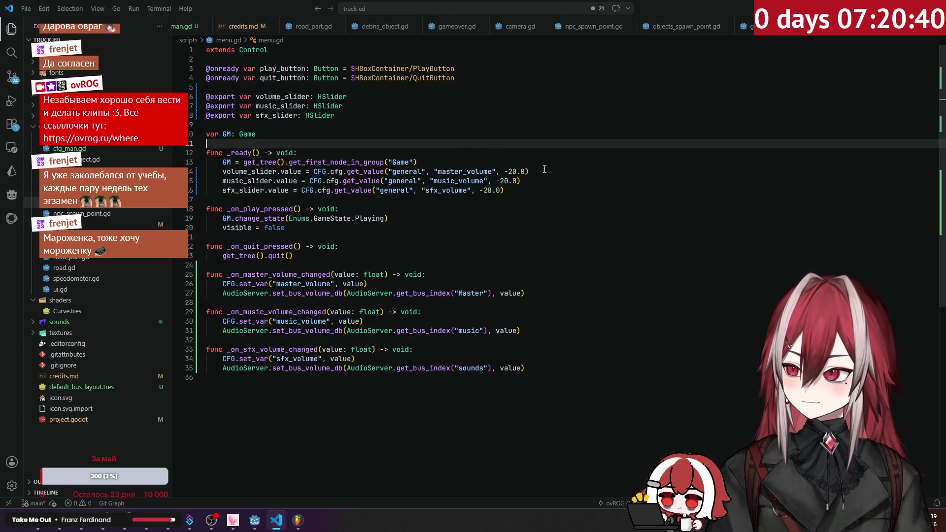
pyautogui.hotkey('alt', 'Tab')
pyautogui.press('F5')
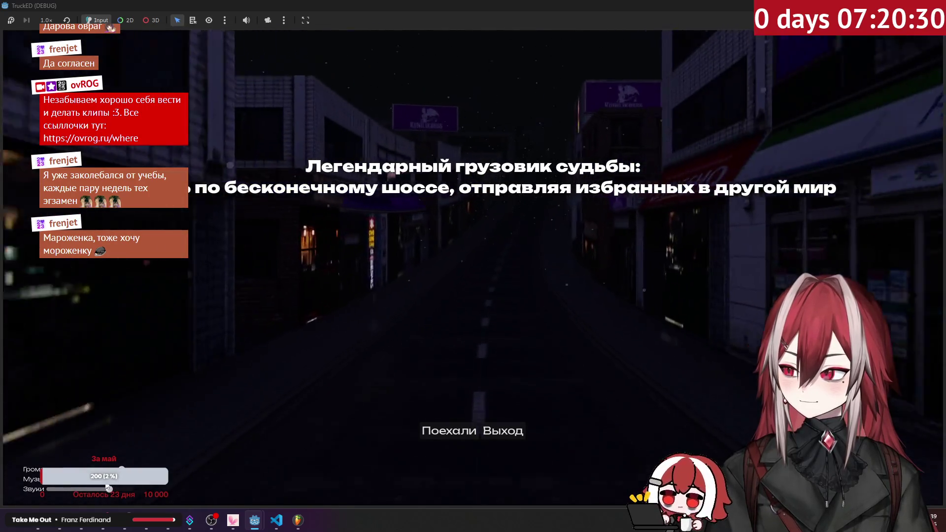
# Drag the Звуки volume slider higher and start driving with Поехали, then start again after the run
pyautogui.moveTo(111, 491); pyautogui.dragTo(125, 491)
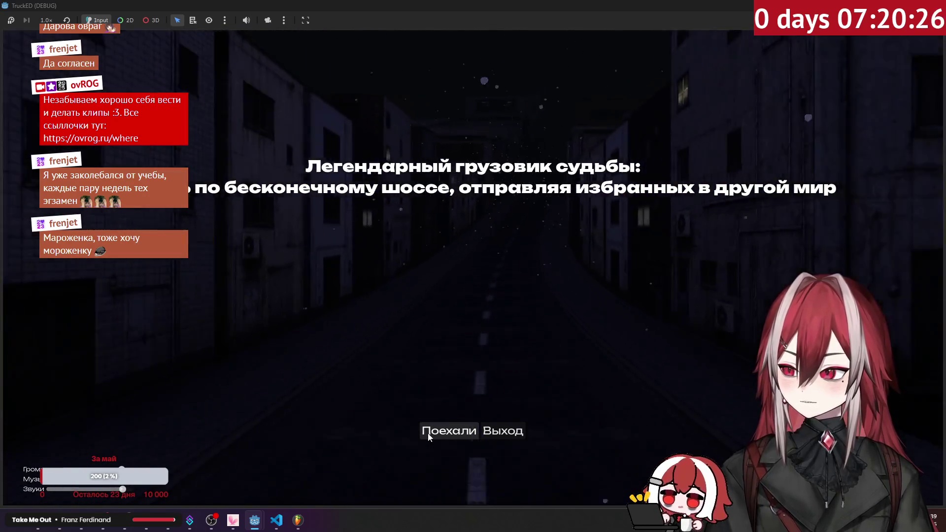
pyautogui.click(430, 434)
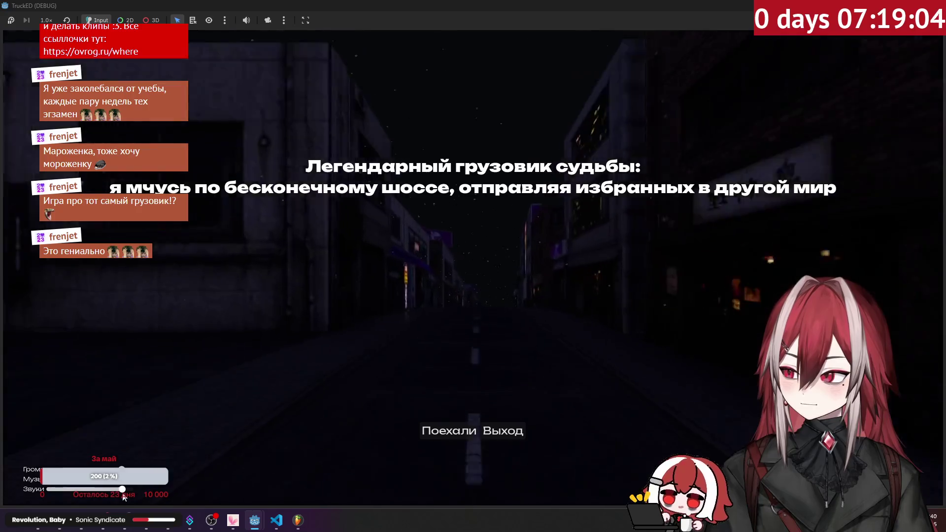
pyautogui.click(427, 436)
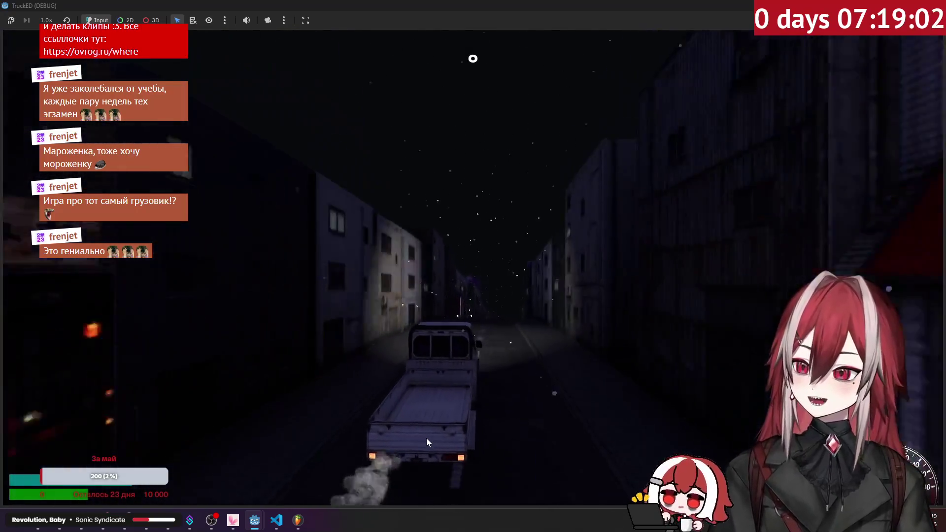
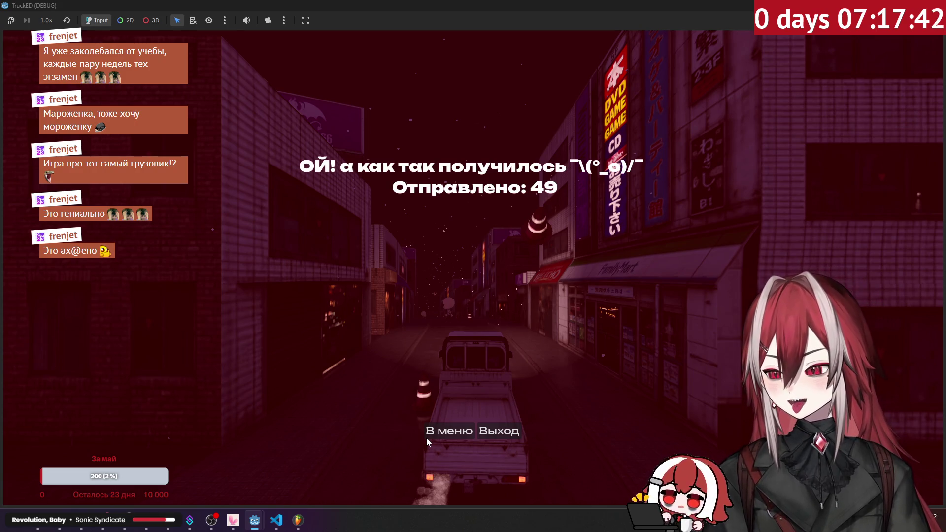
# Go from the game-over screen back to the main menu, then quit the running game
pyautogui.click(471, 434)
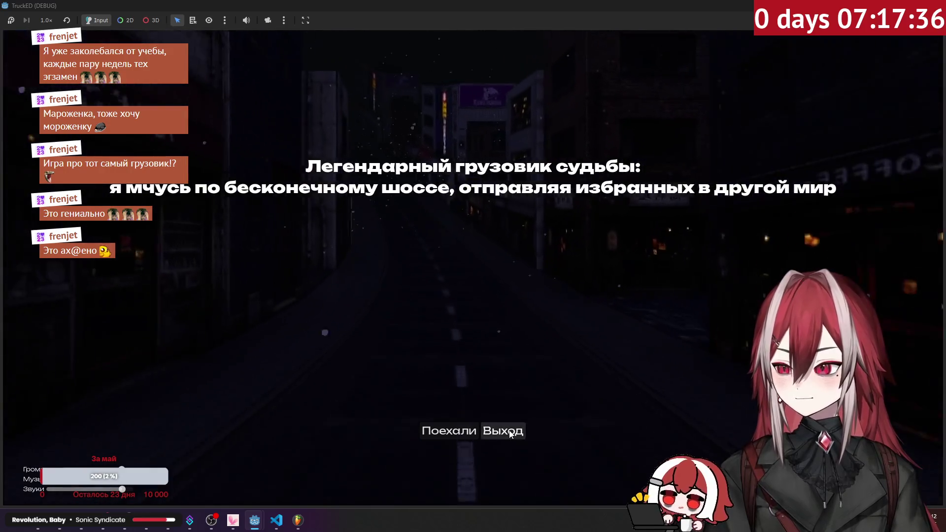
pyautogui.click(503, 431)
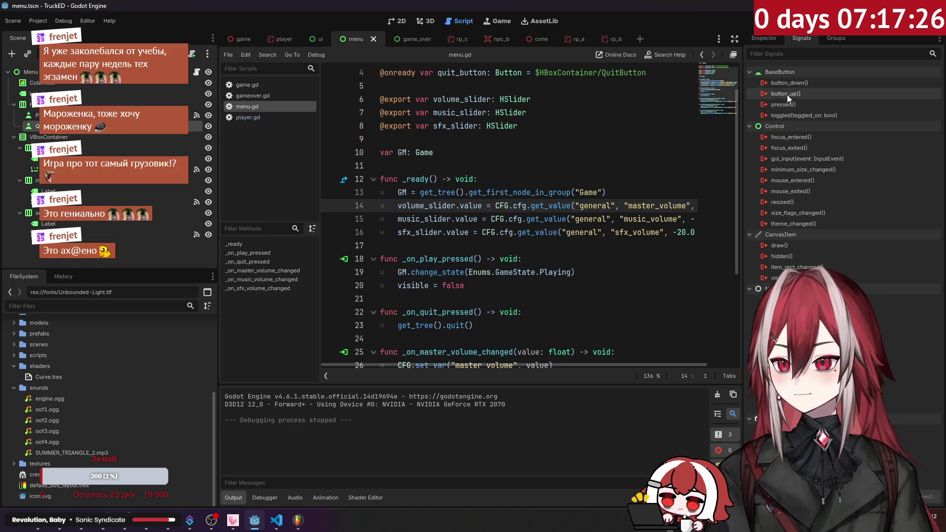
# Connect the Quit button's pressed() signal to menu.gd's _on_quit_pressed and save the menu scene
pyautogui.scroll(-3, 674, 140)
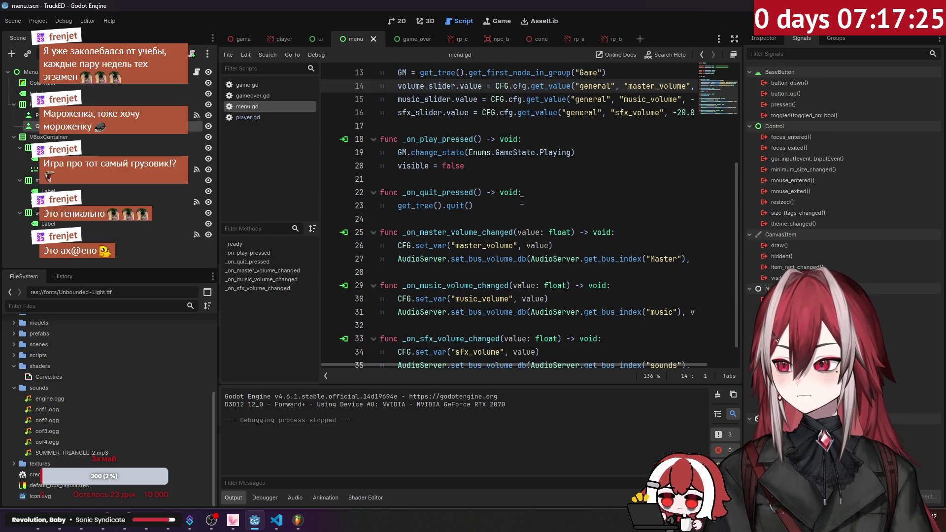
pyautogui.click(791, 109)
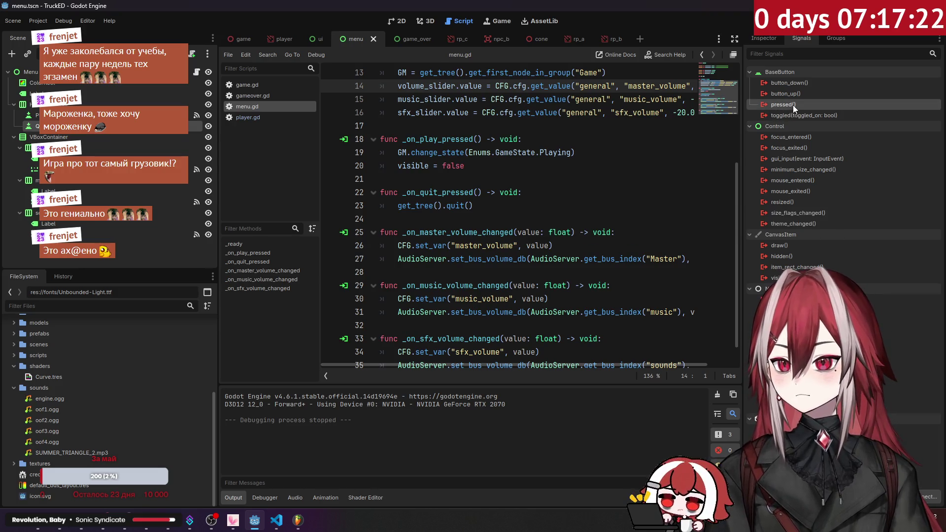
pyautogui.doubleClick(794, 105)
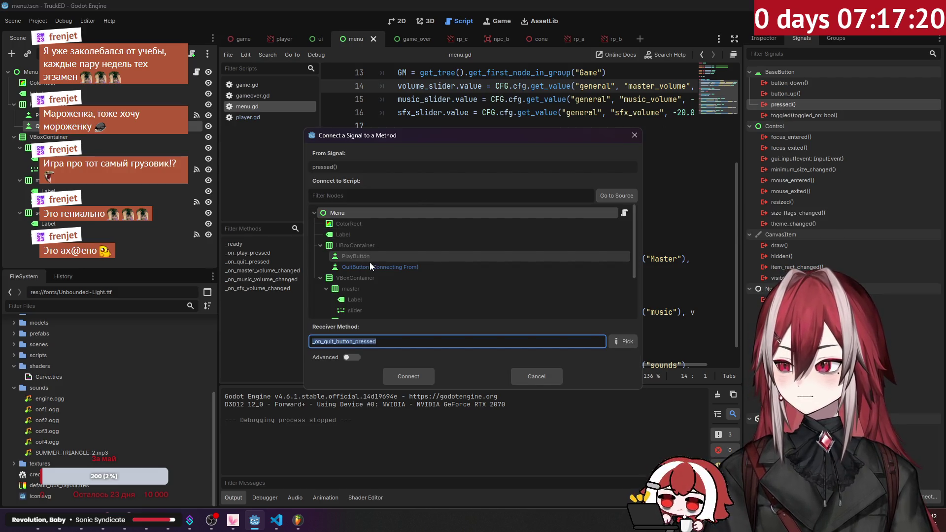
pyautogui.click(624, 341)
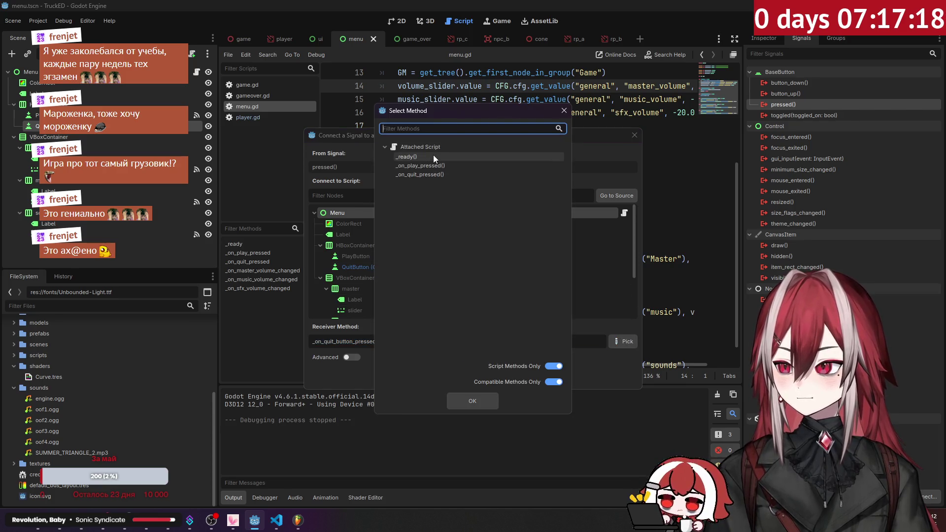
pyautogui.click(469, 173)
pyautogui.click(484, 400)
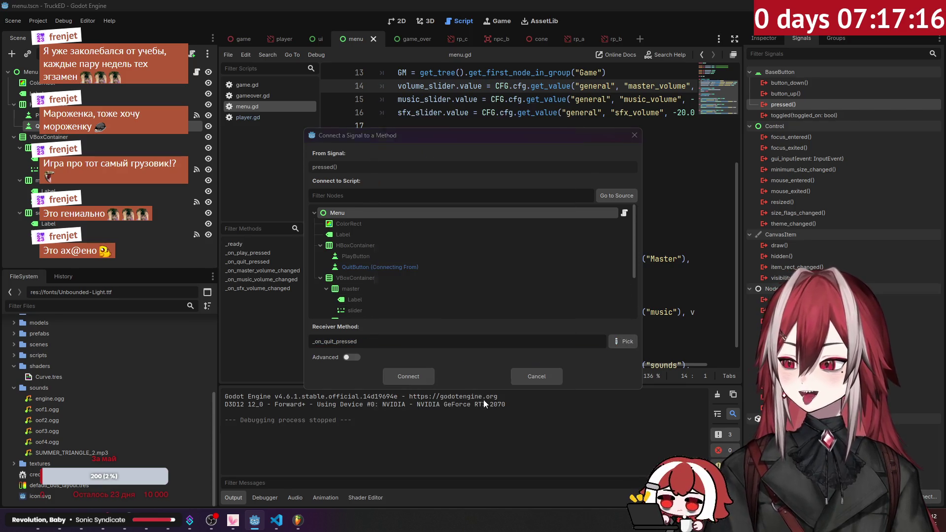
pyautogui.click(422, 377)
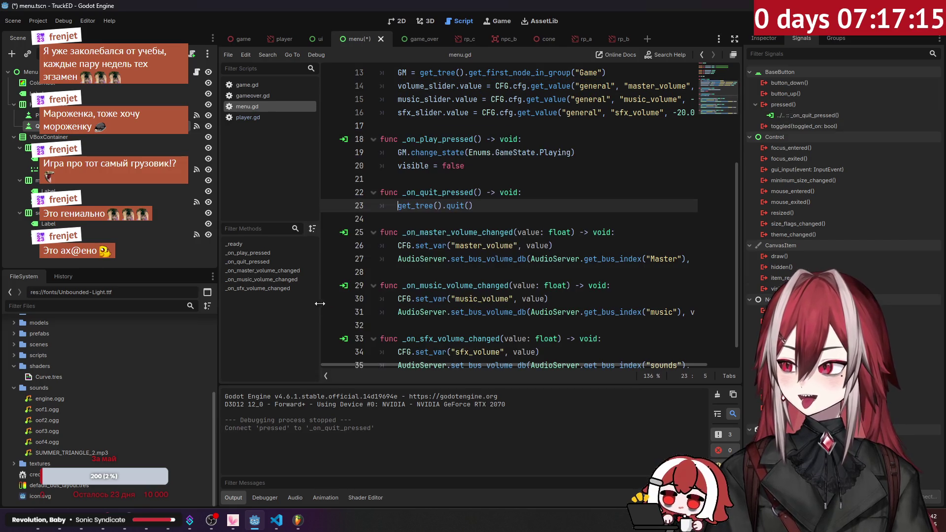
pyautogui.click(172, 258)
pyautogui.hotkey('ctrl', 's')
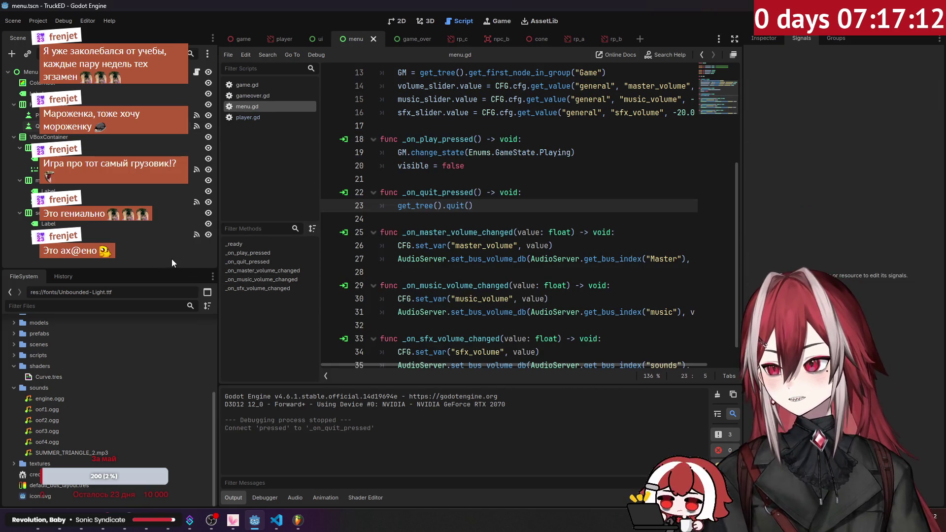
# In the game scene, set SummerTriangle2's process mode to Always and run the game with F5
pyautogui.click(248, 43)
pyautogui.click(418, 24)
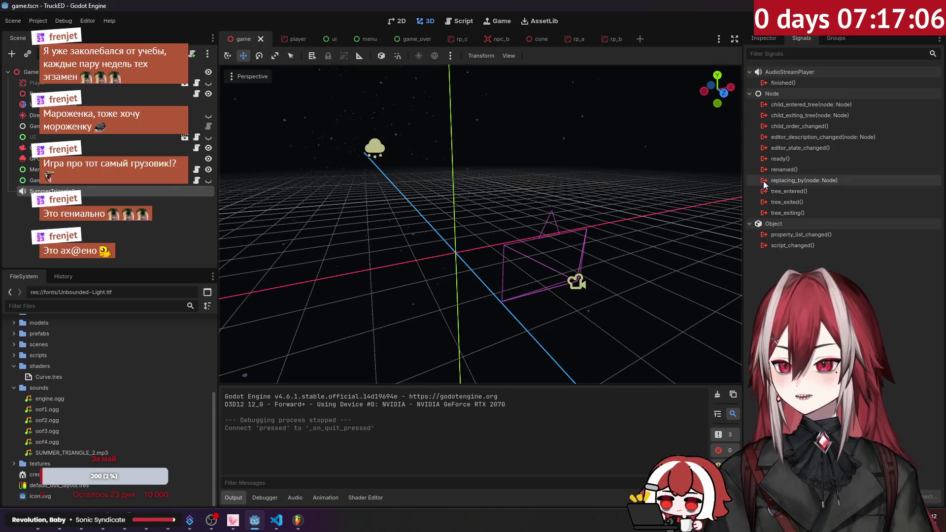
pyautogui.click(764, 38)
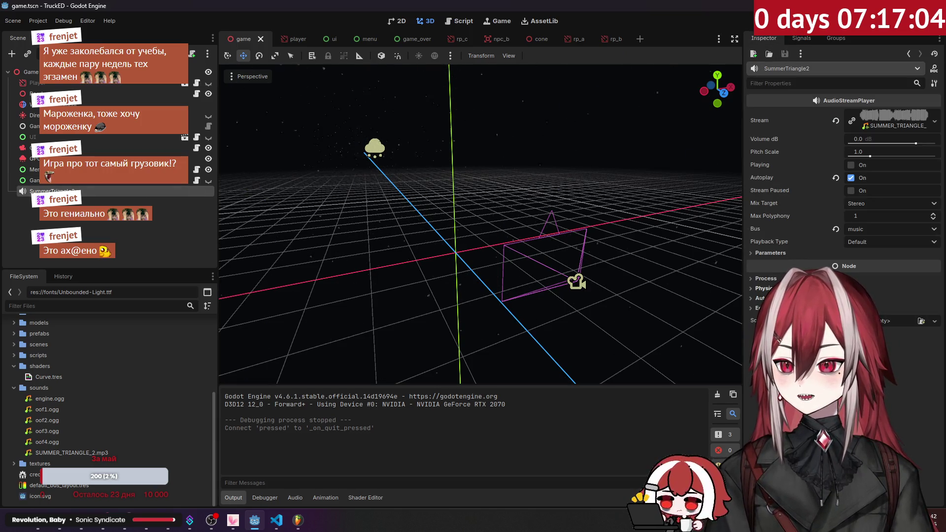
pyautogui.click(867, 288)
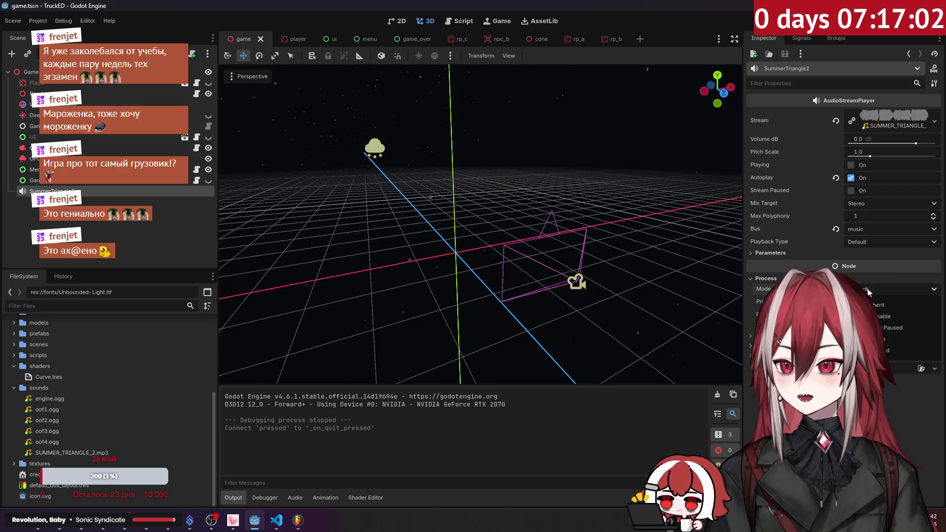
pyautogui.click(882, 339)
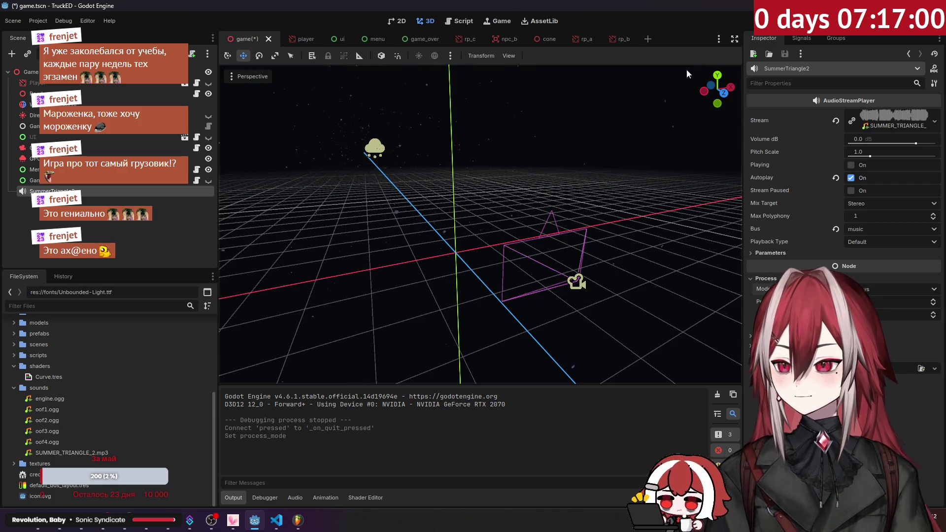
pyautogui.press('F5')
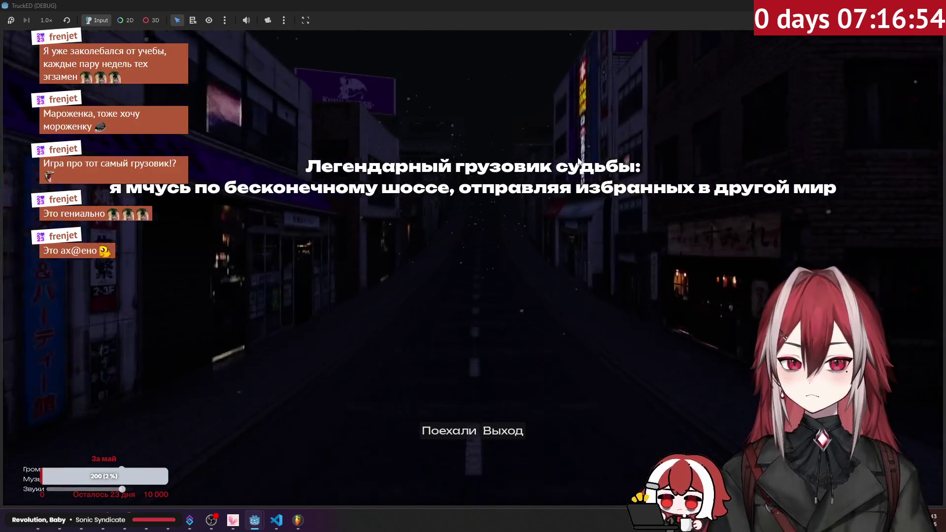
# Start driving with Поехали, pause with Esc, resume, and drive through the street
pyautogui.click(446, 431)
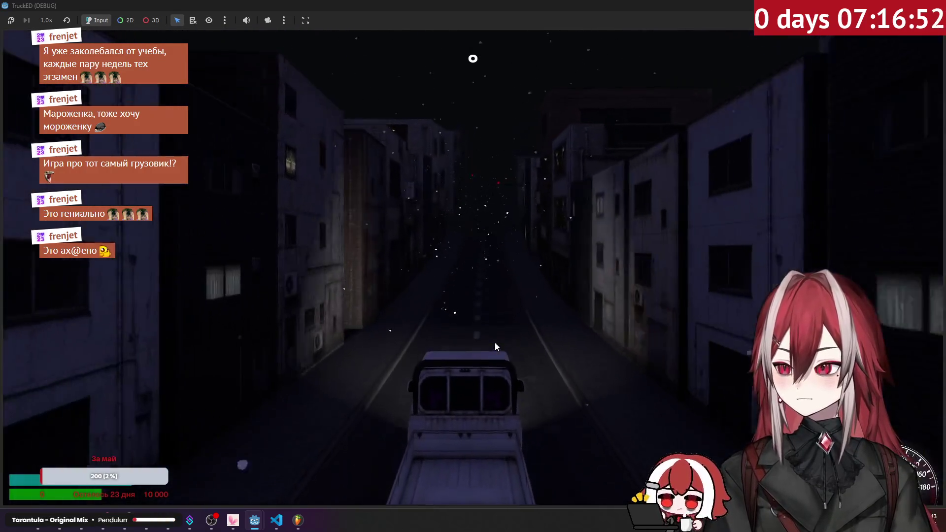
pyautogui.press('Escape')
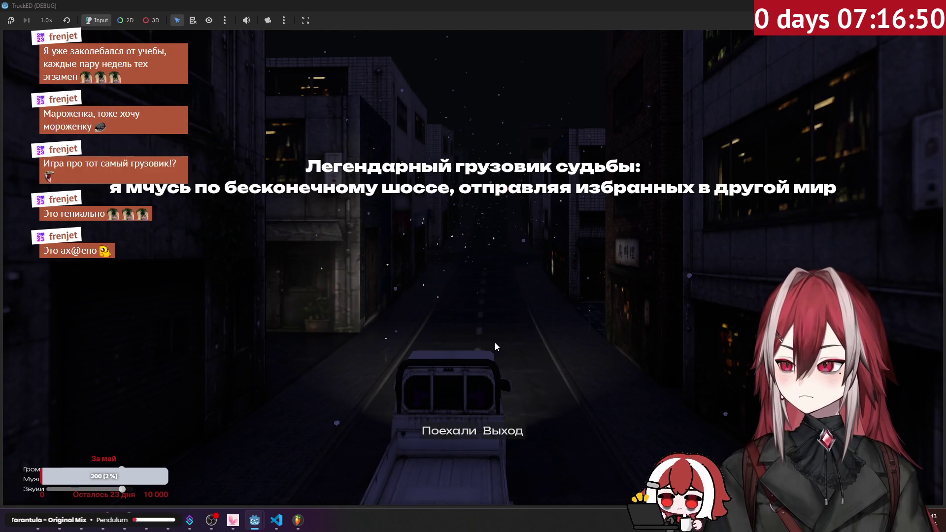
pyautogui.click(448, 431)
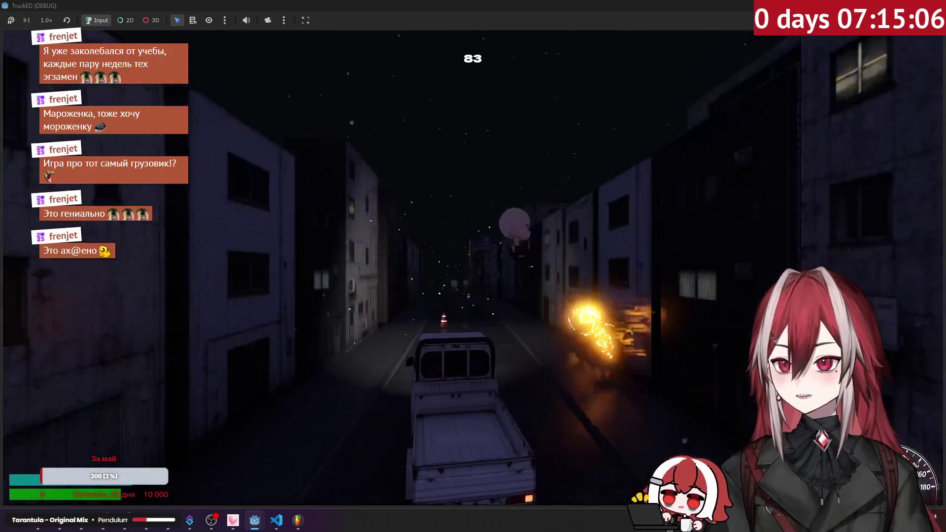
# Stop the game with F8, clear the debugger's Errors list, and open VS Code's Source Control view
pyautogui.press('F8')
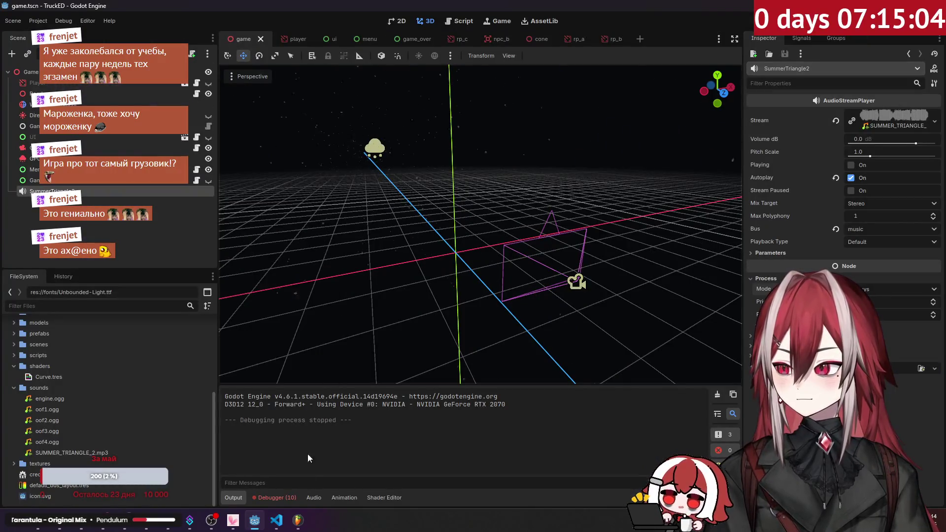
pyautogui.click(284, 499)
pyautogui.click(291, 374)
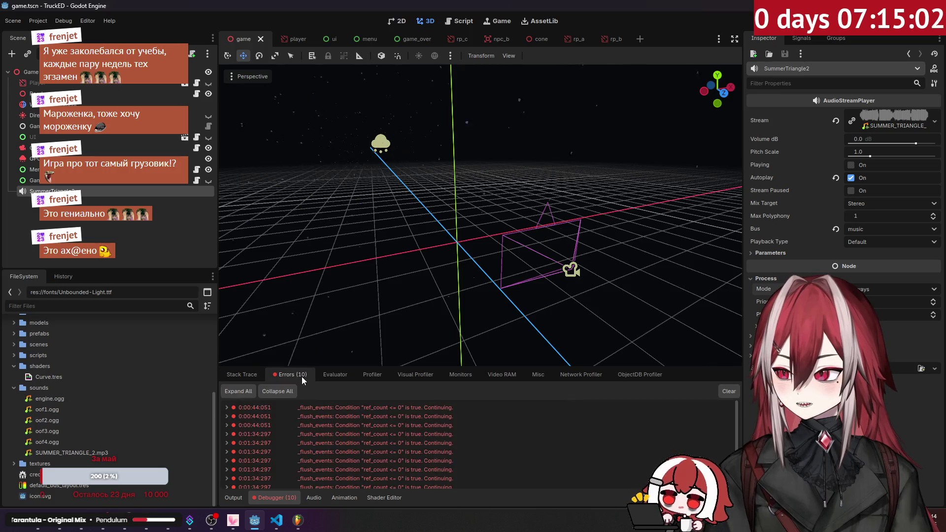
pyautogui.click(729, 391)
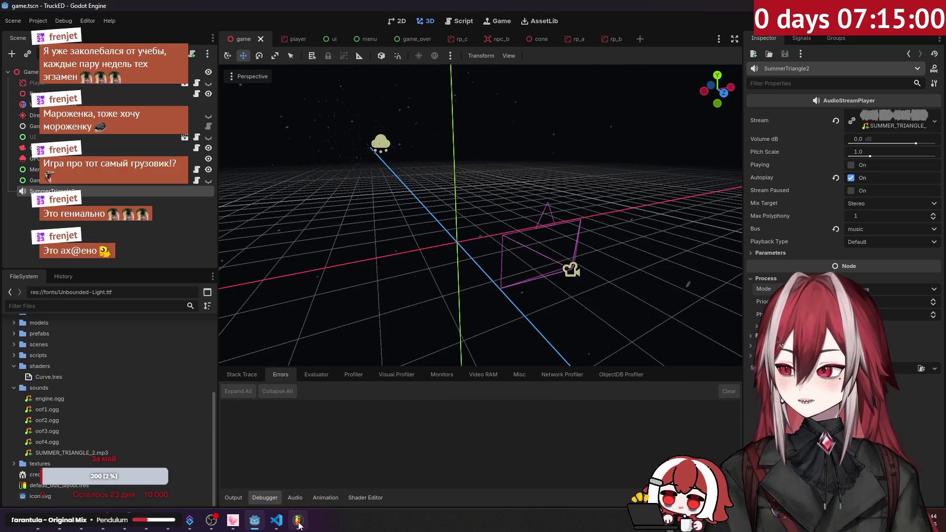
pyautogui.hotkey('alt', 'Tab')
pyautogui.click(12, 79)
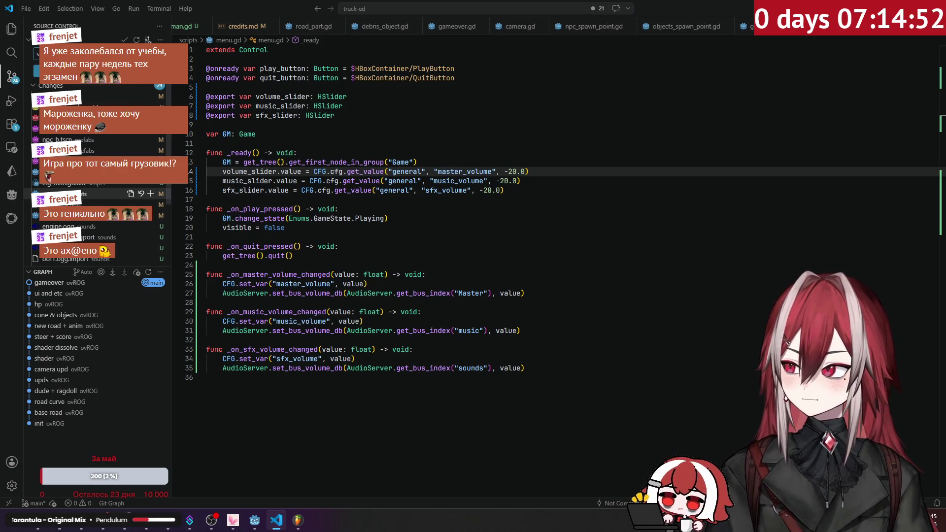
# Commit all pending changes as 'sounds & cfg' and return to menu.gd's _on_play_pressed in Explorer
pyautogui.click(147, 101)
pyautogui.click(434, 261)
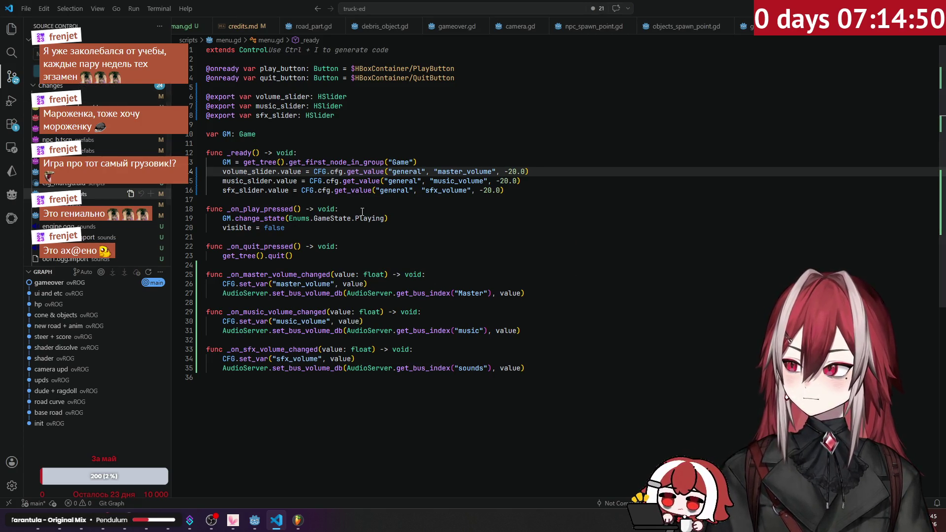
pyautogui.click(11, 29)
pyautogui.click(411, 218)
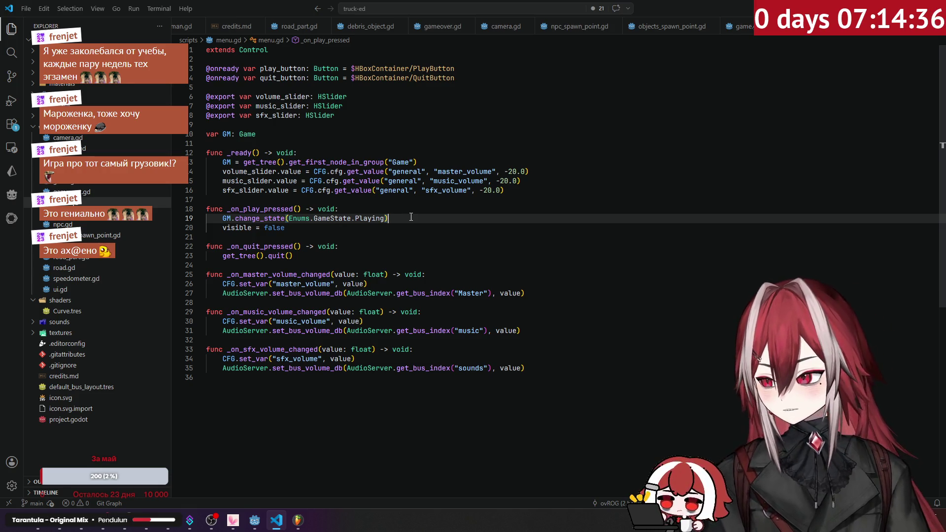
pyautogui.click(59, 521)
# Close the spare blank and ConfigFile docs tabs and load ChatGPT in a new tab
pyautogui.click(730, 16)
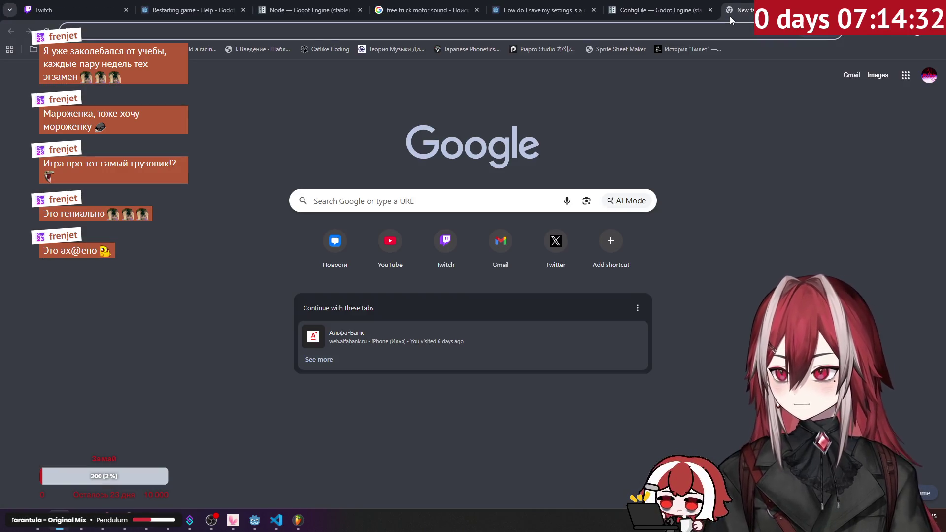
pyautogui.write('godot')
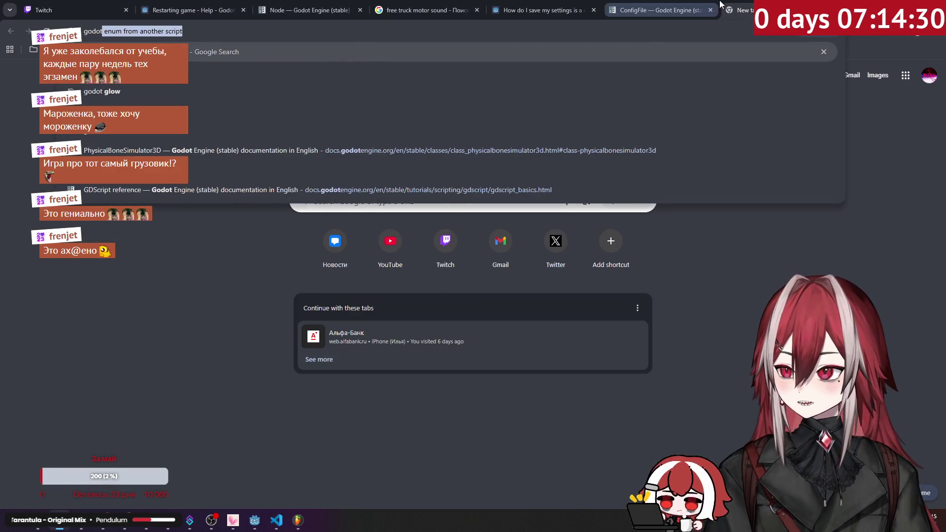
pyautogui.click(828, 9)
pyautogui.click(710, 10)
pyautogui.click(613, 10)
pyautogui.write('ch')
pyautogui.press('Return')
# Close the forum and truck-sound search tabs and ask ChatGPT 'in godot how to better load list of strings ?'
pyautogui.middleClick(532, 7)
pyautogui.click(478, 10)
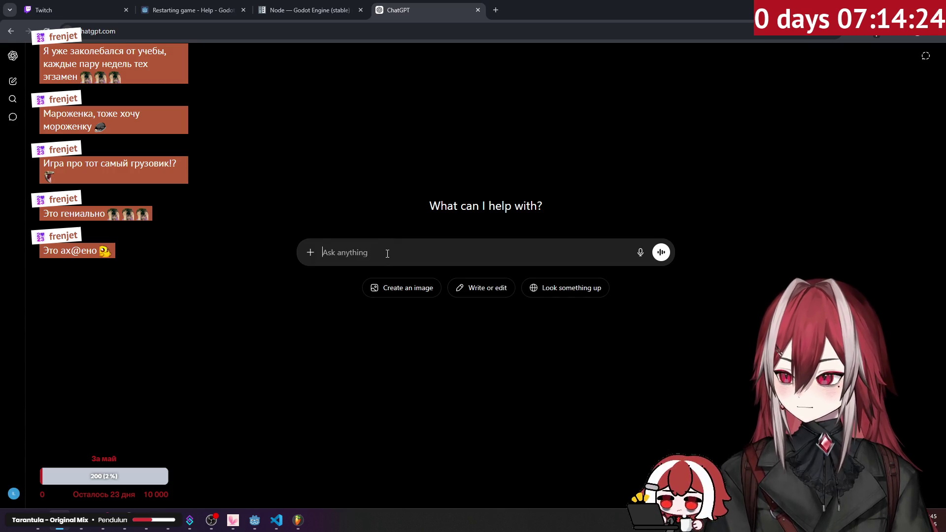
pyautogui.write('n godot ')
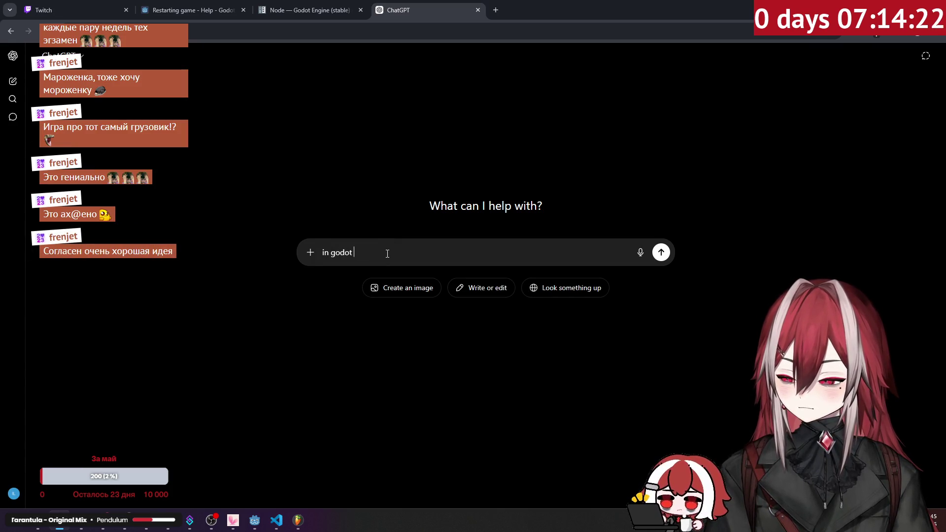
pyautogui.write('how t')
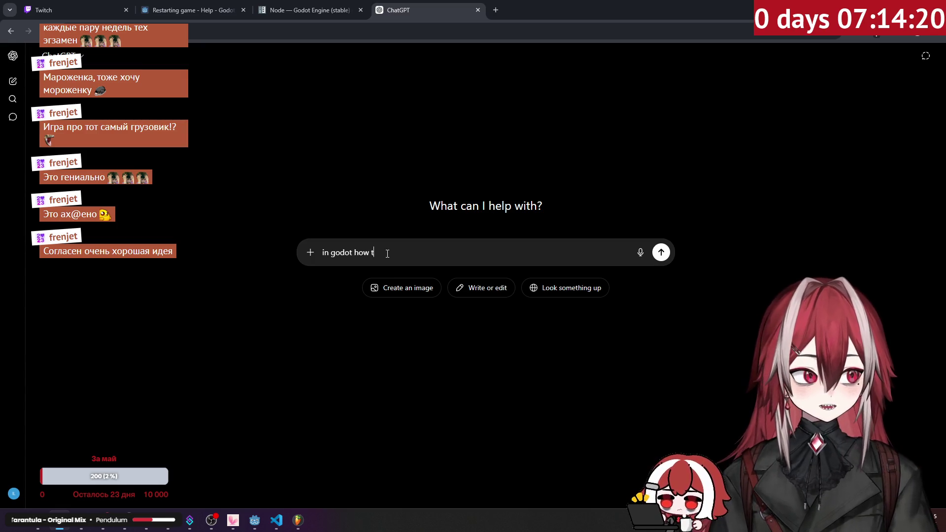
pyautogui.write('o better lo')
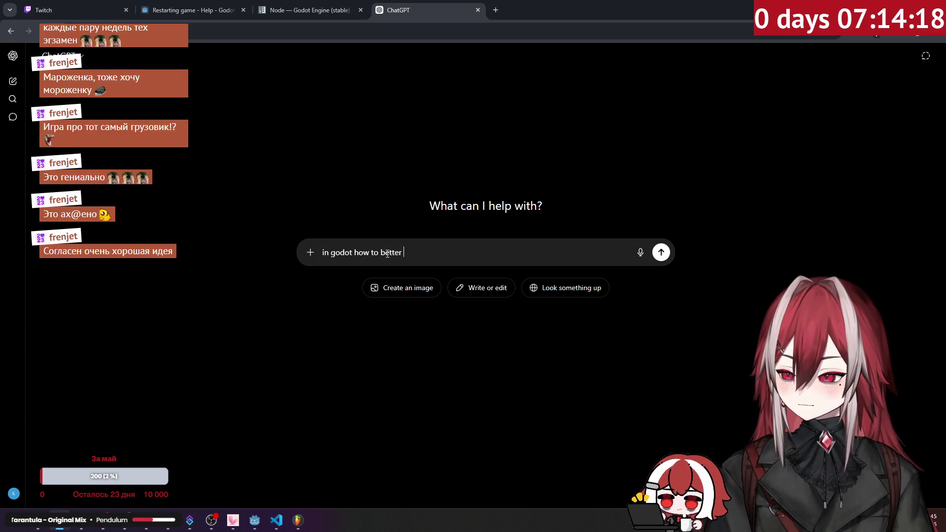
pyautogui.write('ad list')
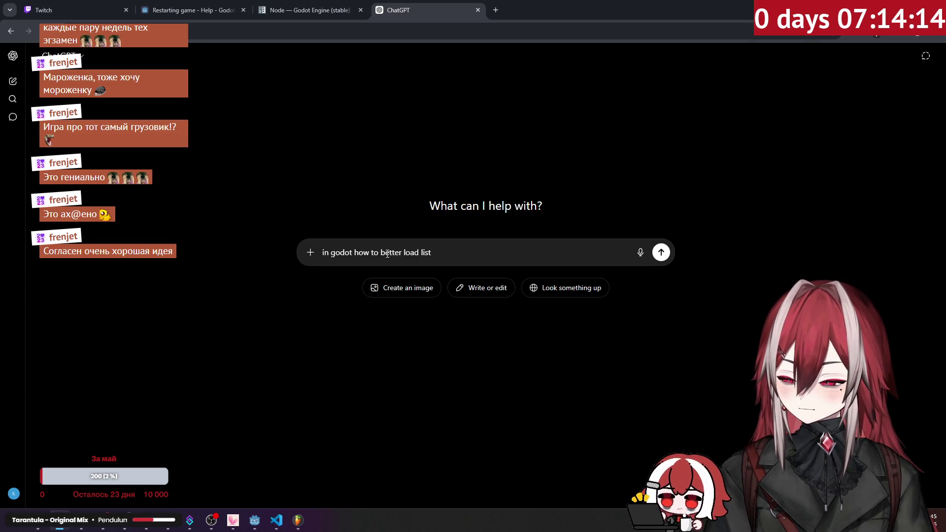
pyautogui.write(' of strin')
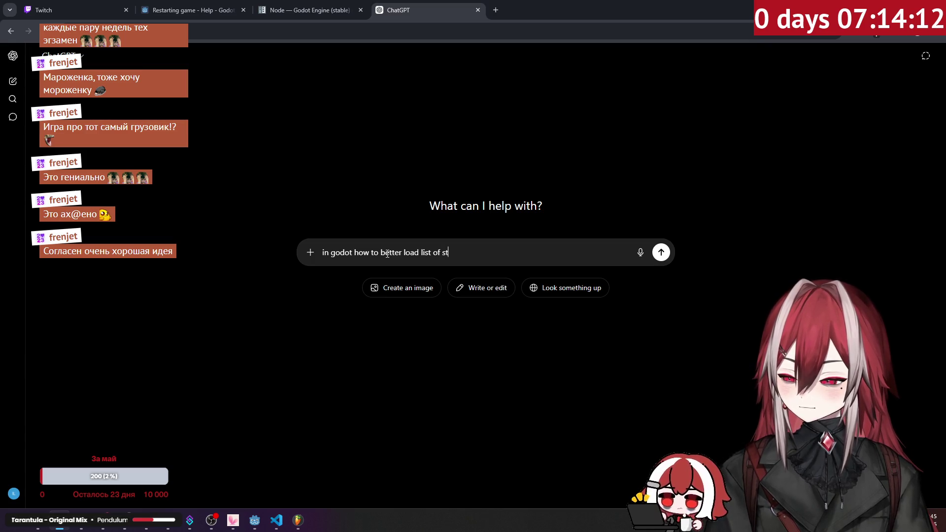
pyautogui.write('gs')
pyautogui.press('Return')
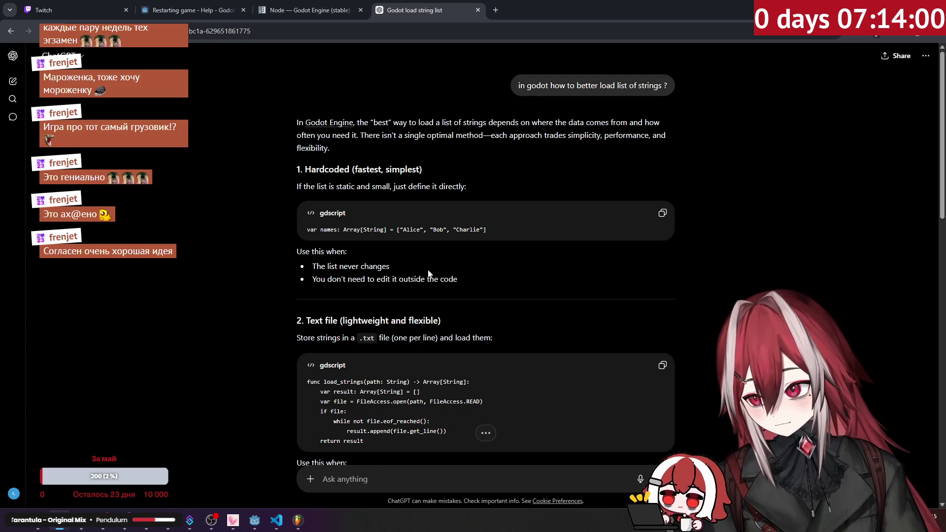
# Read ChatGPT's hardcoded, text-file and JSON loading options, then bring the Godot editor back to the front
pyautogui.scroll(-1, 473, 265)
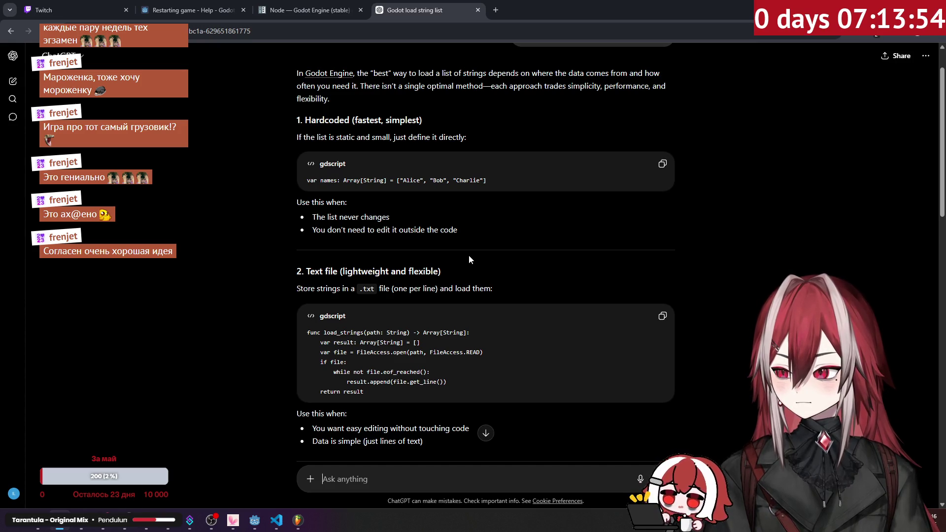
pyautogui.scroll(-2, 469, 255)
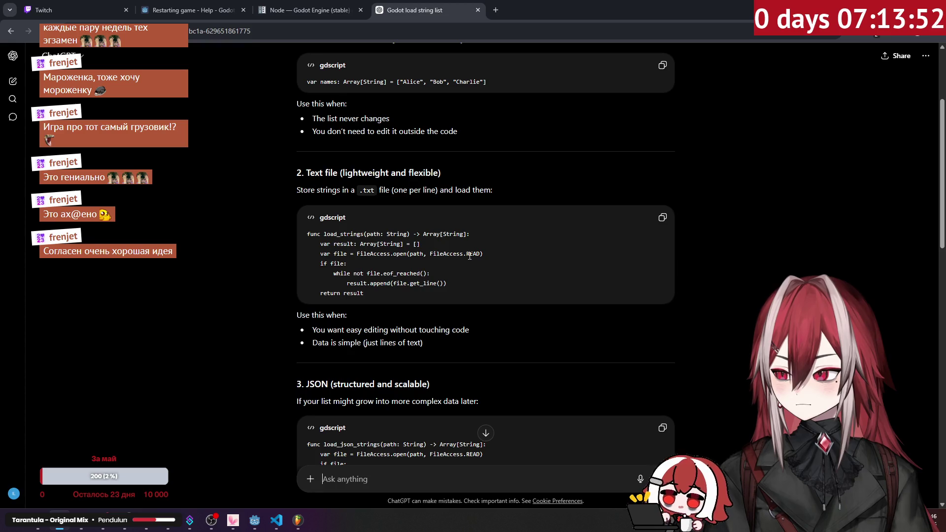
pyautogui.scroll(-2, 469, 256)
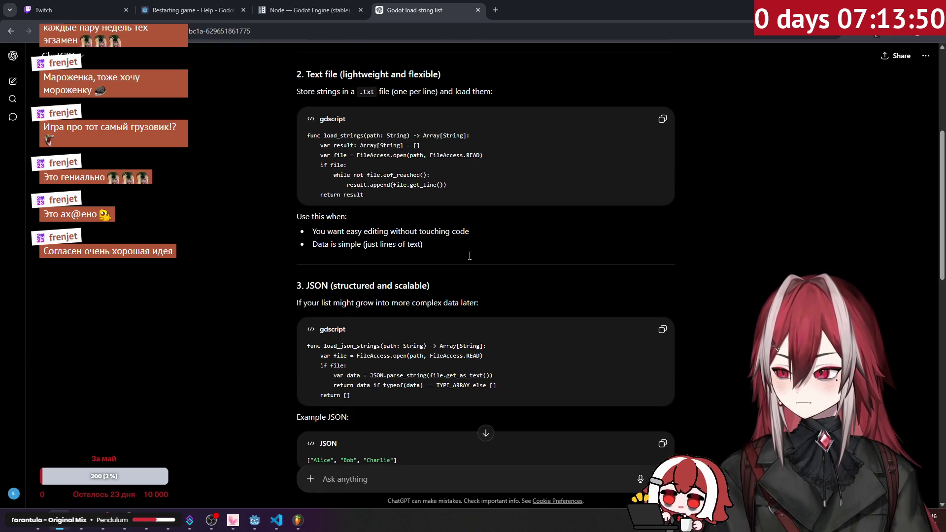
pyautogui.scroll(-1, 470, 256)
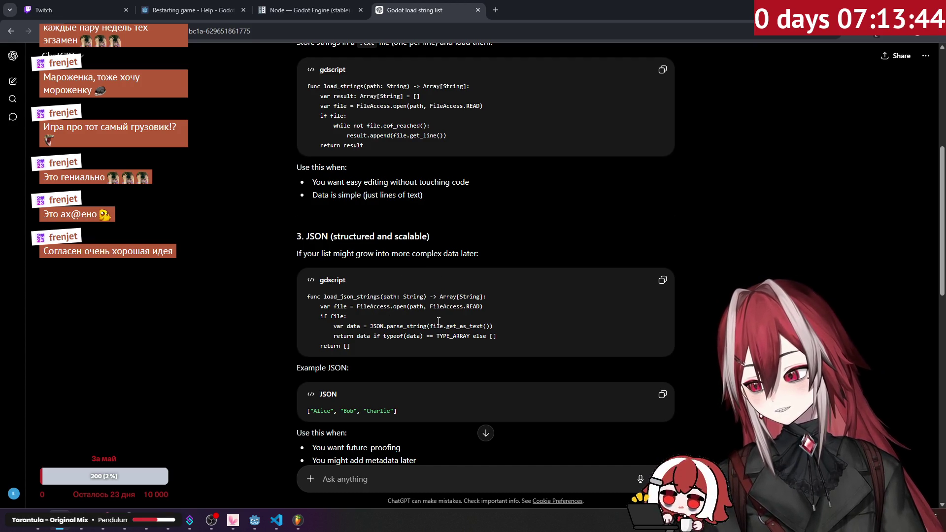
pyautogui.scroll(-5, 468, 309)
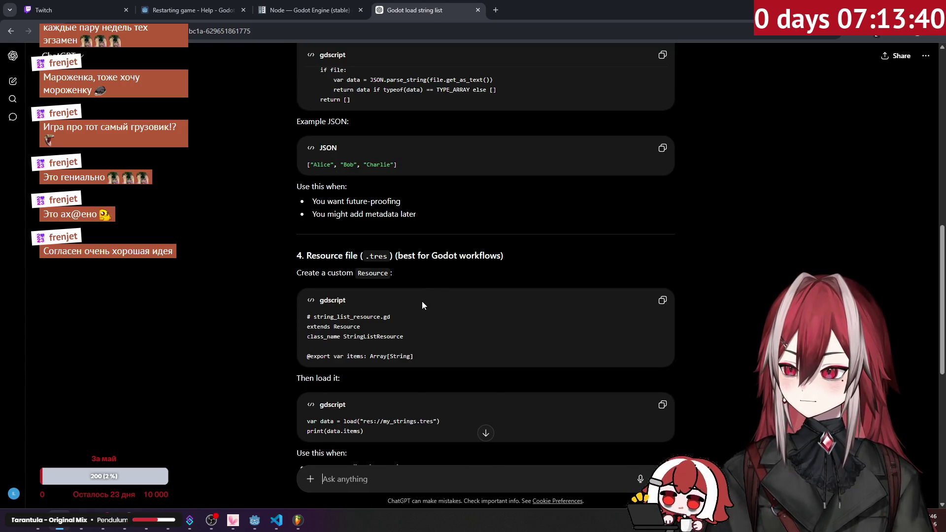
pyautogui.scroll(-2, 411, 303)
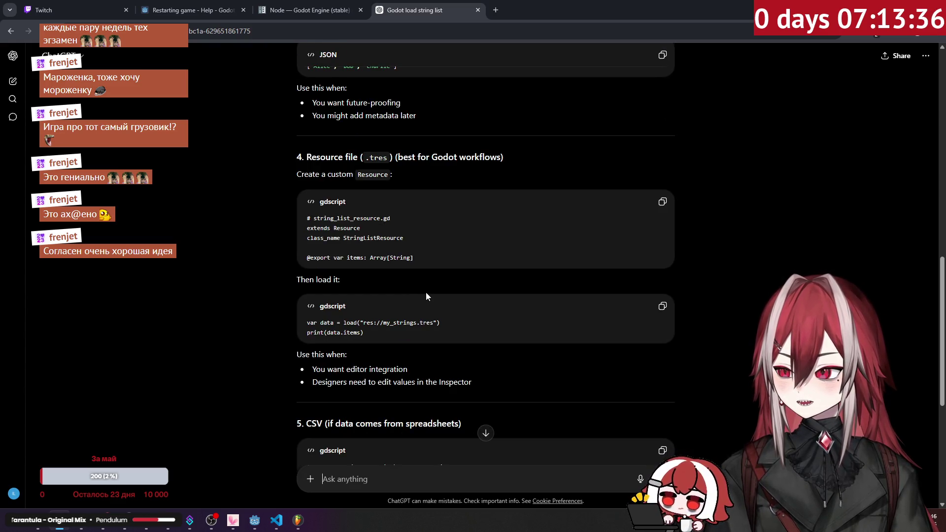
pyautogui.scroll(-1, 427, 294)
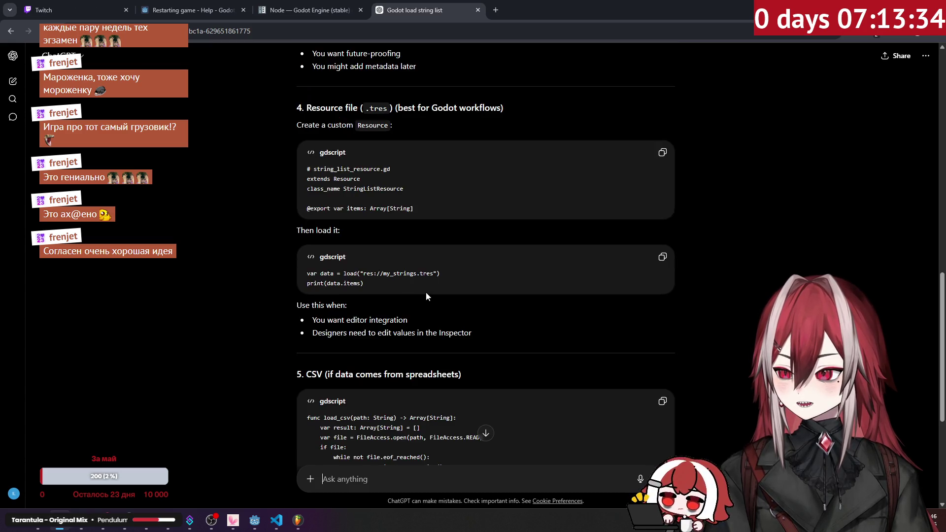
pyautogui.scroll(-5, 427, 293)
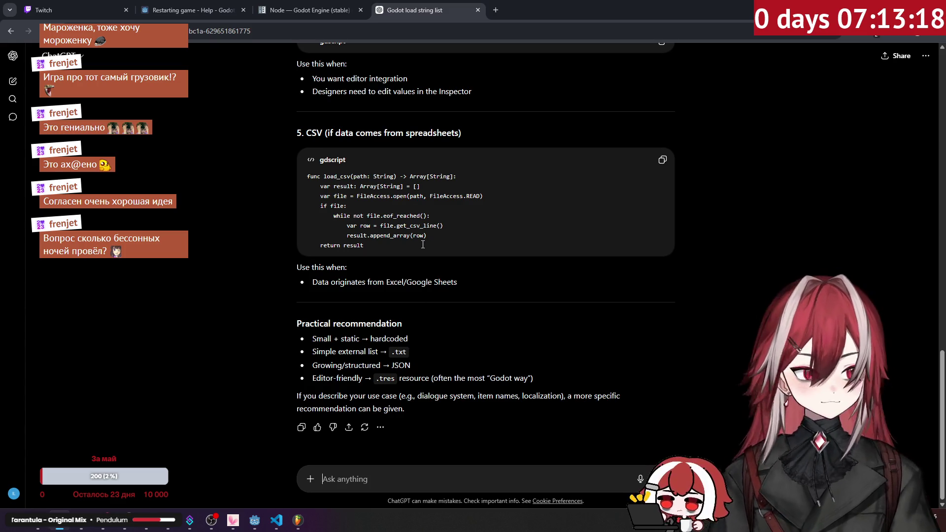
pyautogui.scroll(20, 431, 265)
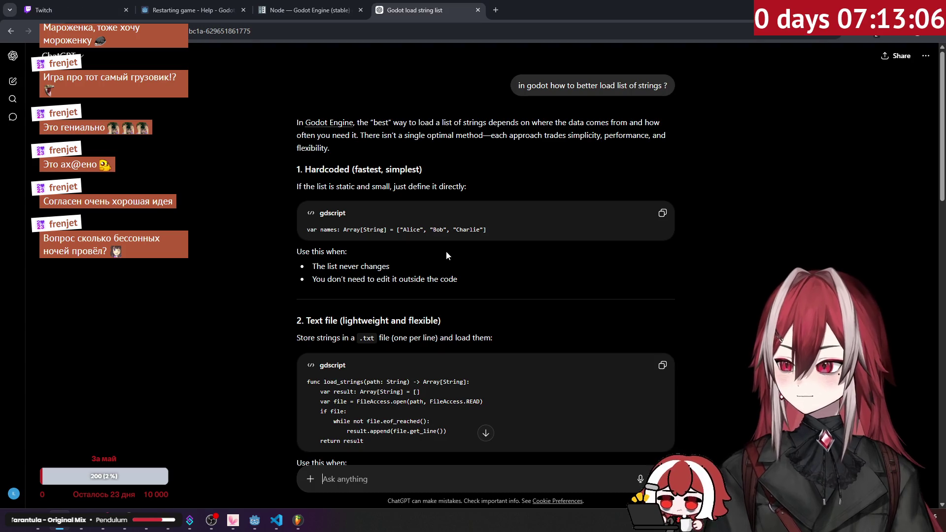
pyautogui.scroll(-3, 447, 254)
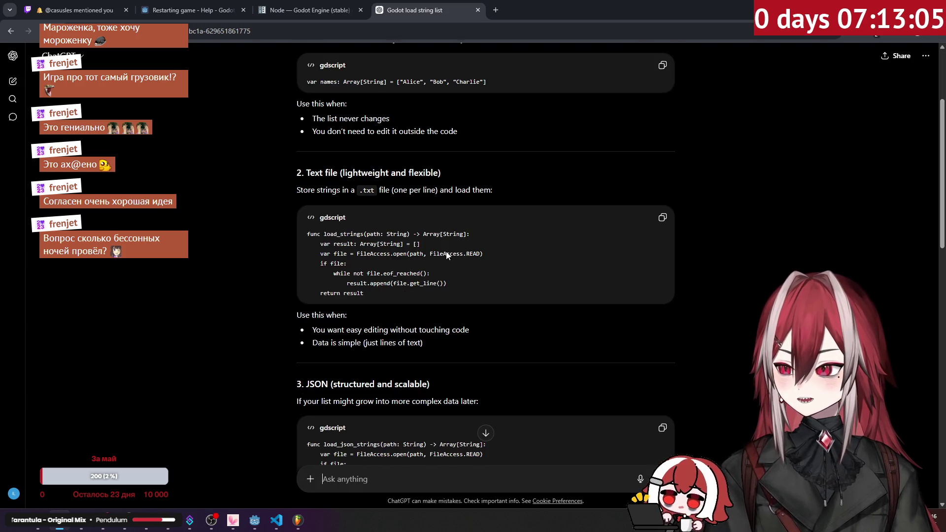
pyautogui.click(277, 520)
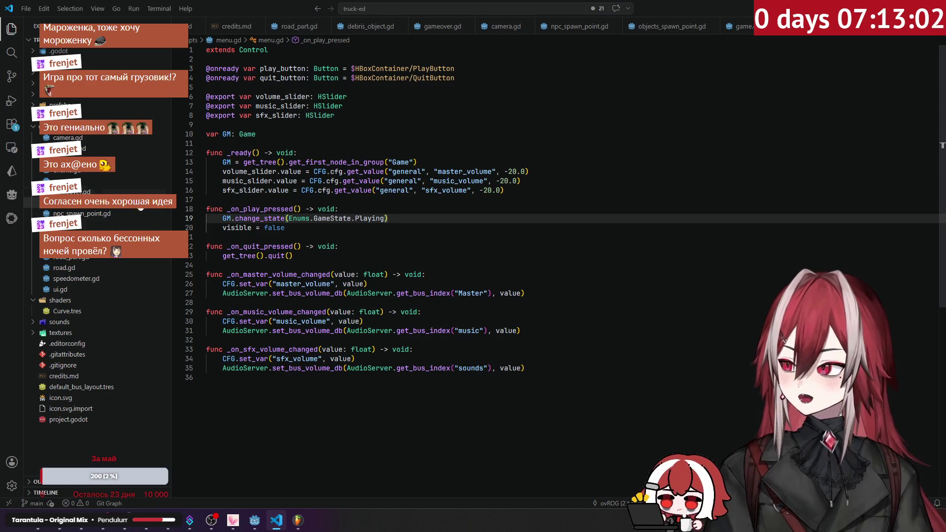
pyautogui.click(255, 520)
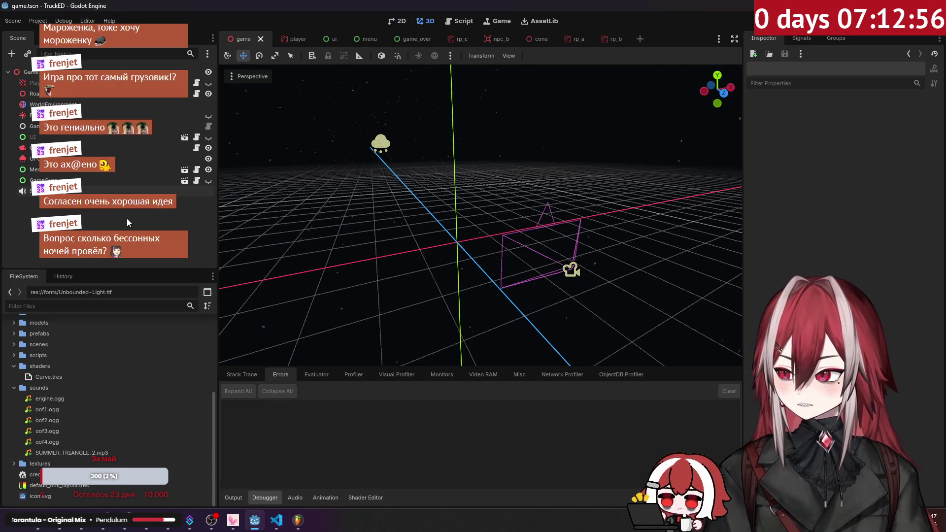
# Open the ui scene, deselect the Blood node and hide the music player window
pyautogui.click(331, 39)
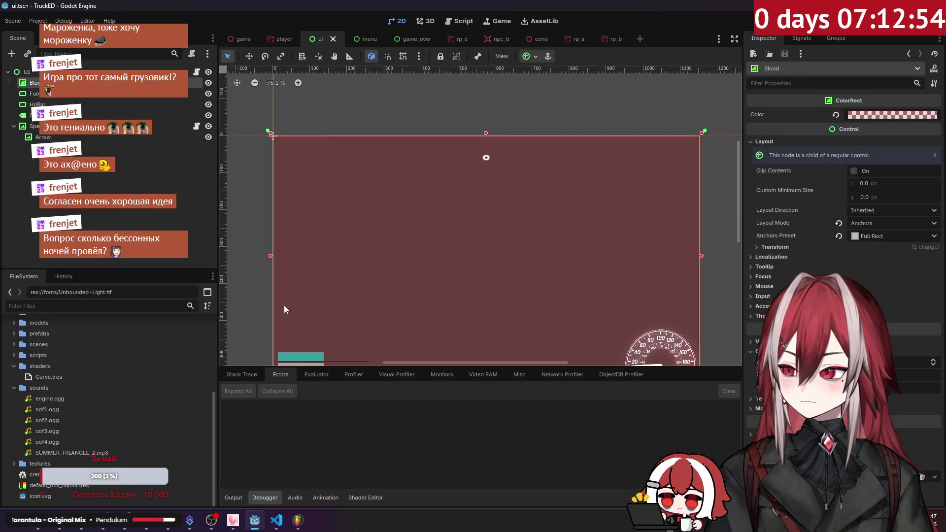
pyautogui.hotkey('alt', 'Tab')
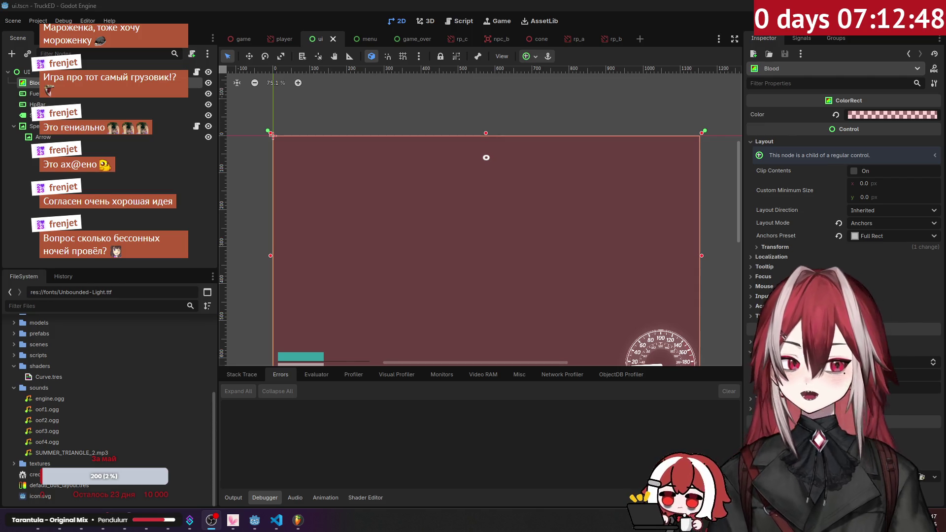
pyautogui.click(192, 188)
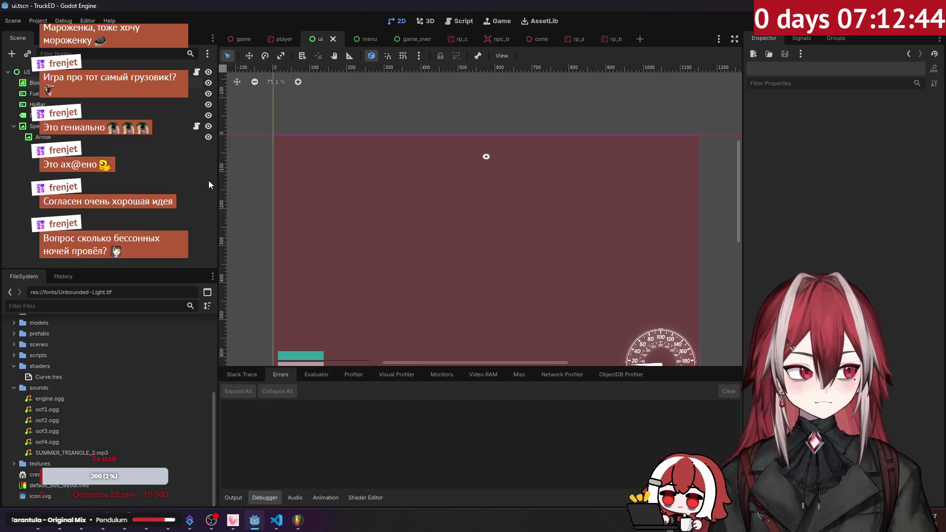
pyautogui.hotkey('alt', 'Tab')
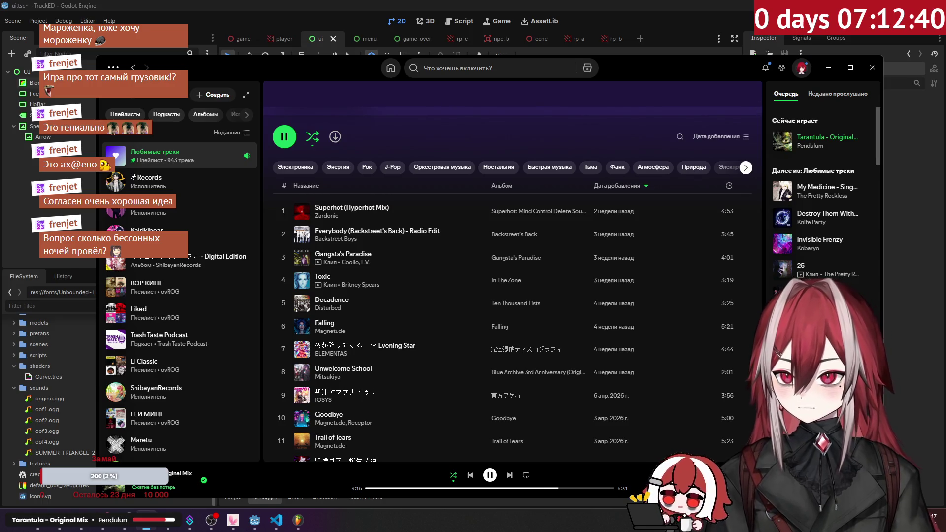
pyautogui.click(829, 68)
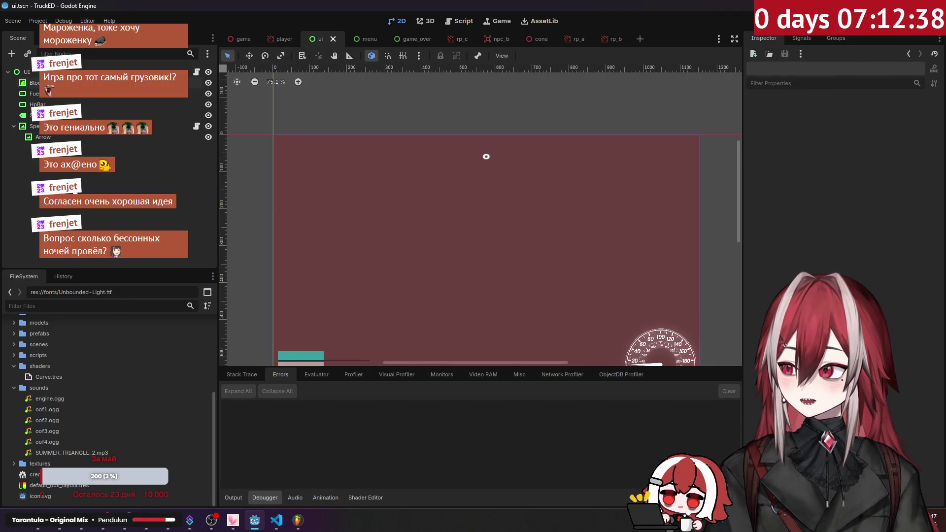
# Collapse the Speedometer node's children, then return to VS Code and open the Codex side panel
pyautogui.click(14, 126)
pyautogui.scroll(-1, 371, 197)
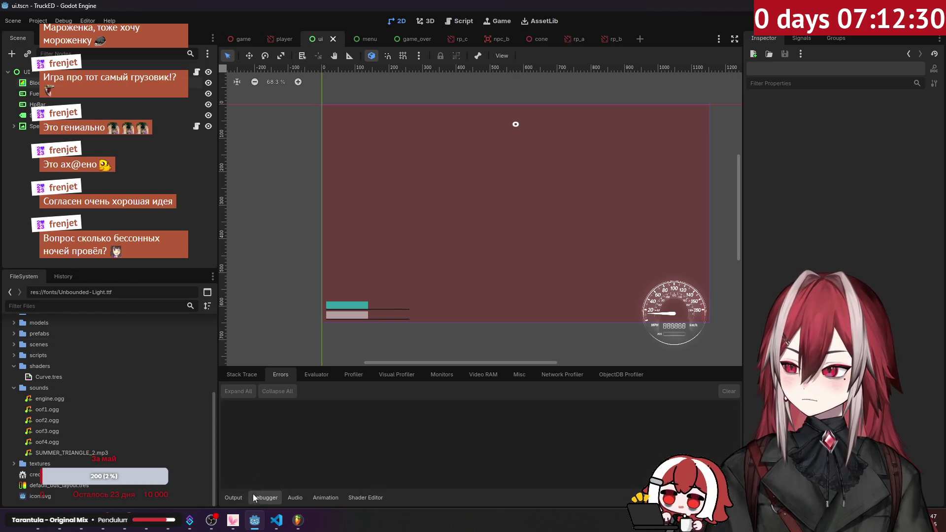
pyautogui.hotkey('alt', 'Tab')
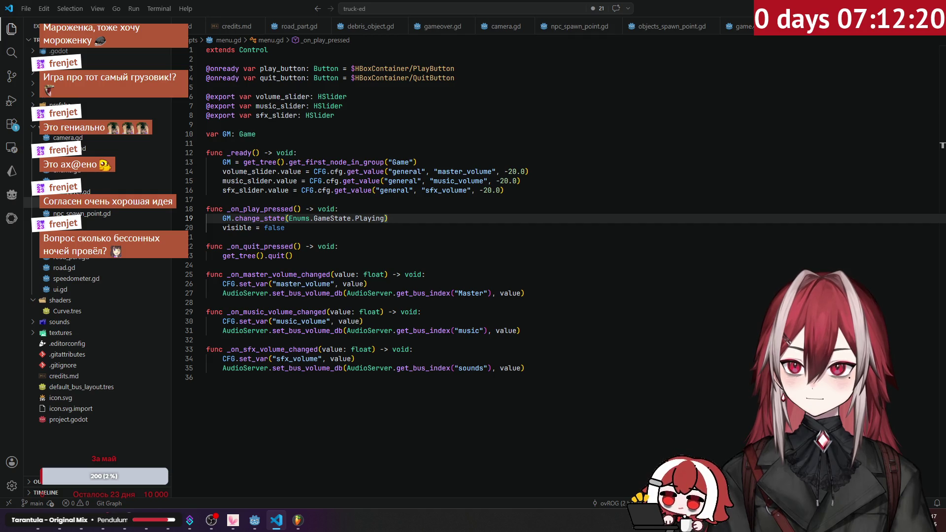
pyautogui.hotkey('ctrl', 'alt', 'b')
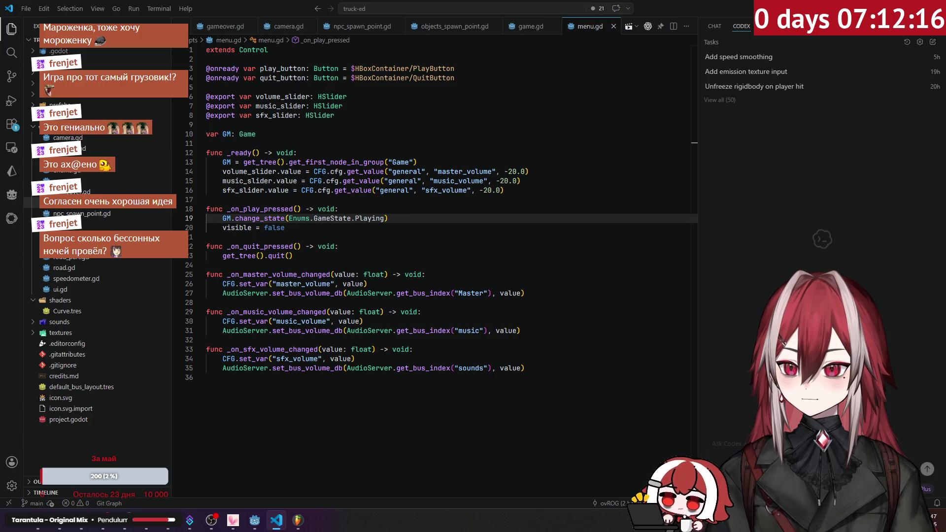
# Type a two-line request starting 'add script for' into the Ask Codex box
pyautogui.write('add')
pyautogui.press('Return')
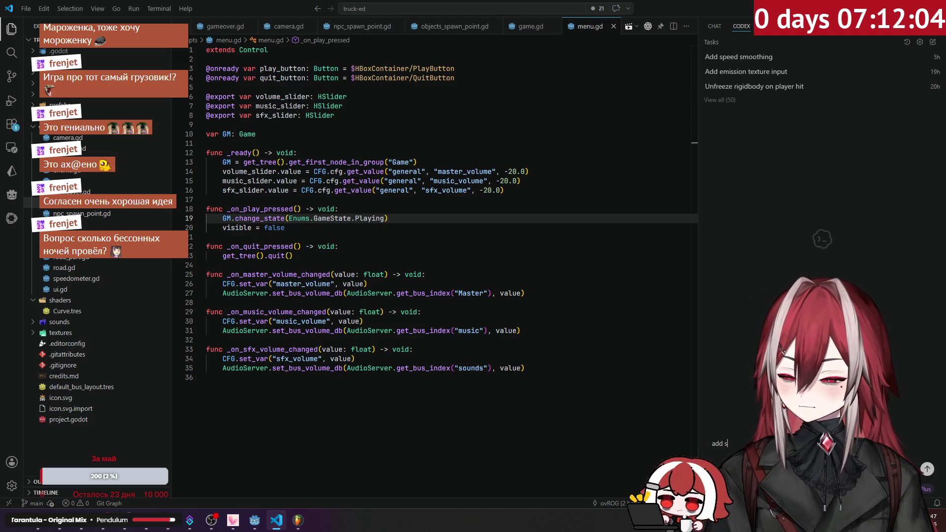
pyautogui.write('script')
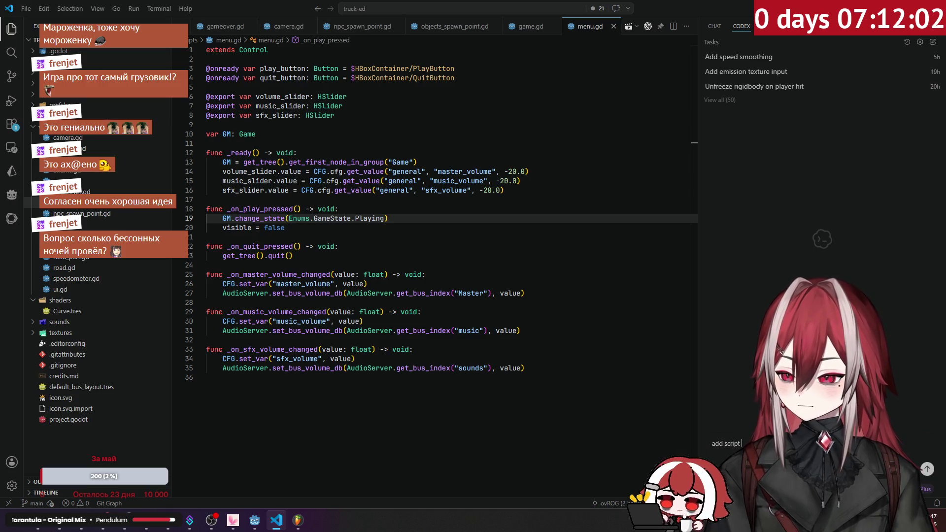
pyautogui.write(' r')
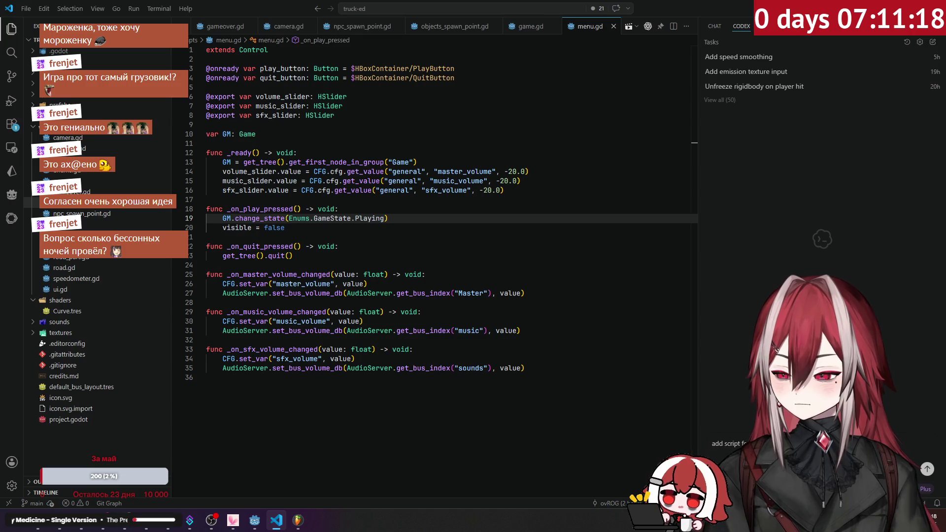
pyautogui.write('wha')
pyautogui.press('BackSpace')
pyautogui.press('BackSpace')
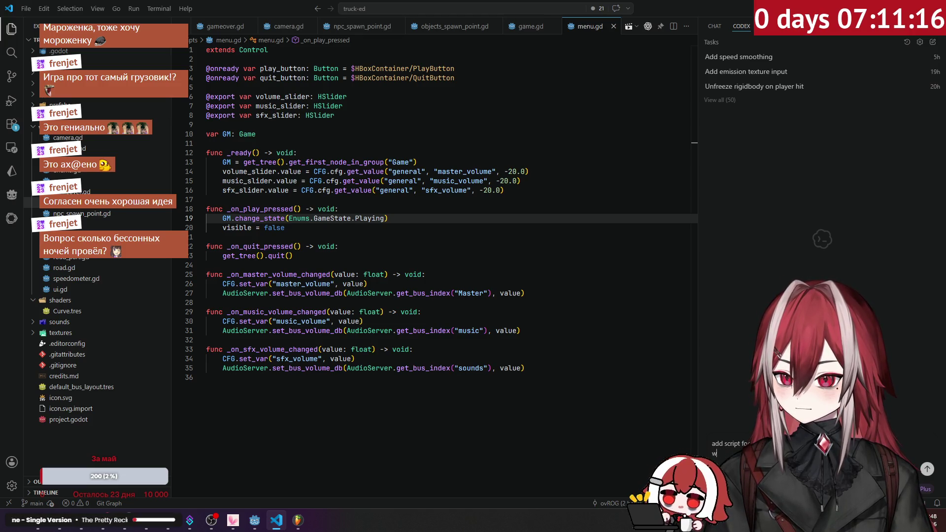
pyautogui.write('that will')
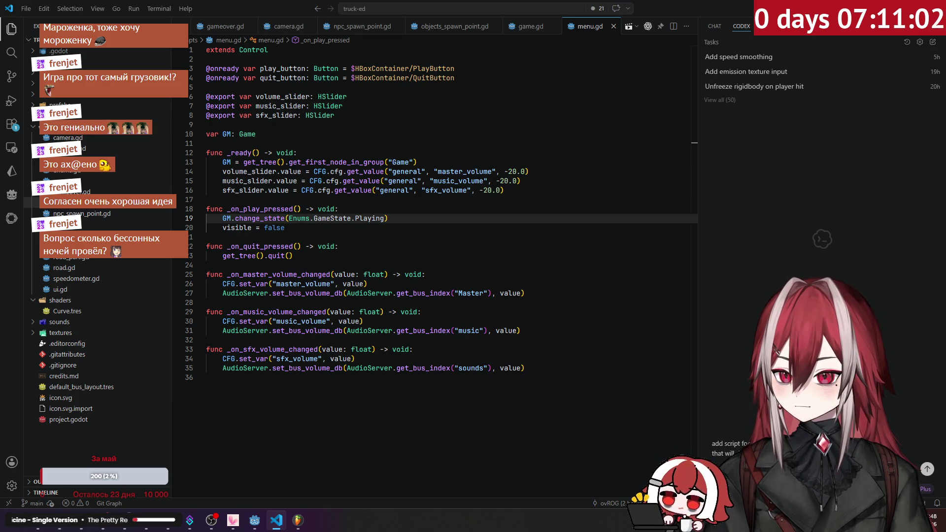
pyautogui.hotkey('shift', 'Return')
pyautogui.write('fo')
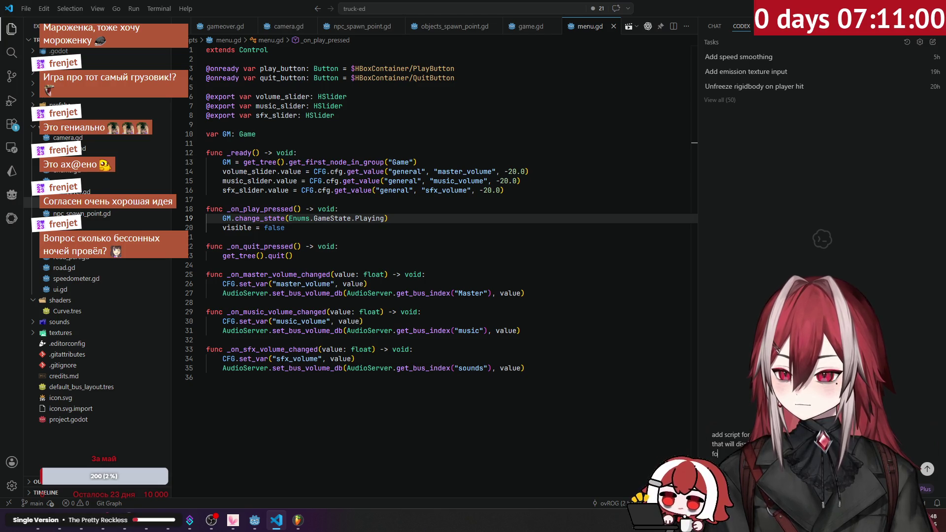
pyautogui.write('r some')
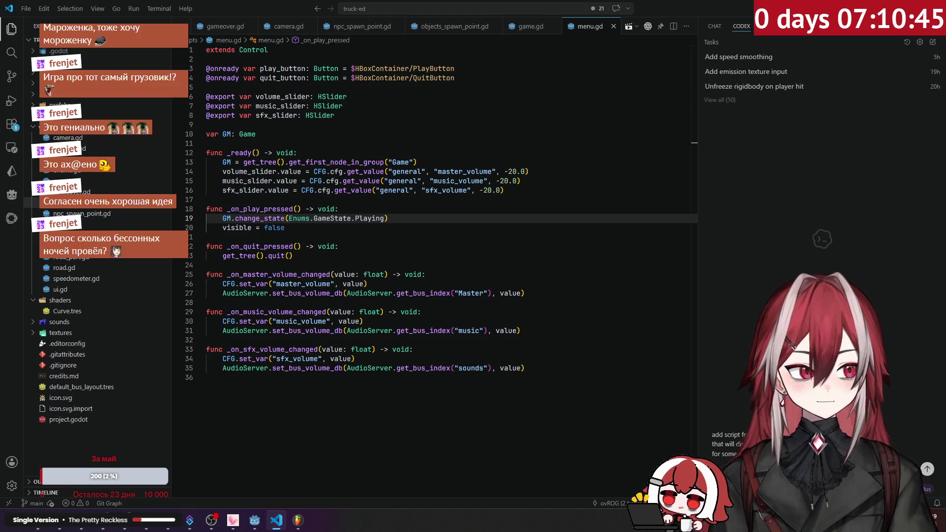
# Finish the one-shot label prompt, asking Codex to handle newer messages, and send it
pyautogui.hotkey('shift', 'Return')
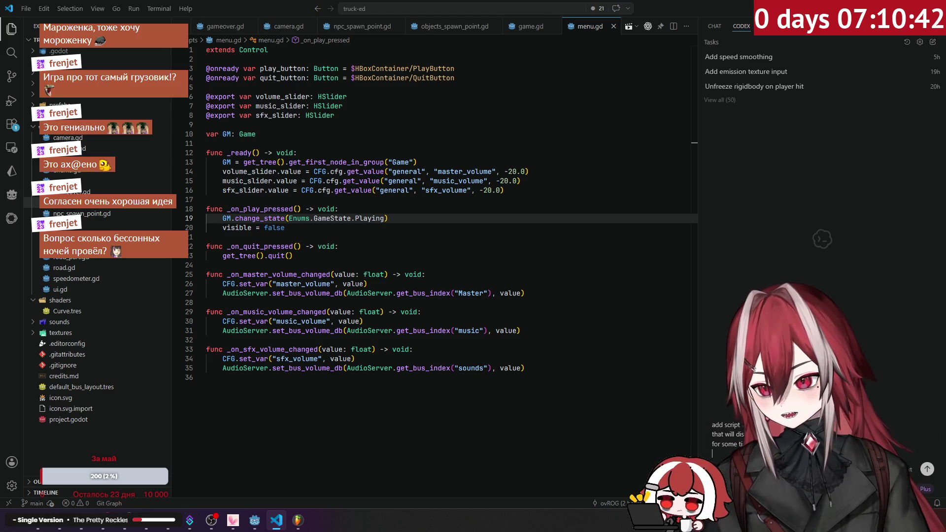
pyautogui.write('p')
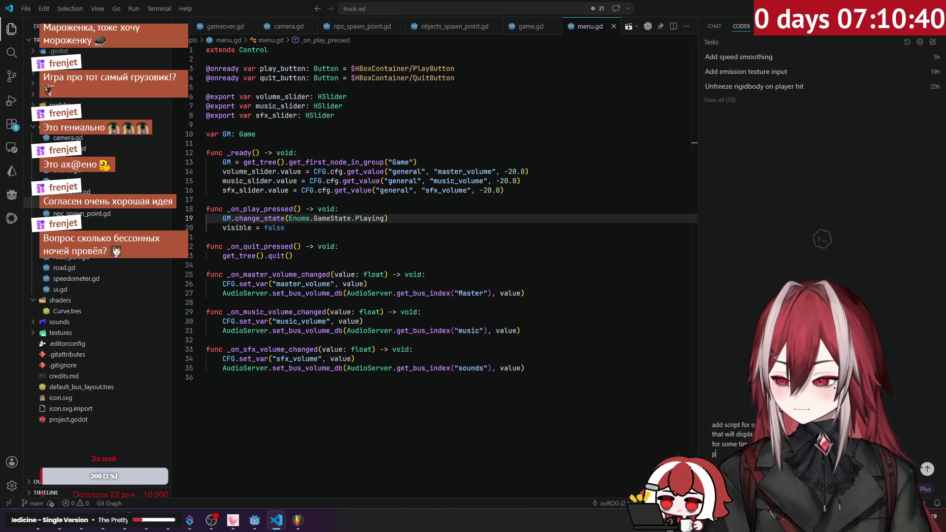
pyautogui.write('only pr')
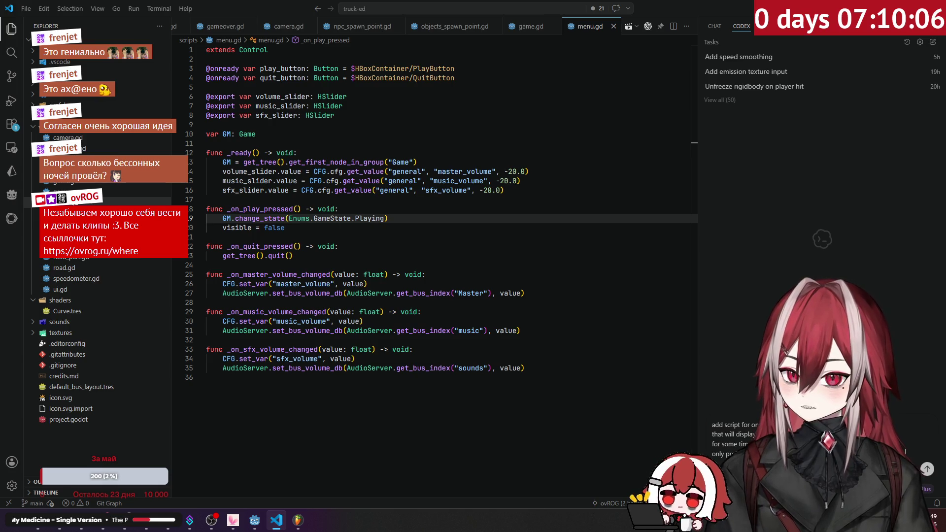
pyautogui.write('dle')
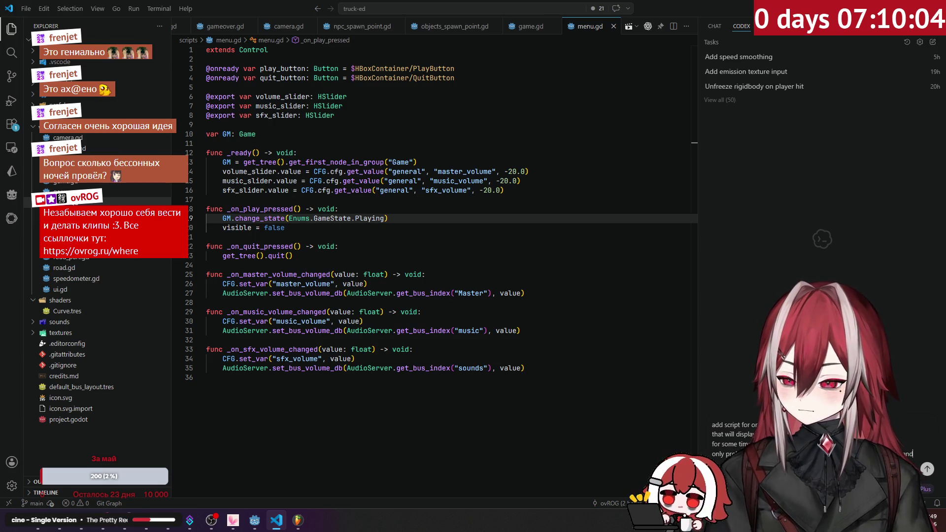
pyautogui.write(' it some h')
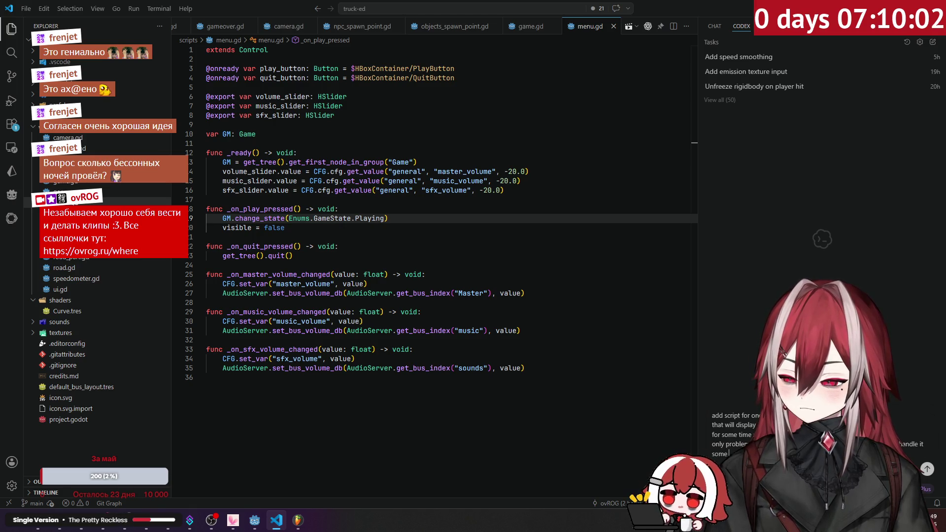
pyautogui.write('ow')
pyautogui.press('Return')
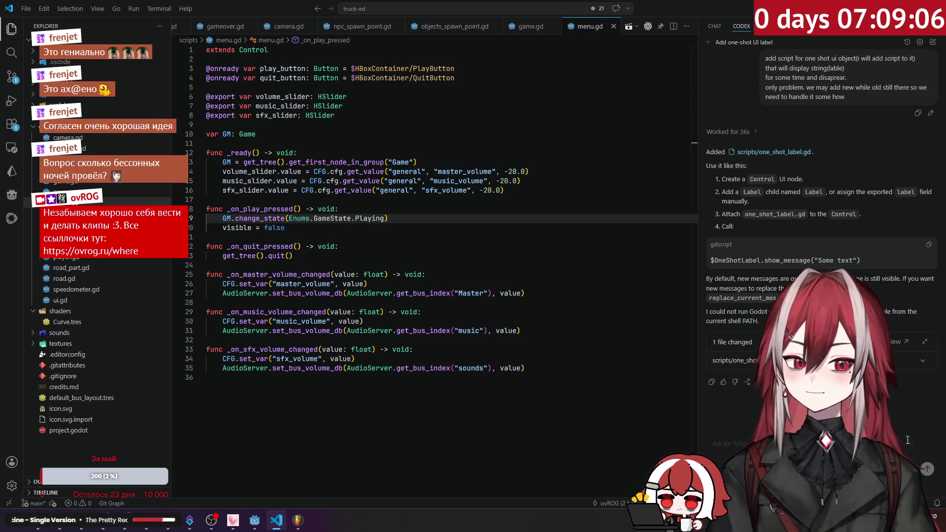
# Open one_shot_label.gd and inspect its fade_time, message_queue and active_tween code
pyautogui.click(123, 246)
pyautogui.scroll(-15, 357, 183)
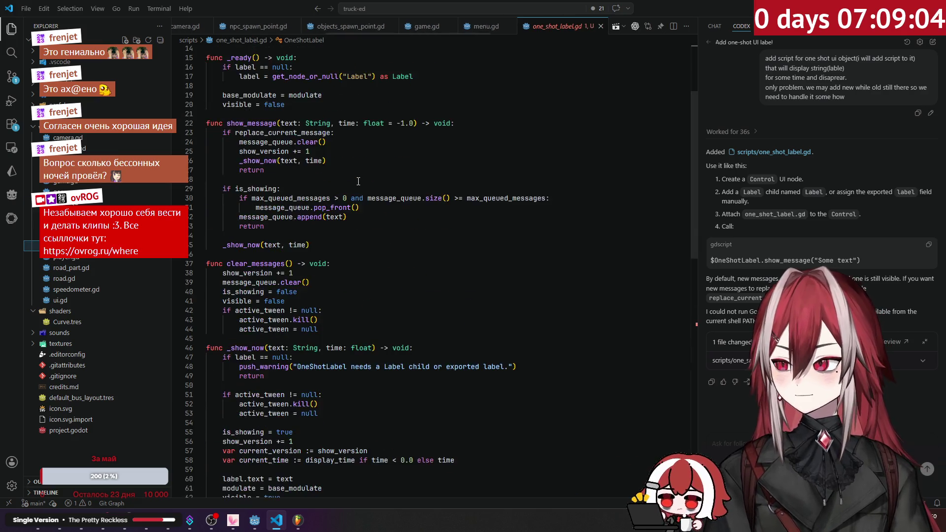
pyautogui.click(357, 183)
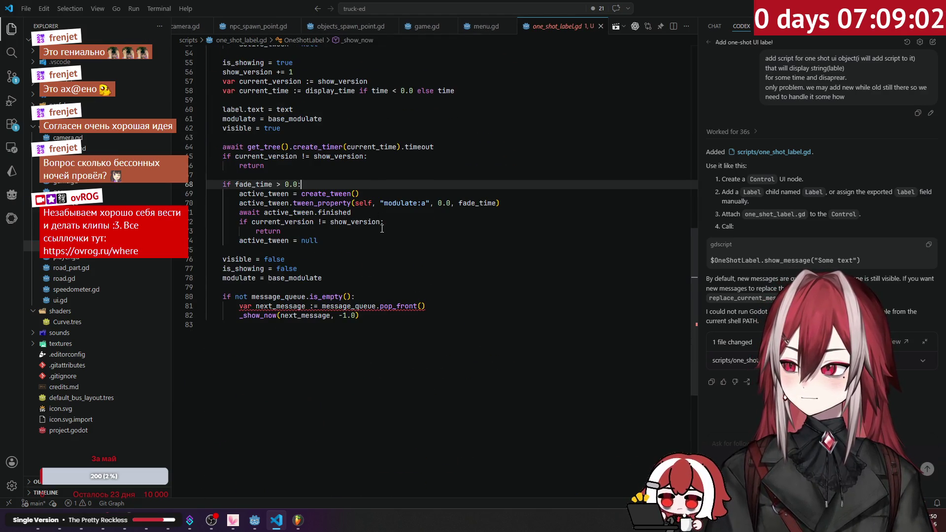
pyautogui.click(385, 285)
pyautogui.moveTo(372, 306)
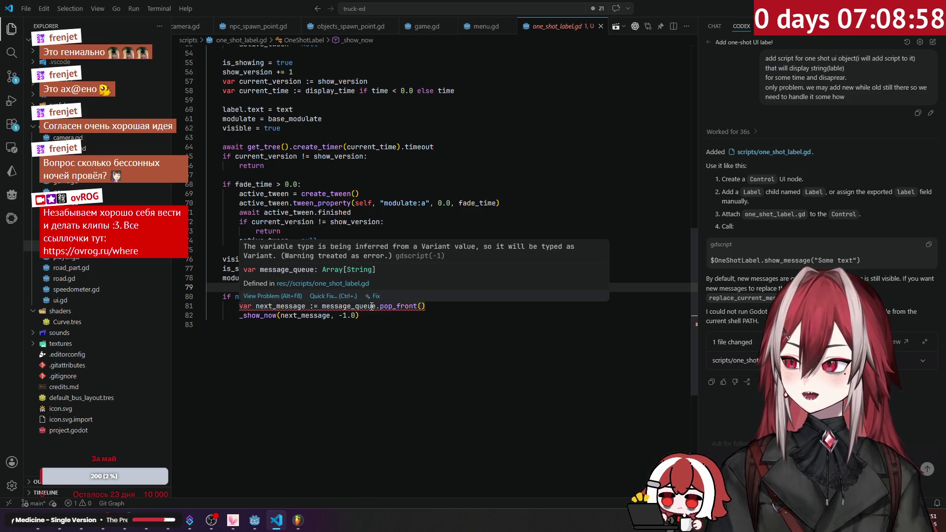
pyautogui.click(372, 306)
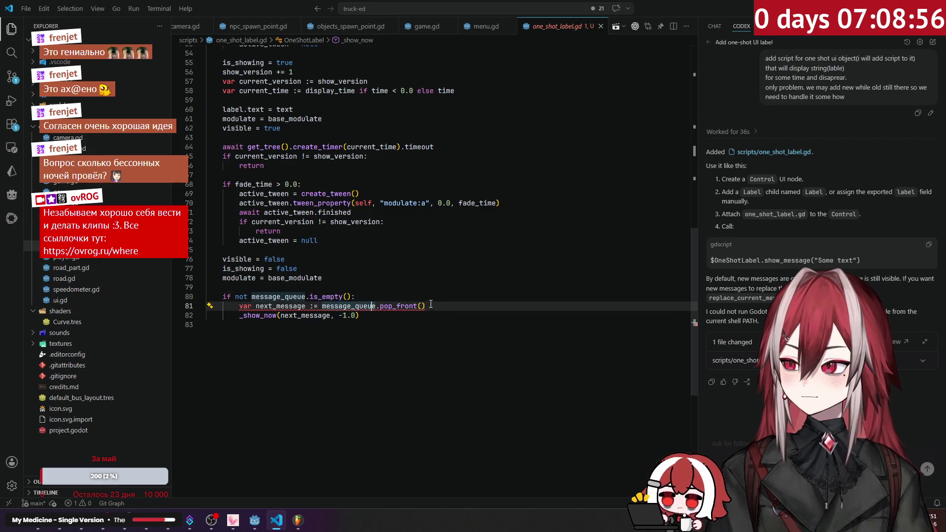
pyautogui.scroll(18, 301, 293)
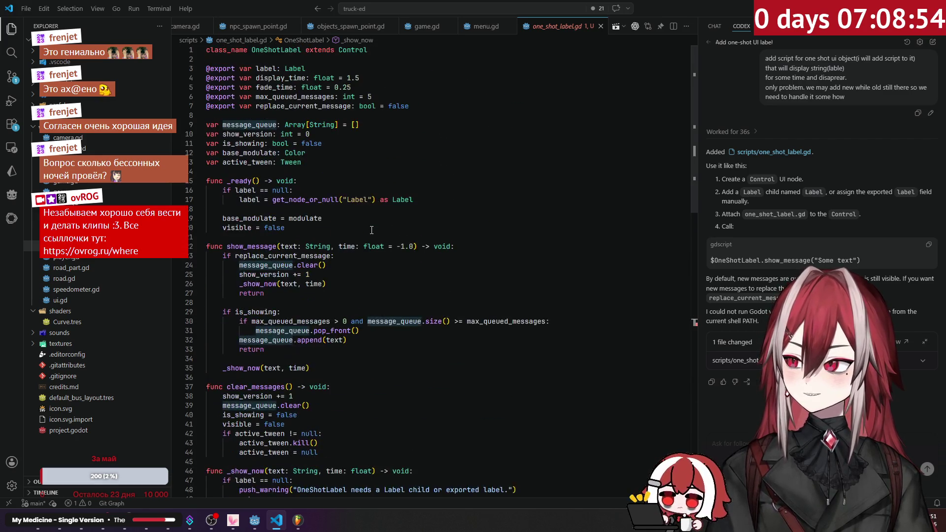
pyautogui.click(333, 169)
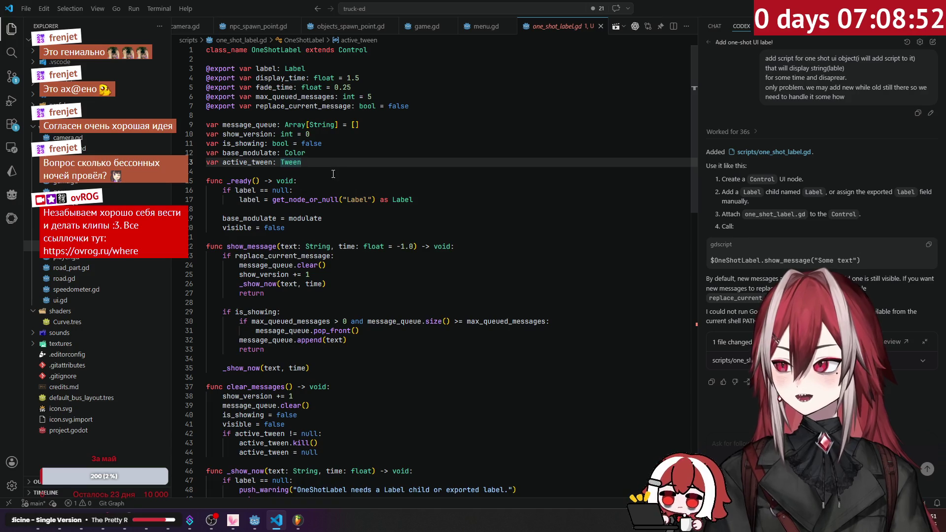
pyautogui.scroll(-17, 328, 156)
# Declare next_message on line 81 explicitly as String
pyautogui.click(313, 330)
pyautogui.write('St')
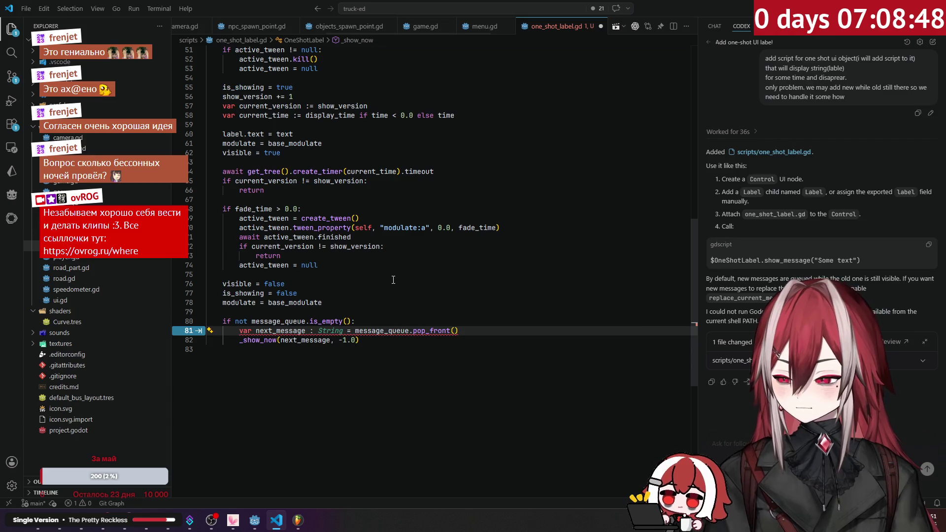
pyautogui.write('ring')
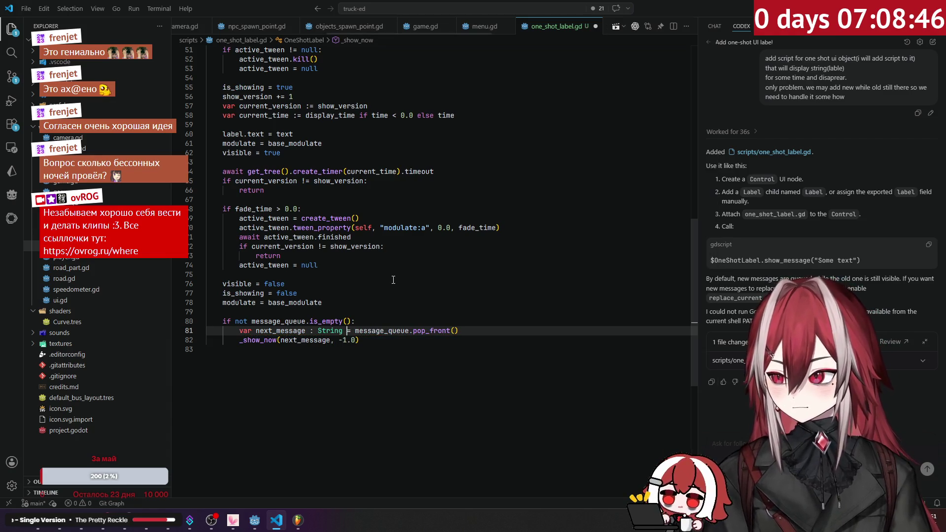
pyautogui.click(393, 280)
pyautogui.click(390, 266)
# Review the base_modulate declaration and the modulate line in _ready
pyautogui.scroll(3, 337, 188)
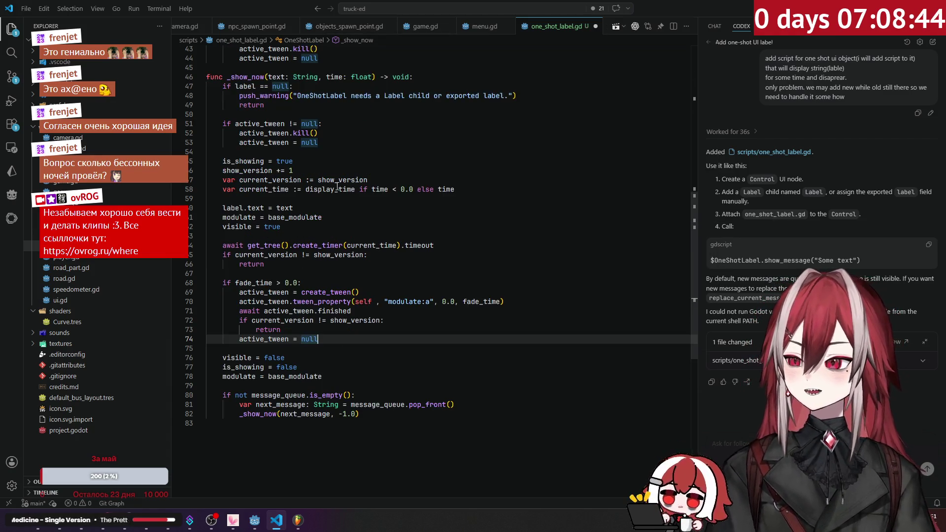
pyautogui.click(475, 216)
pyautogui.scroll(8, 453, 210)
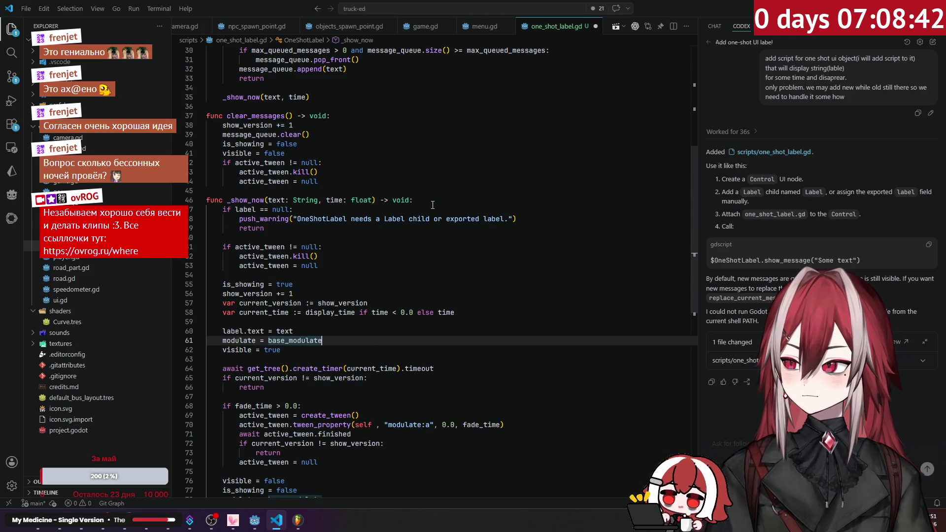
pyautogui.scroll(6, 433, 205)
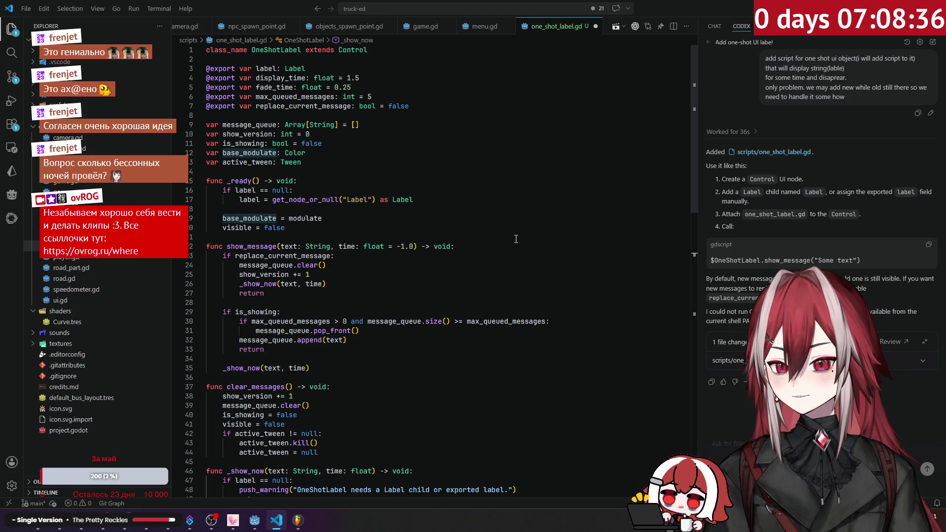
pyautogui.click(458, 223)
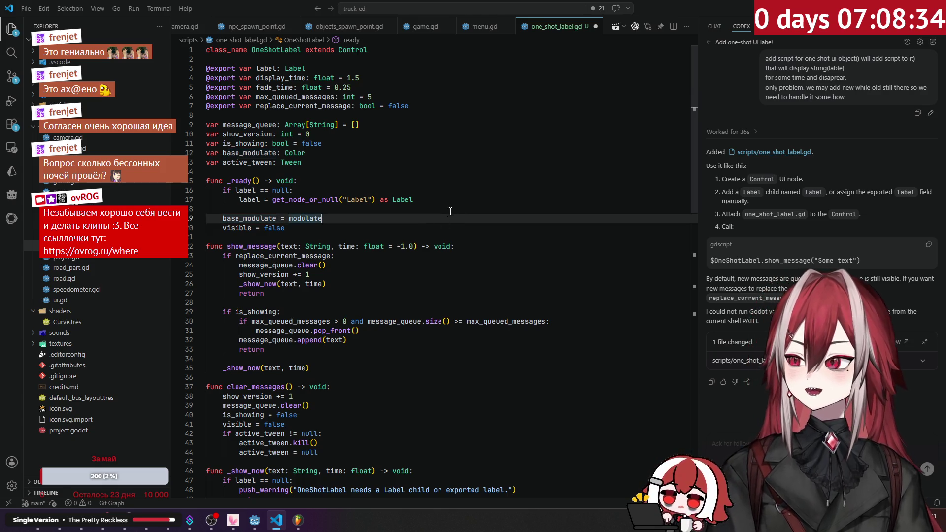
pyautogui.scroll(-3, 444, 202)
pyautogui.scroll(-6, 392, 189)
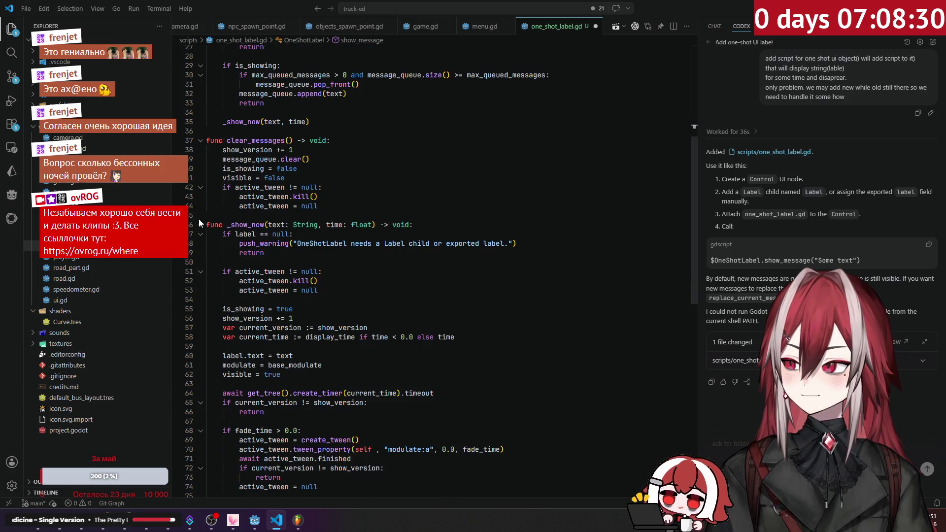
# Fold _show_now, clear_messages, show_message and _ready, then reopen _ready
pyautogui.click(201, 225)
pyautogui.click(199, 142)
pyautogui.scroll(5, 201, 146)
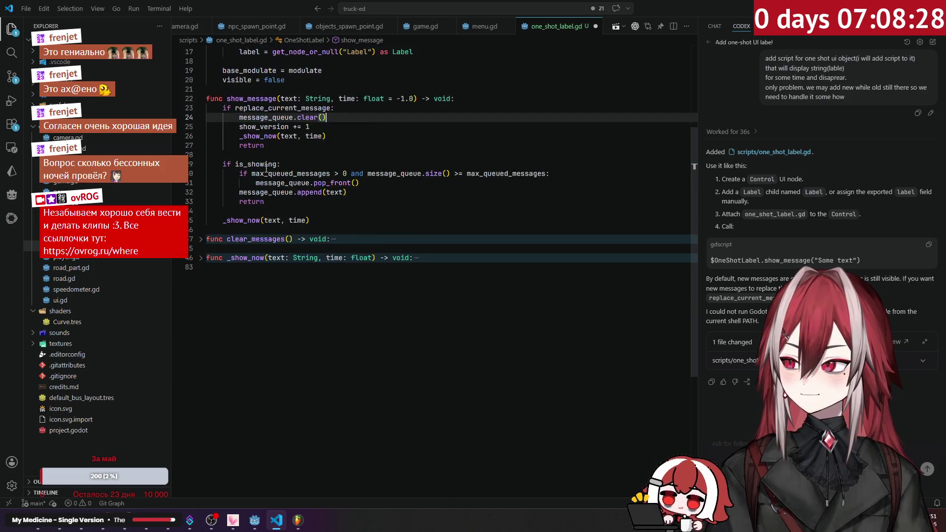
pyautogui.click(202, 148)
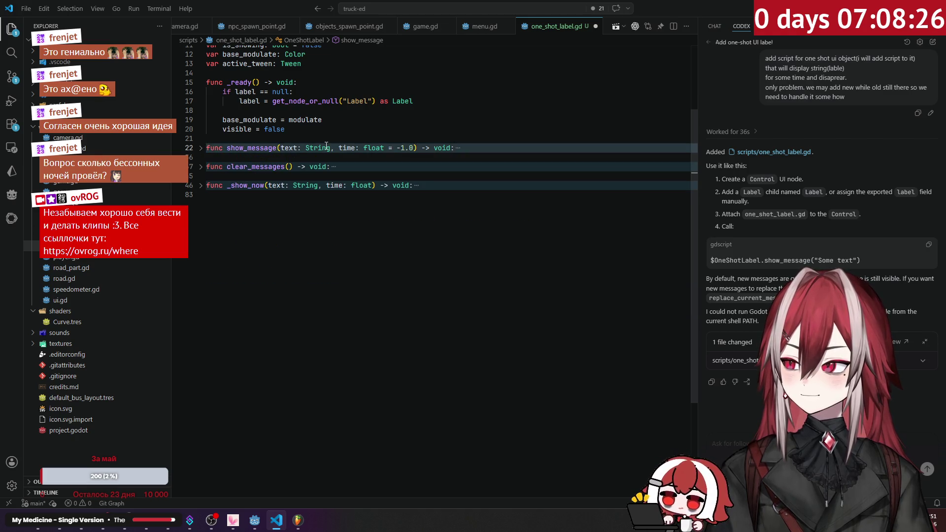
pyautogui.scroll(2, 212, 146)
pyautogui.click(201, 131)
pyautogui.scroll(2, 217, 157)
pyautogui.click(201, 181)
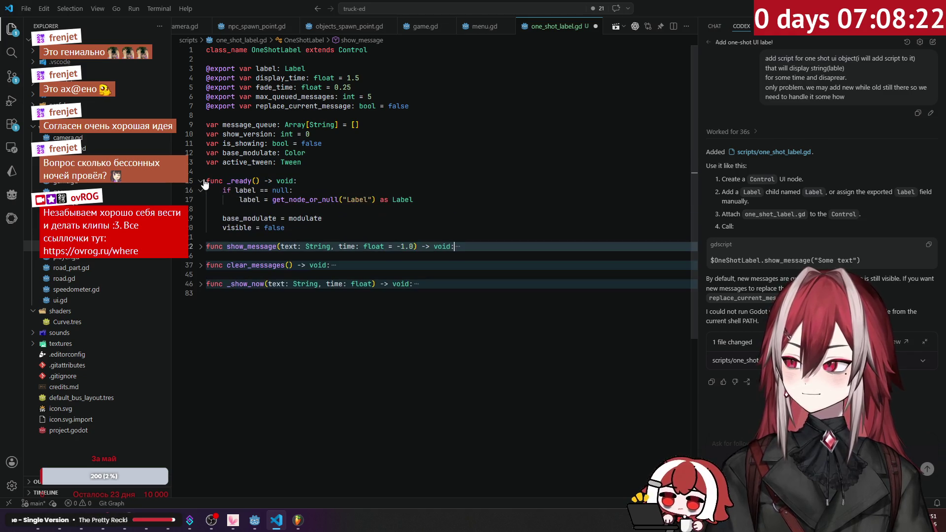
# Inspect the exported Label-typed label and its fallback lines 16–17
pyautogui.click(255, 201)
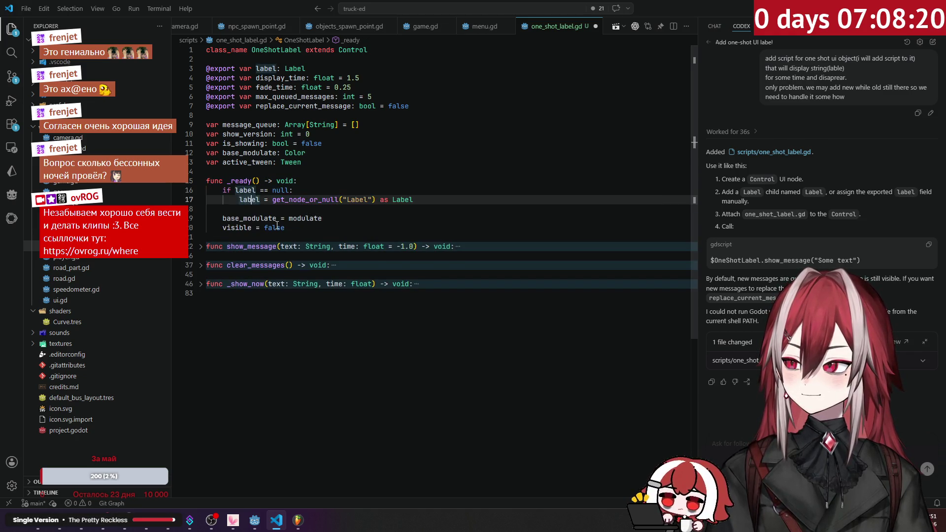
pyautogui.click(312, 66)
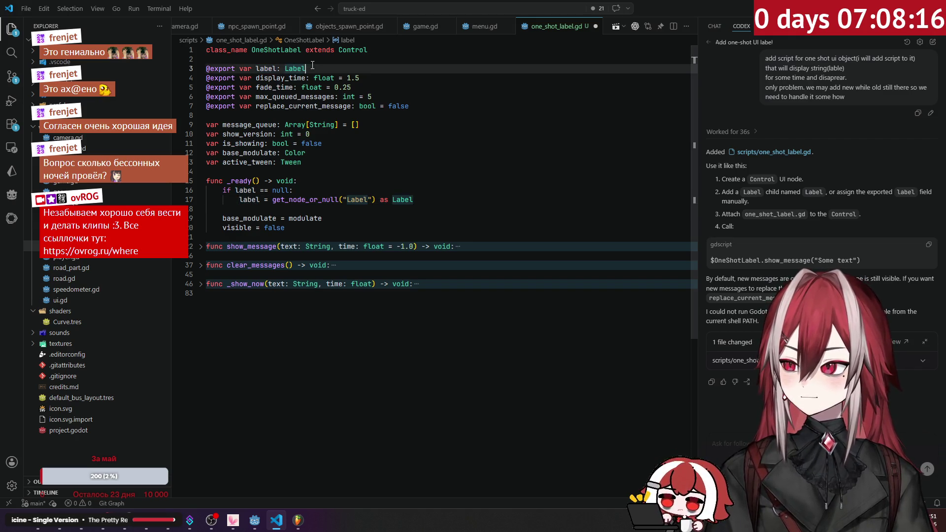
pyautogui.click(237, 190)
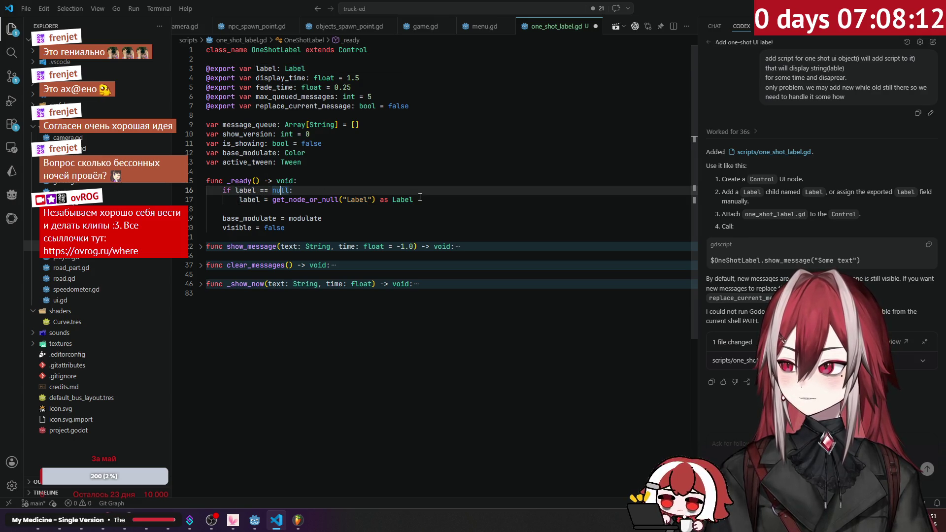
pyautogui.click(456, 198)
pyautogui.moveTo(457, 198); pyautogui.dragTo(202, 191)
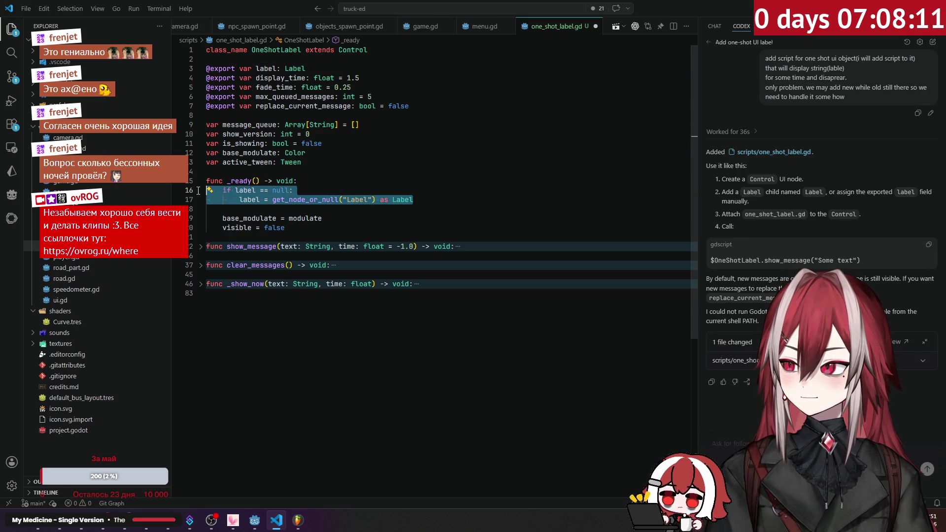
# Read label's uses in _show_now, fold it again, and switch to the Godot editor
pyautogui.click(201, 247)
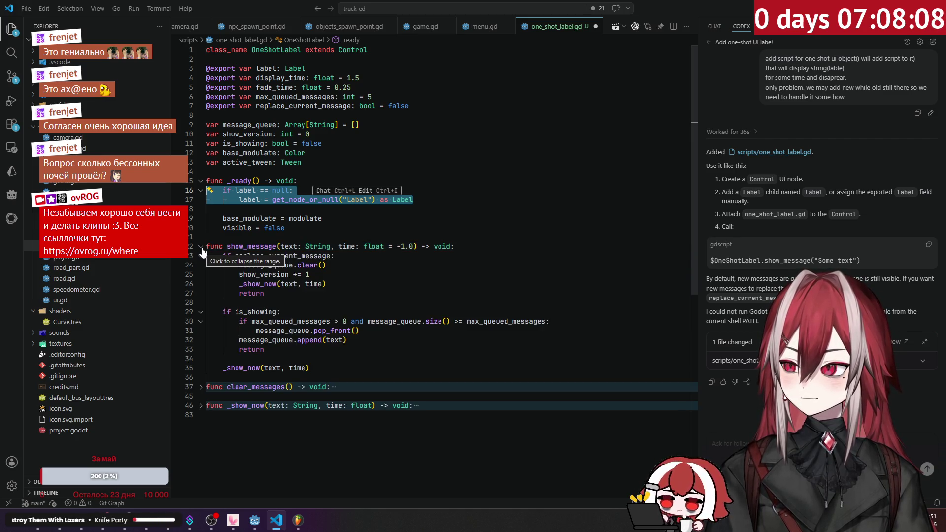
pyautogui.click(201, 246)
pyautogui.click(207, 284)
pyautogui.click(201, 284)
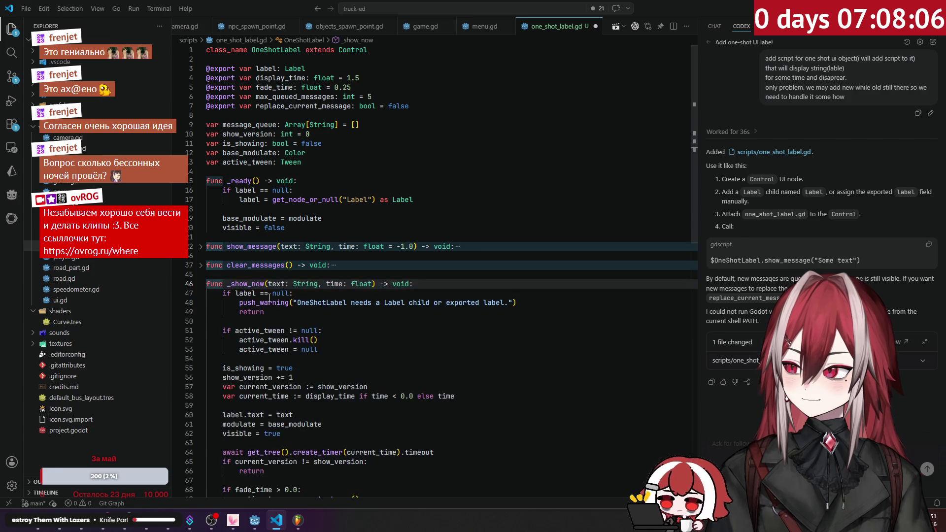
pyautogui.click(252, 289)
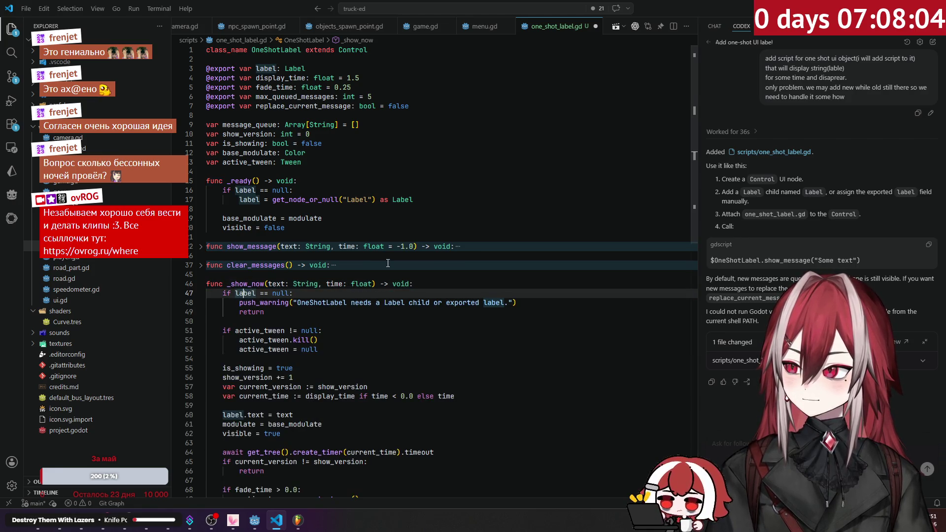
pyautogui.scroll(-1, 388, 263)
pyautogui.scroll(-4, 387, 262)
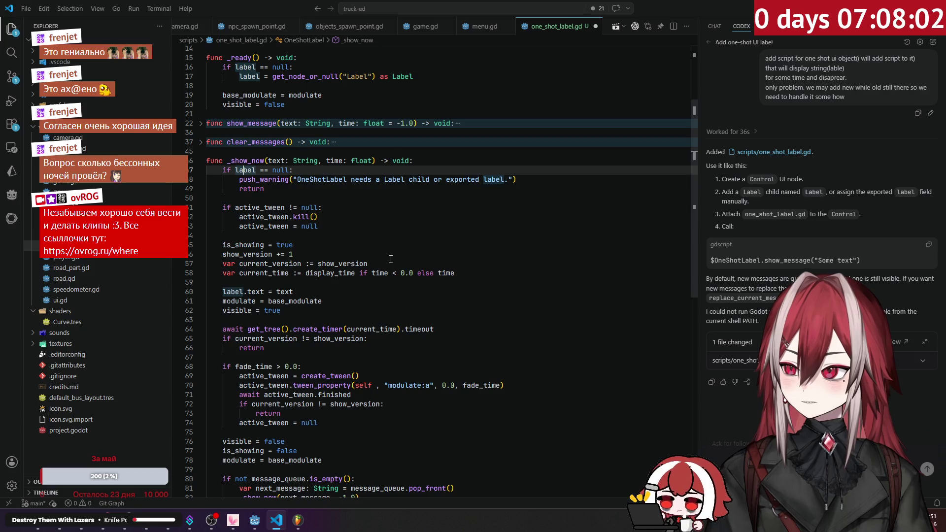
pyautogui.scroll(2, 391, 259)
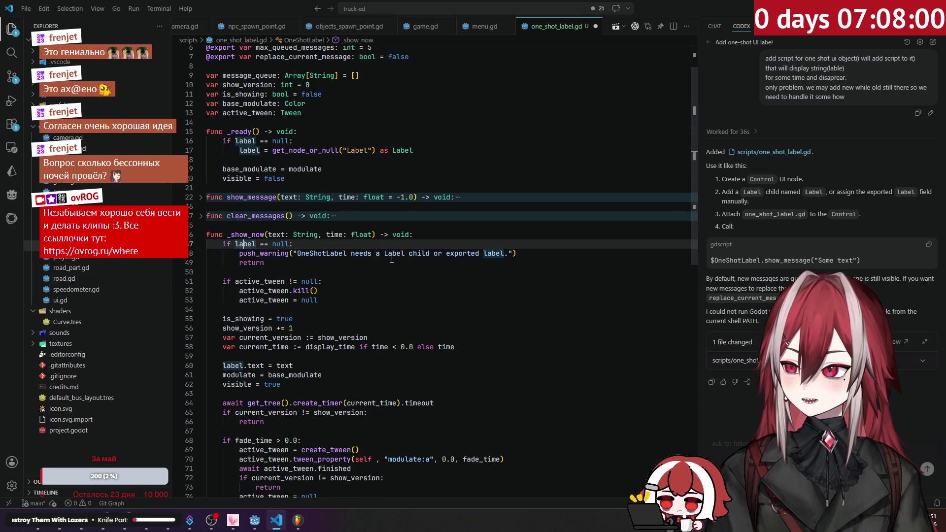
pyautogui.scroll(-6, 392, 255)
pyautogui.scroll(15, 392, 256)
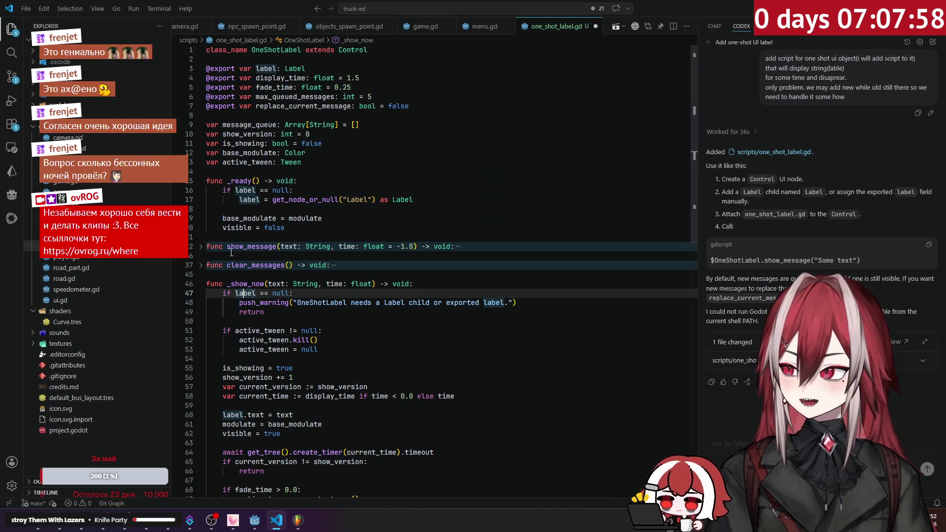
pyautogui.click(201, 284)
pyautogui.click(316, 152)
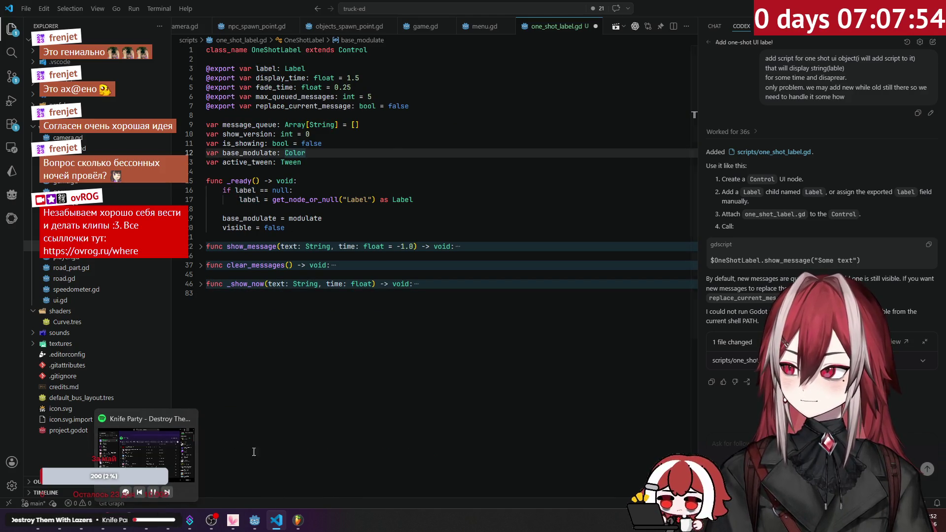
pyautogui.hotkey('alt', 'Tab')
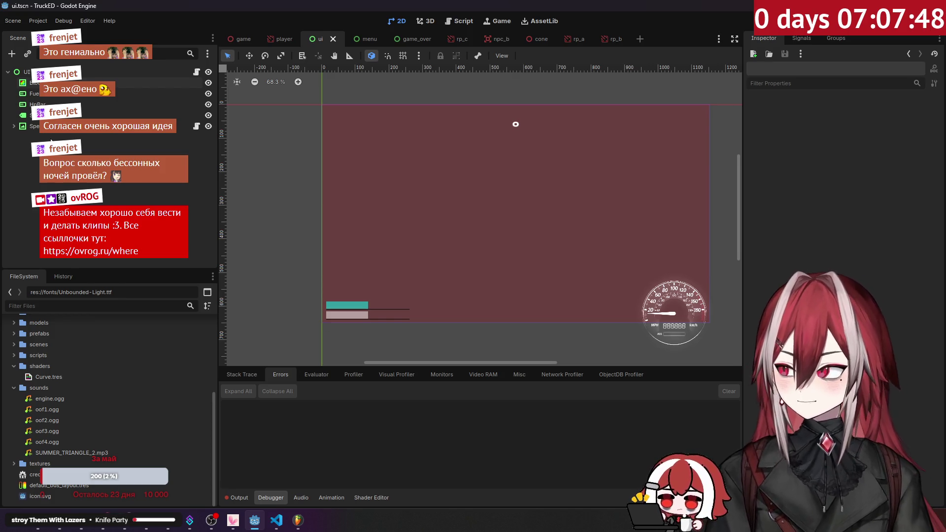
# Select the UI root node in the Scene dock, then return to Visual Studio Code
pyautogui.click(99, 72)
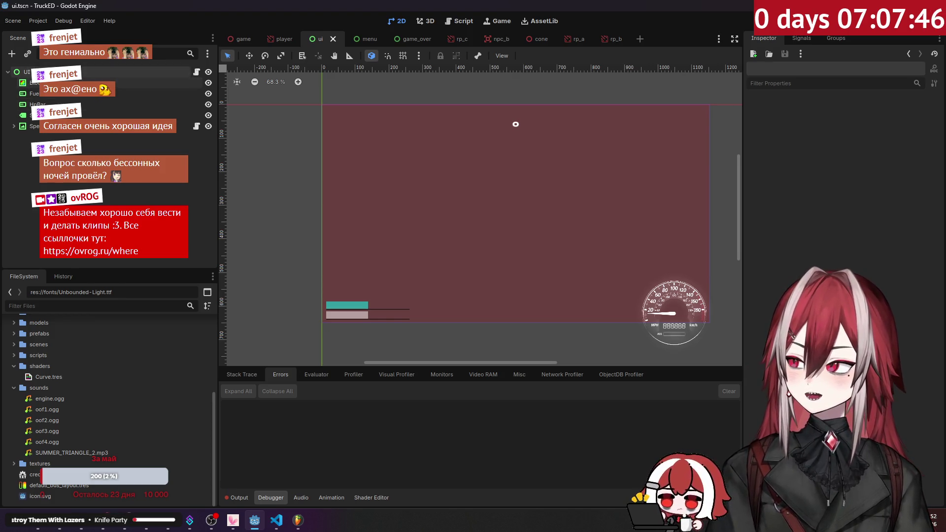
pyautogui.click(280, 520)
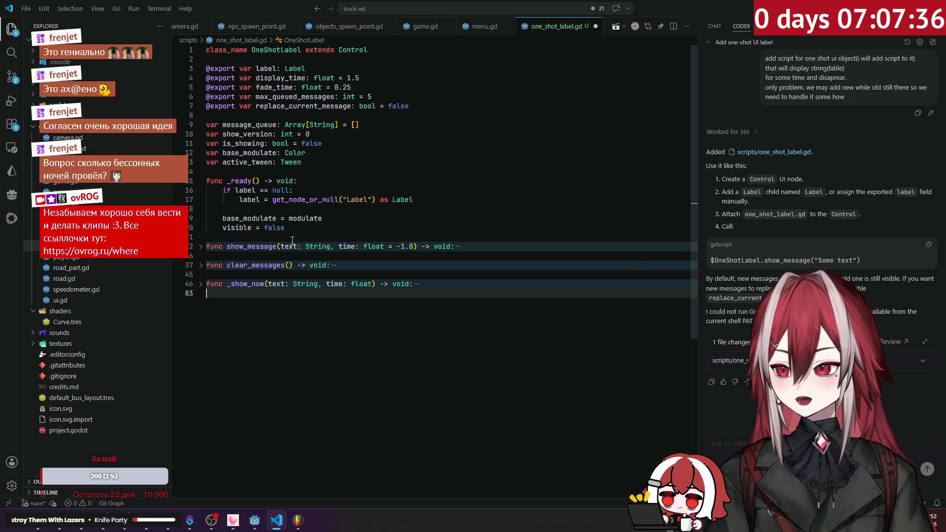
# Expand _show_now and trace its missing-label check and active_tween reset lines
pyautogui.click(202, 247)
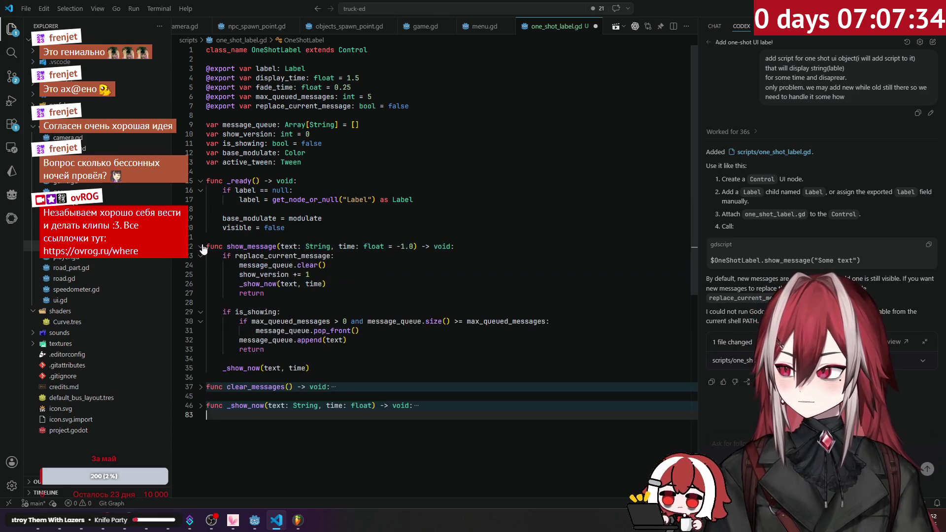
pyautogui.click(201, 246)
pyautogui.click(202, 284)
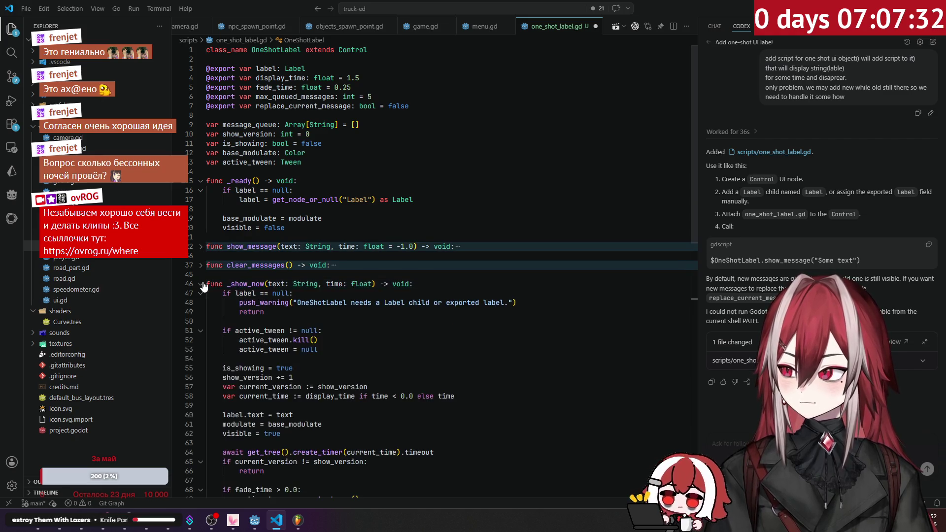
pyautogui.click(256, 294)
pyautogui.click(260, 330)
pyautogui.scroll(-2, 319, 369)
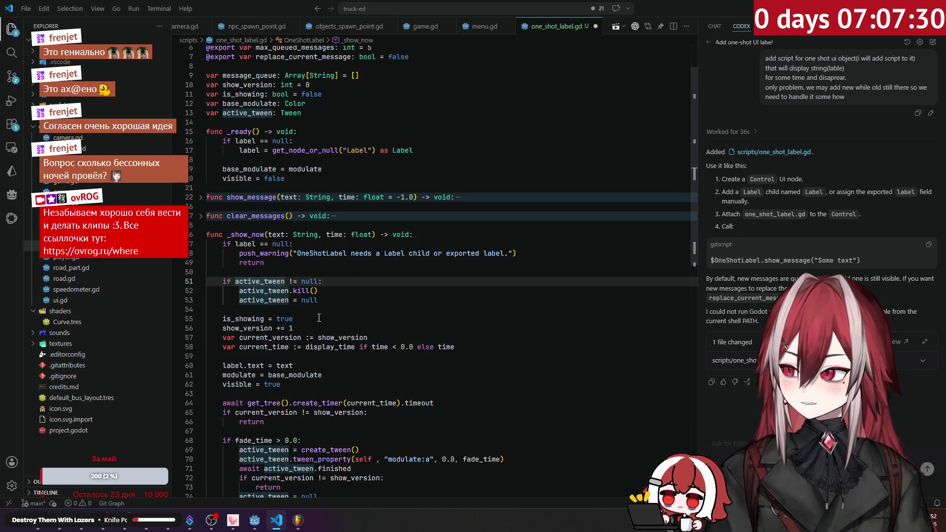
pyautogui.press('Down')
pyautogui.press('Down')
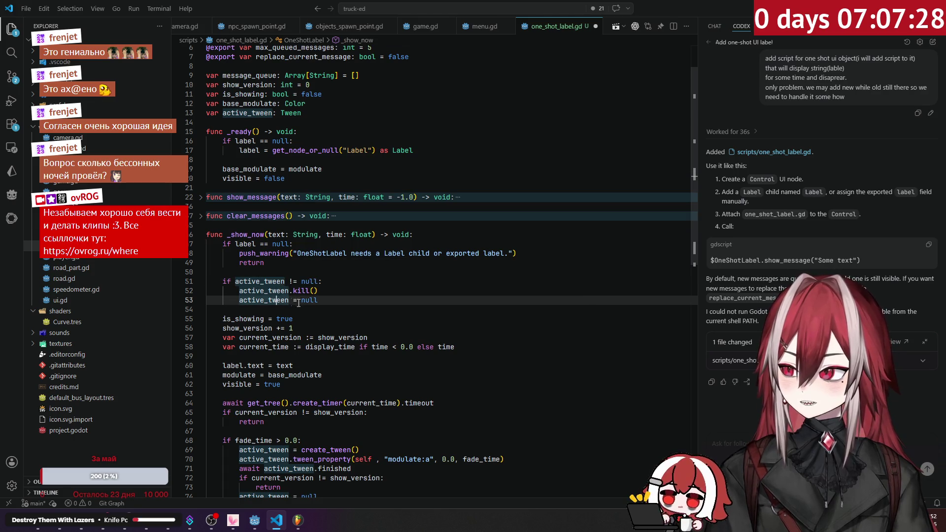
pyautogui.scroll(-2, 345, 305)
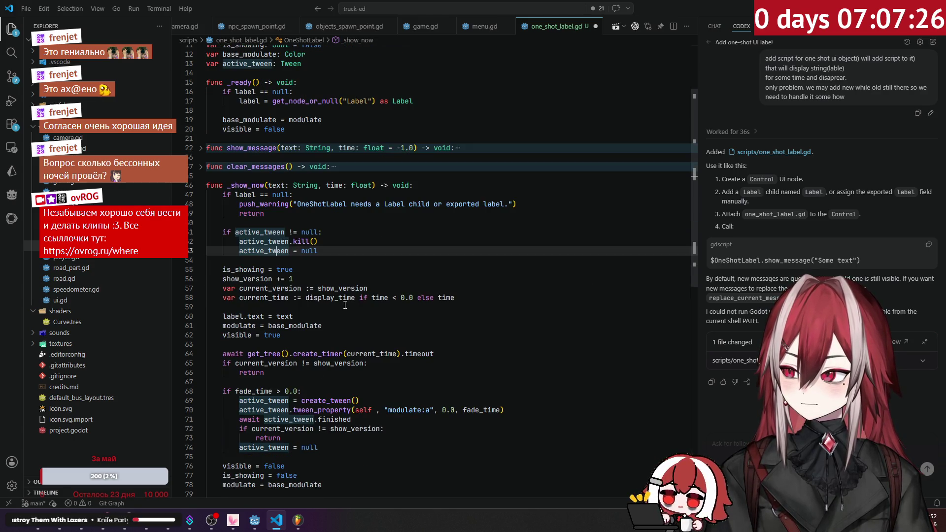
# Trace base_modulate usage and read show_message's call to _show_now
pyautogui.click(230, 129)
pyautogui.click(251, 121)
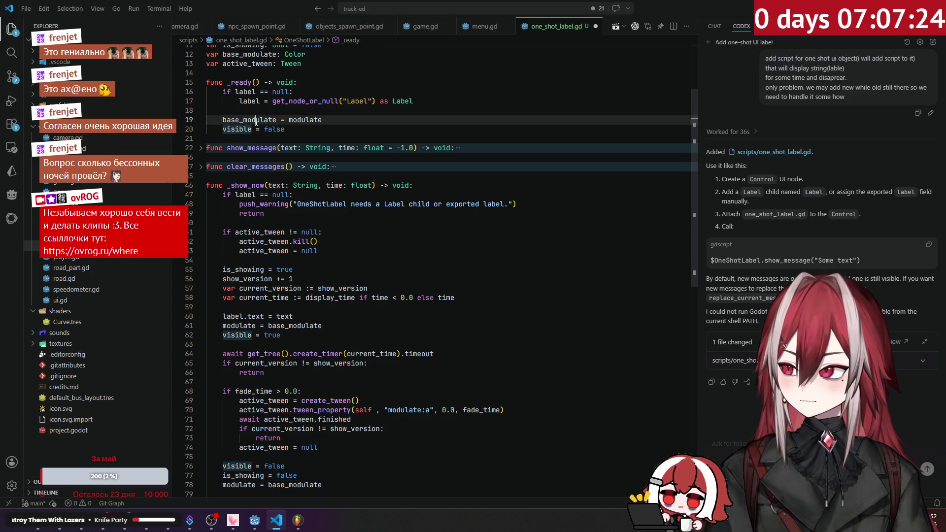
pyautogui.press('Down')
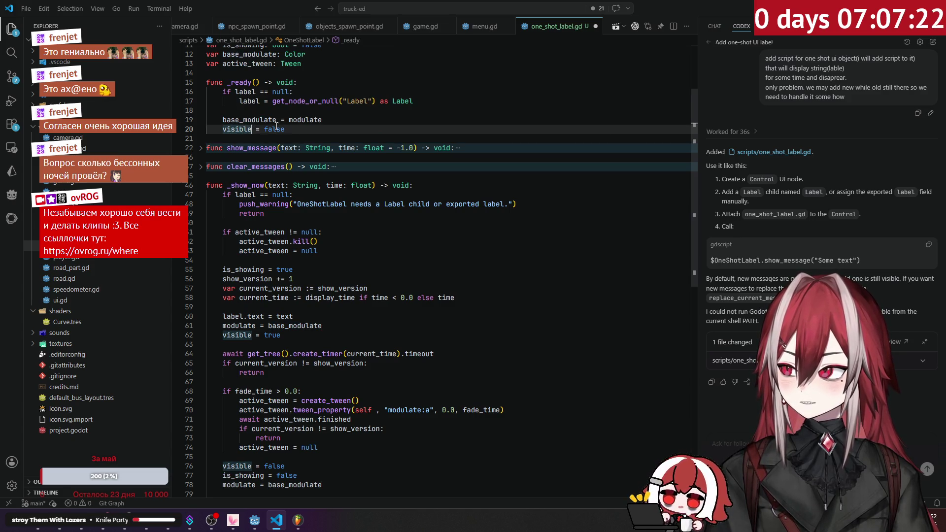
pyautogui.click(202, 148)
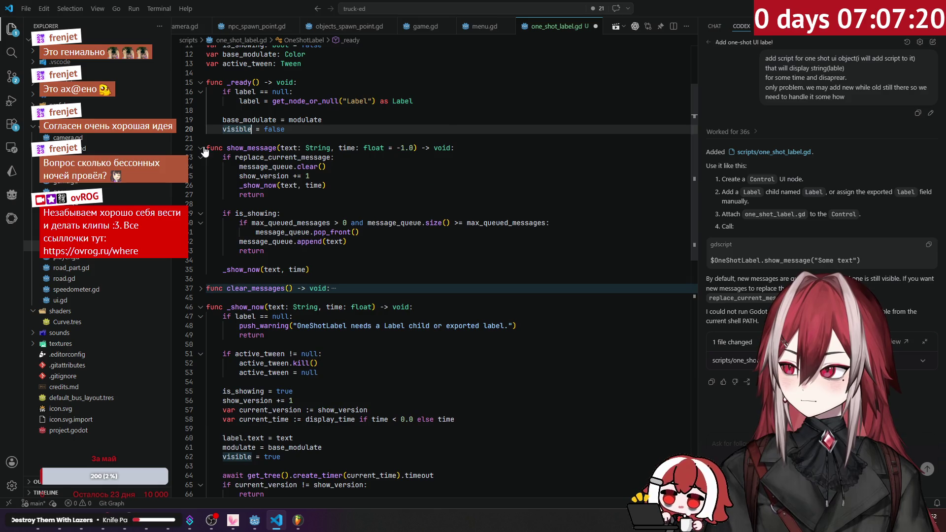
pyautogui.click(232, 177)
pyautogui.scroll(-7, 281, 221)
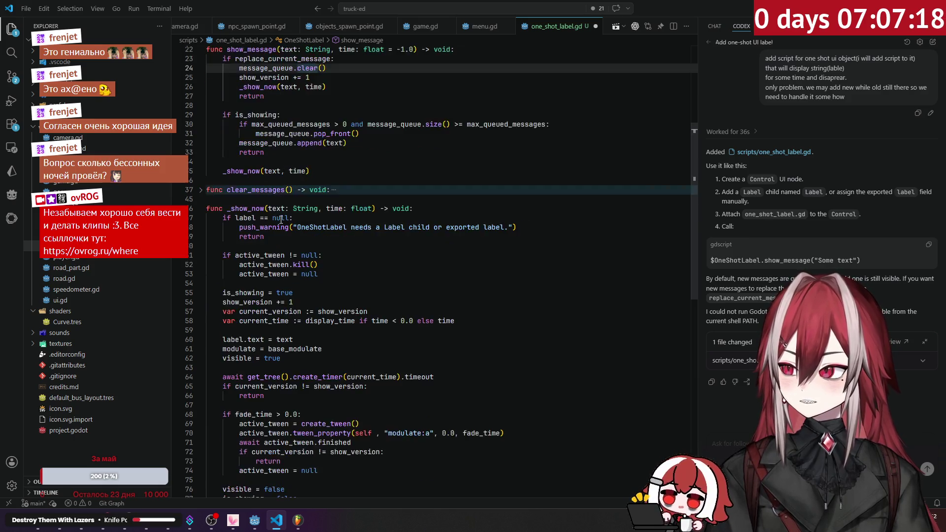
pyautogui.scroll(6, 281, 220)
pyautogui.click(261, 161)
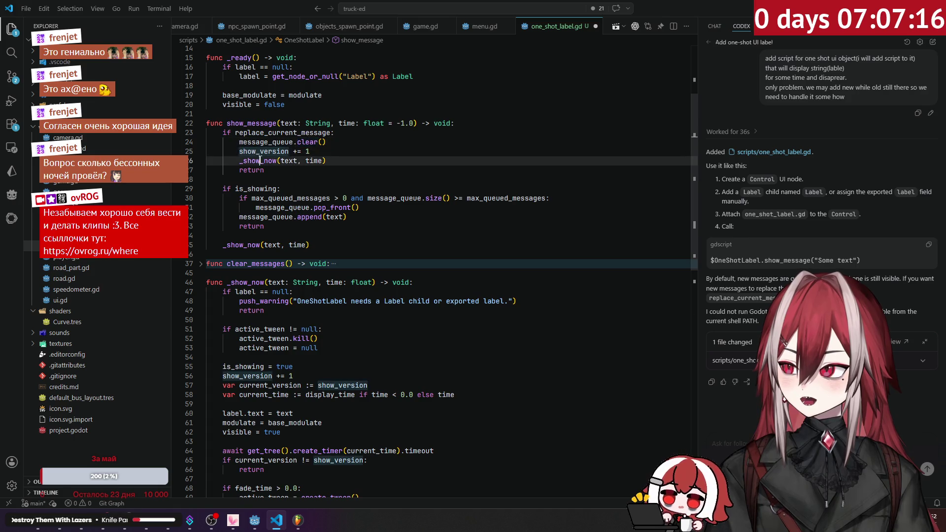
# Check the visible reset after fading, fold both functions, and return to Godot
pyautogui.scroll(-3, 309, 266)
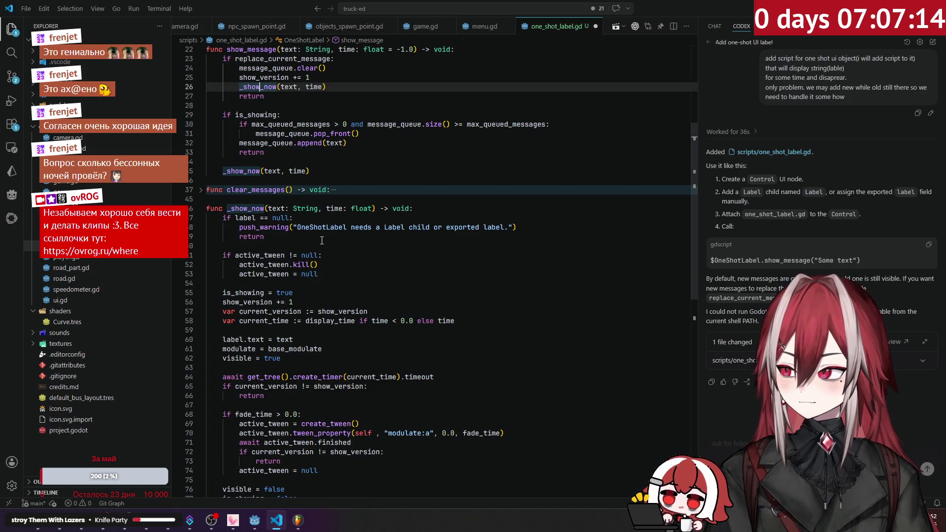
pyautogui.scroll(-3, 323, 237)
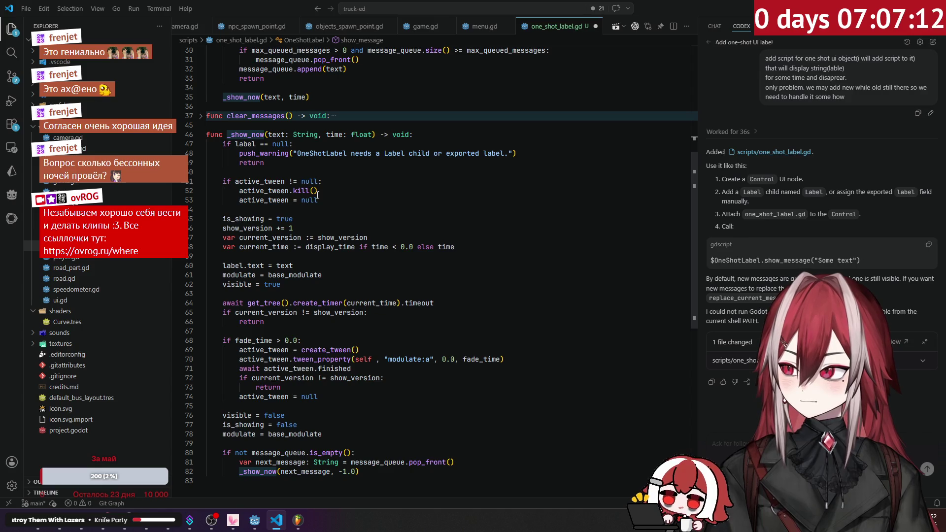
pyautogui.scroll(-2, 323, 212)
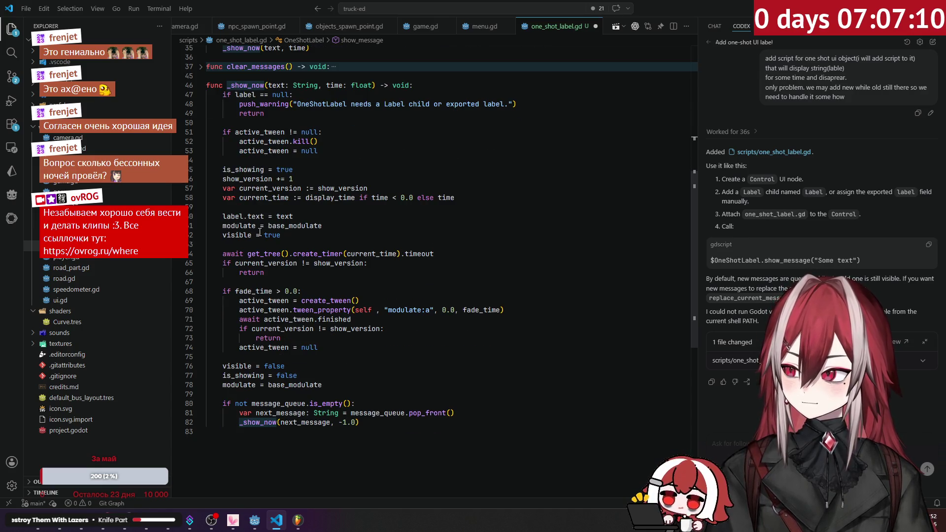
pyautogui.click(251, 366)
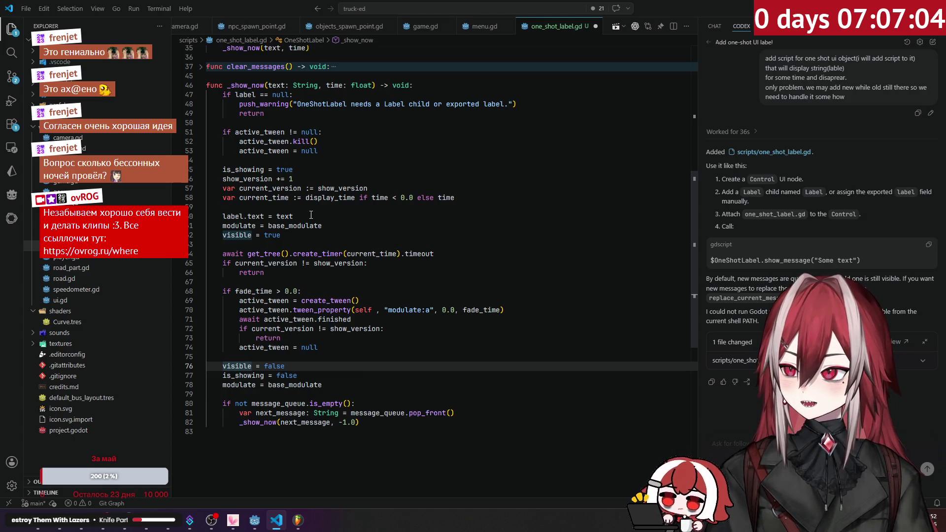
pyautogui.scroll(10, 311, 216)
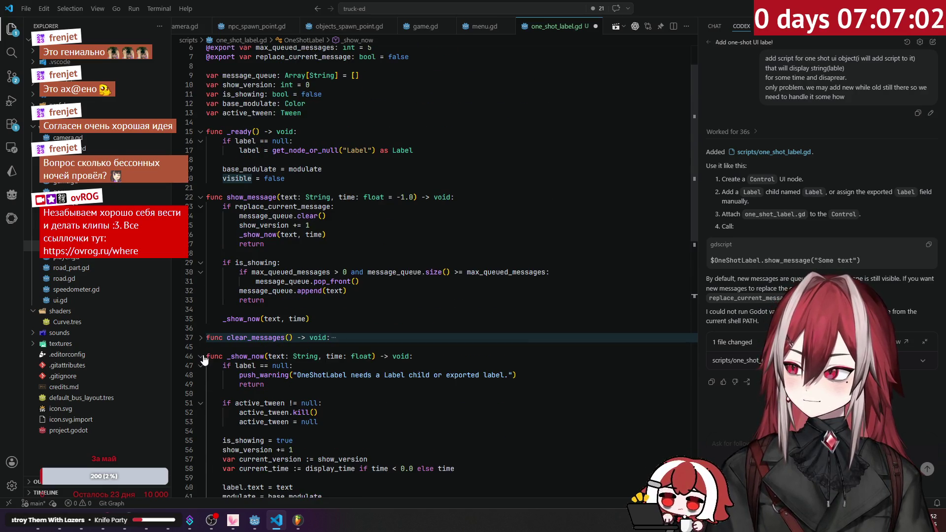
pyautogui.click(201, 356)
pyautogui.click(201, 197)
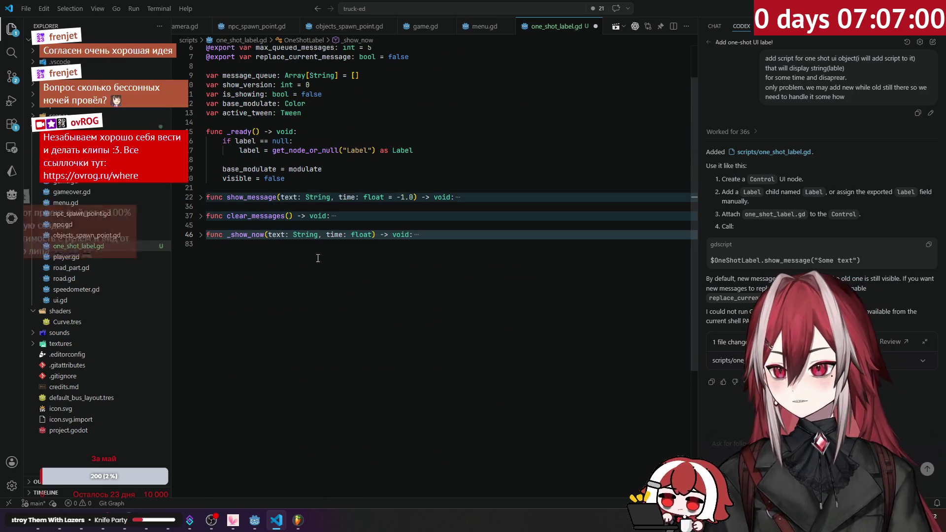
pyautogui.click(356, 298)
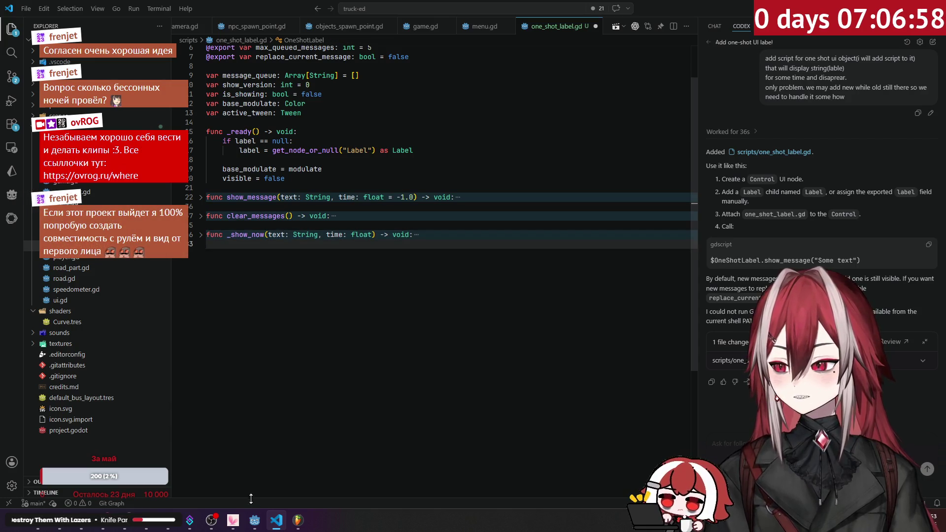
pyautogui.moveTo(255, 521)
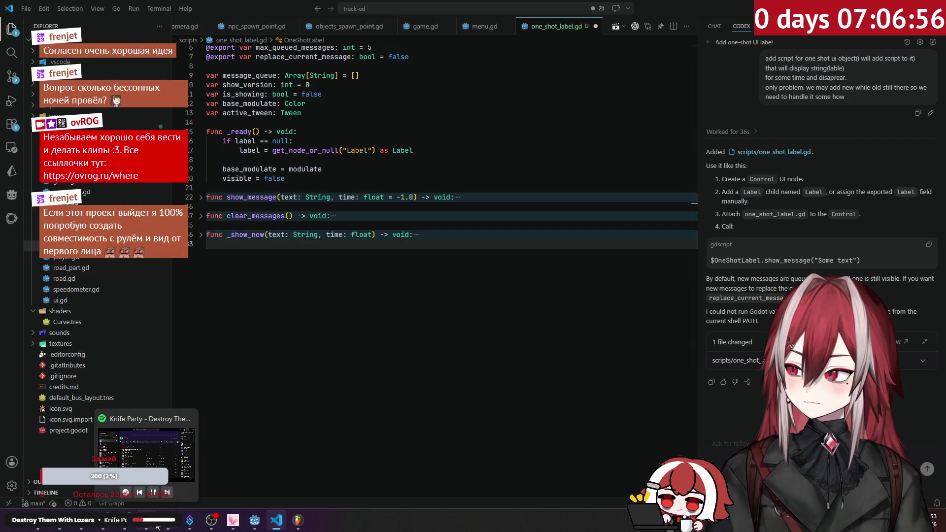
pyautogui.click(254, 525)
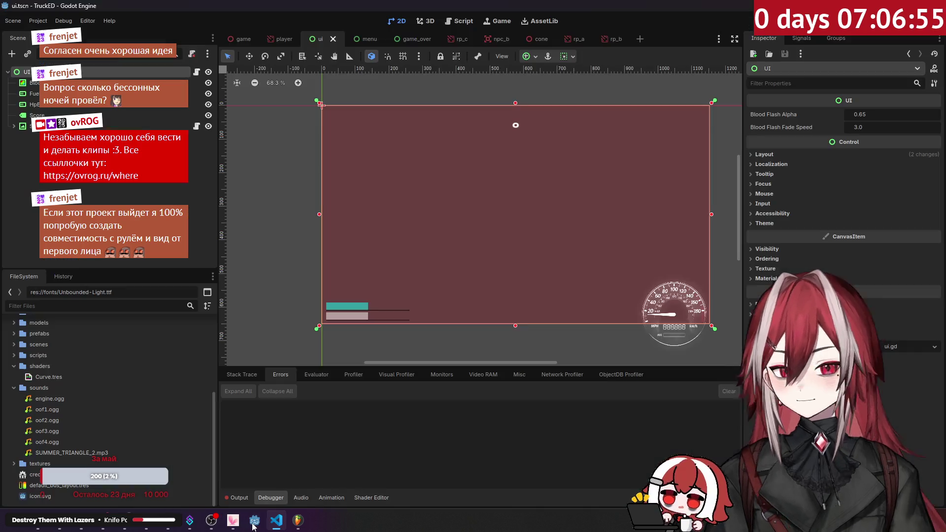
# Deselect the canvas control and open the UI root node's context menu
pyautogui.click(337, 336)
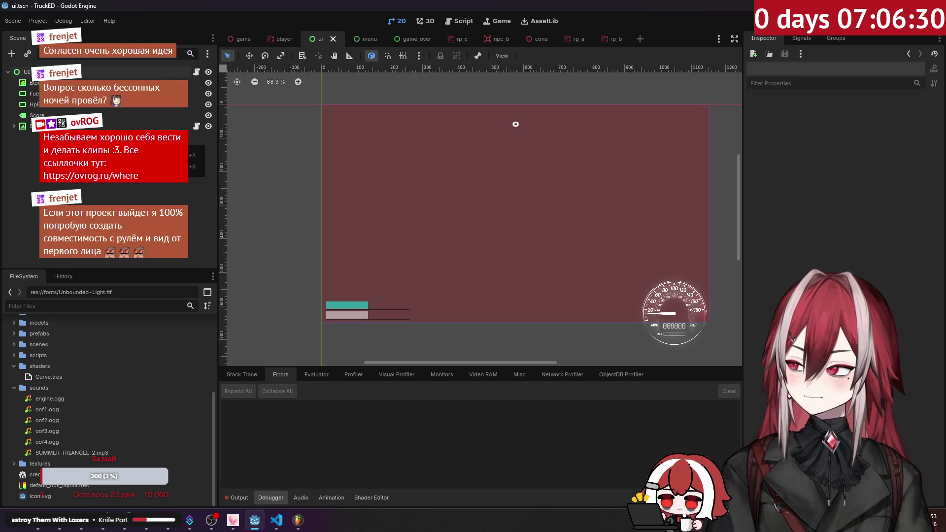
pyautogui.rightClick(57, 72)
pyautogui.moveTo(123, 82)
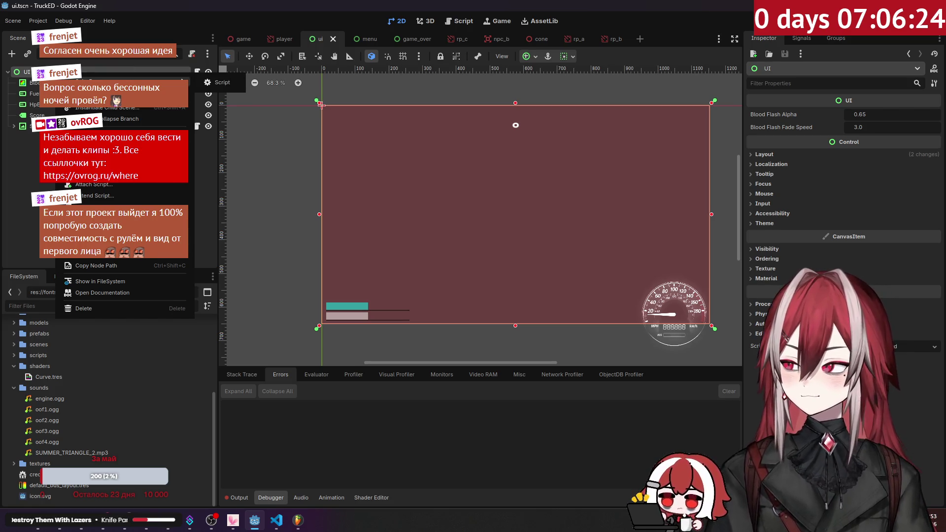
# Add a OneShotLabel node as a child of the UI root
pyautogui.click(123, 81)
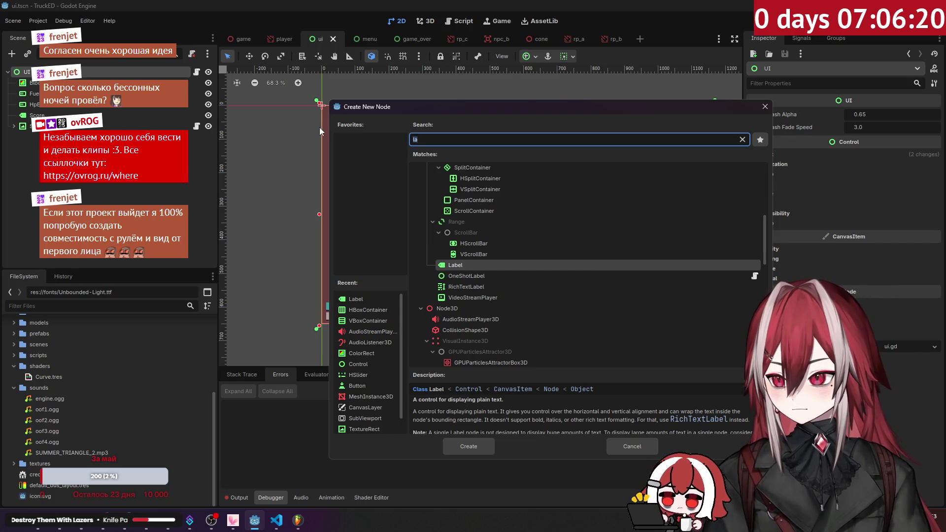
pyautogui.click(468, 276)
pyautogui.click(461, 447)
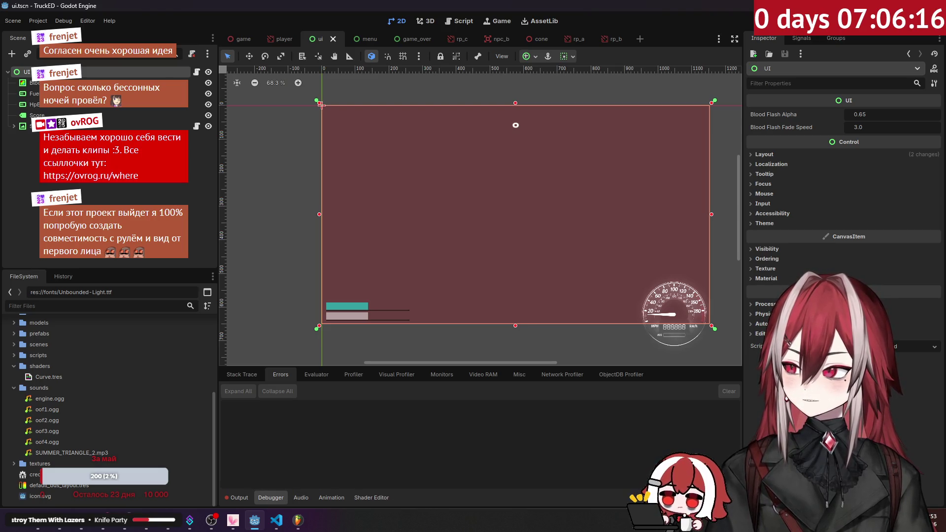
pyautogui.click(134, 182)
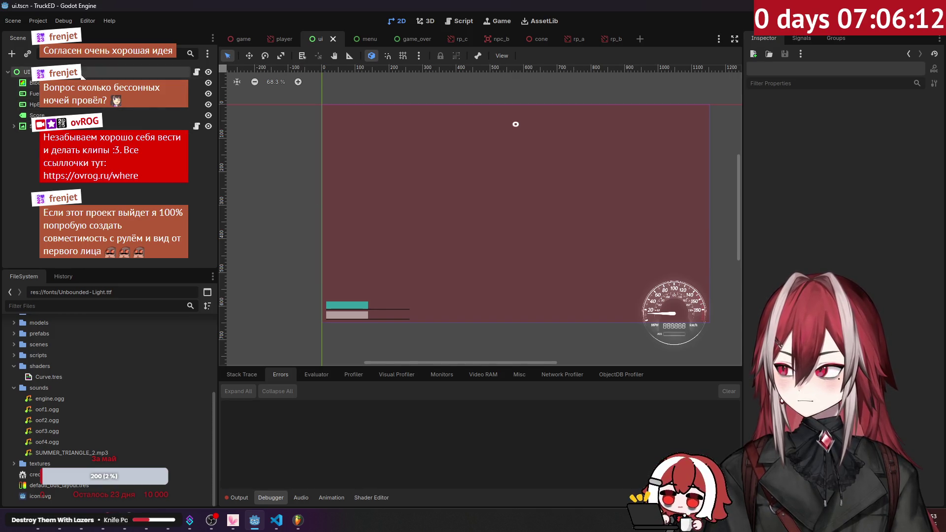
pyautogui.click(81, 73)
pyautogui.rightClick(81, 74)
pyautogui.click(148, 95)
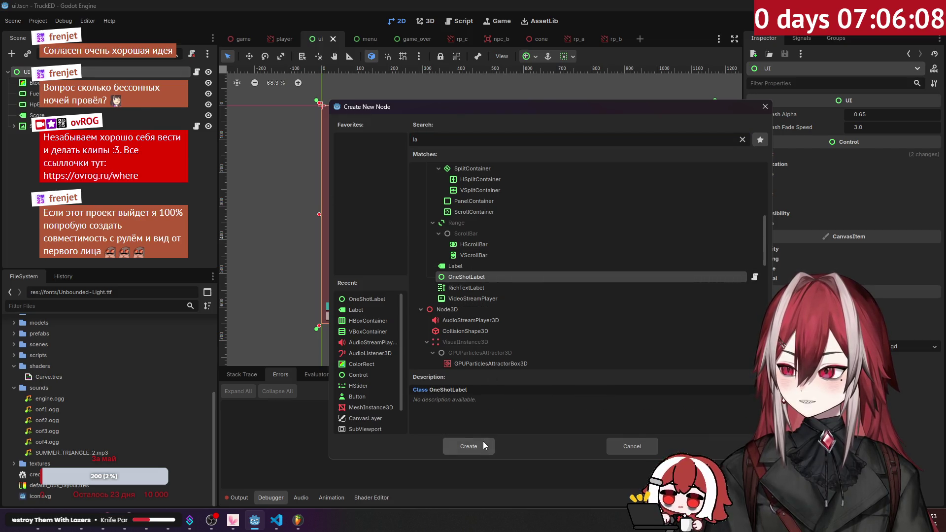
pyautogui.click(483, 441)
# Redo the child-node add, searching 'la' to create OneShotLabel under UI
pyautogui.rightClick(74, 72)
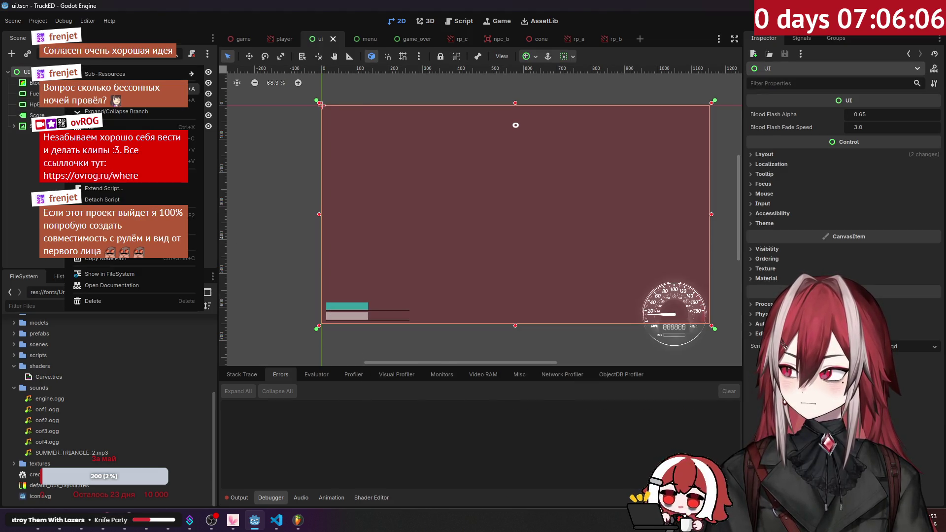
pyautogui.click(148, 89)
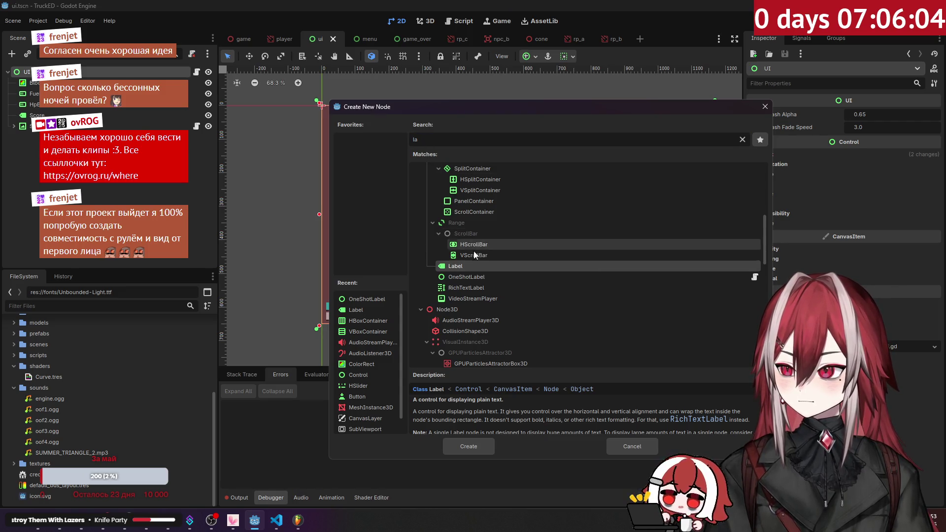
pyautogui.doubleClick(453, 267)
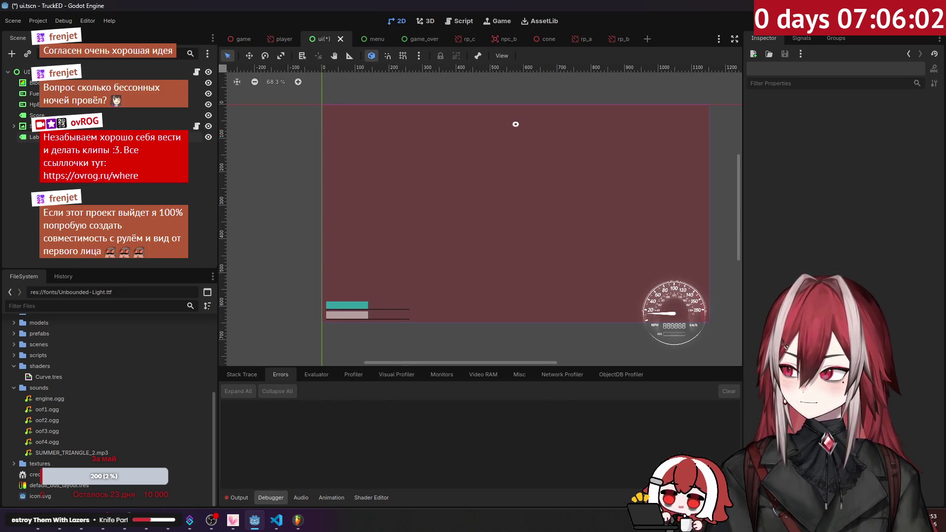
pyautogui.click(276, 520)
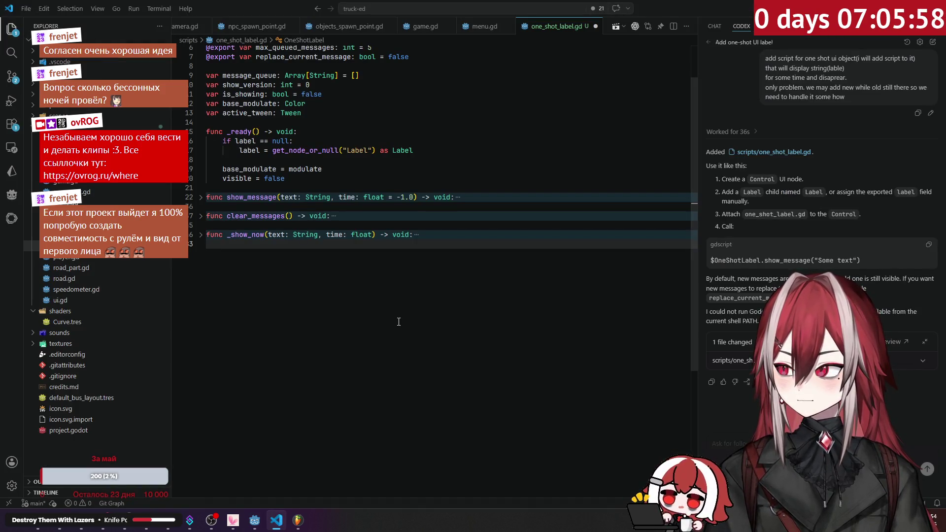
pyautogui.hotkey('alt', 'Tab')
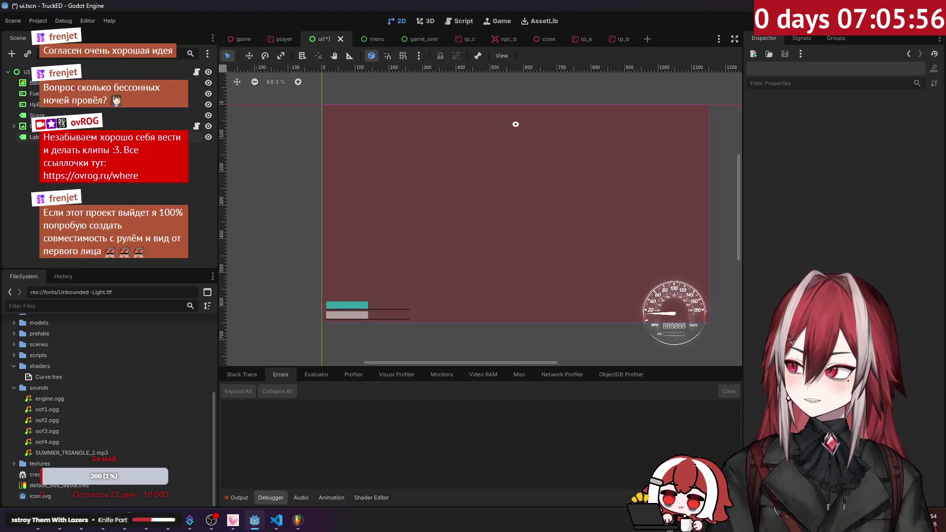
pyautogui.rightClick(37, 210)
pyautogui.click(55, 217)
pyautogui.write('la')
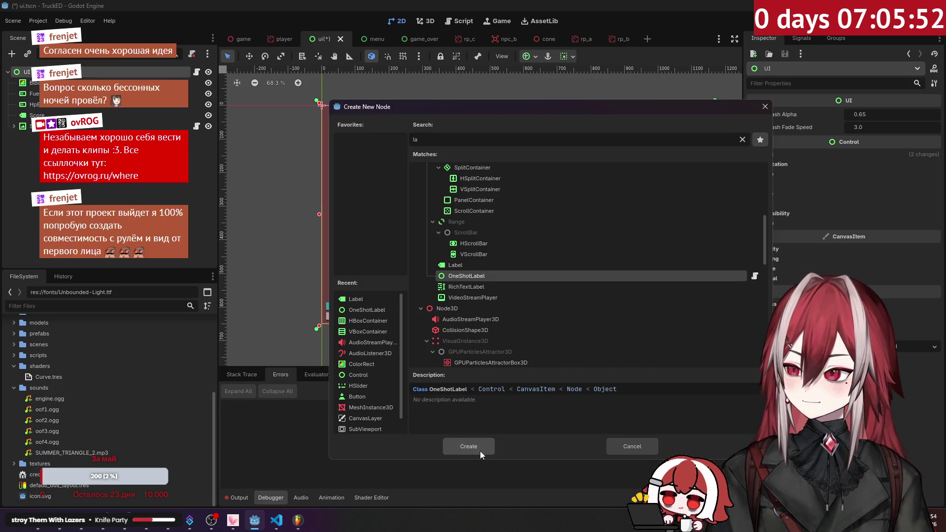
pyautogui.click(480, 451)
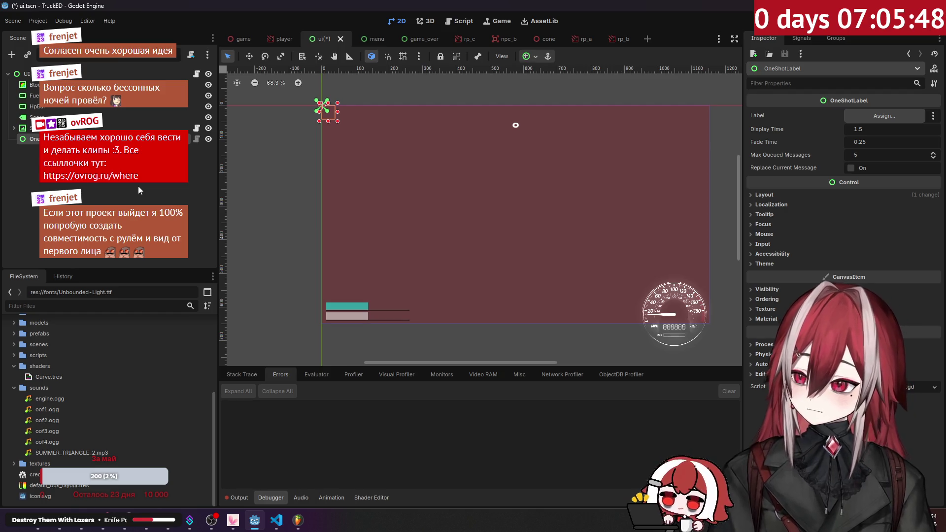
pyautogui.rightClick(58, 138)
# Add a child Label to OneShotLabel with text 'tesadsfasfasfd'
pyautogui.moveTo(196, 143)
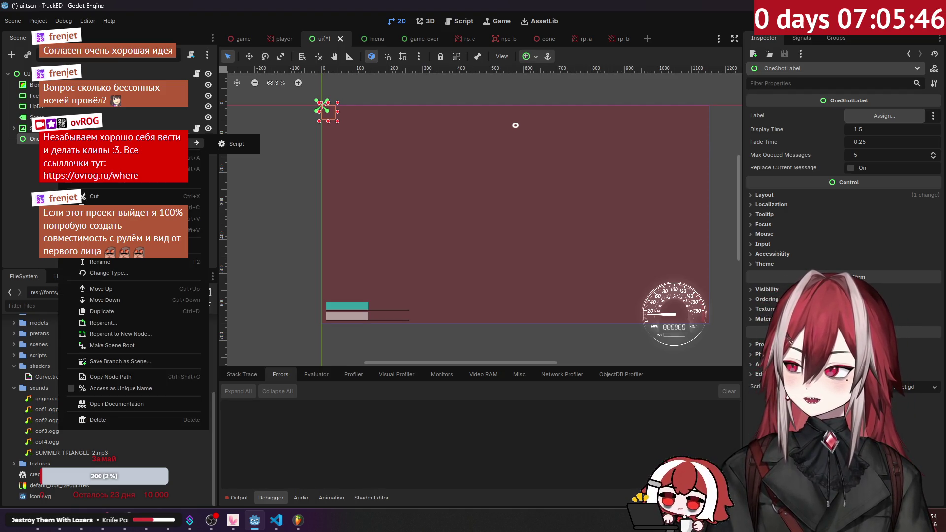
pyautogui.click(118, 158)
pyautogui.write('lab')
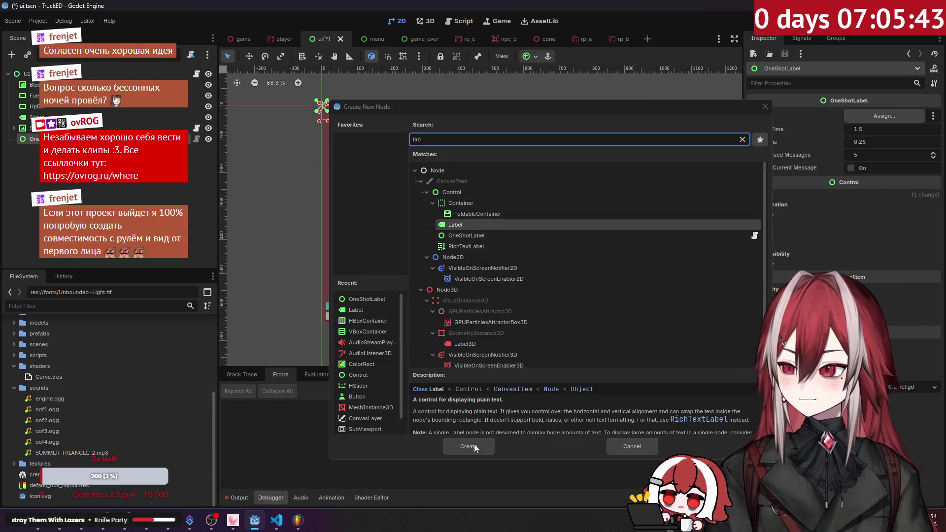
pyautogui.click(468, 447)
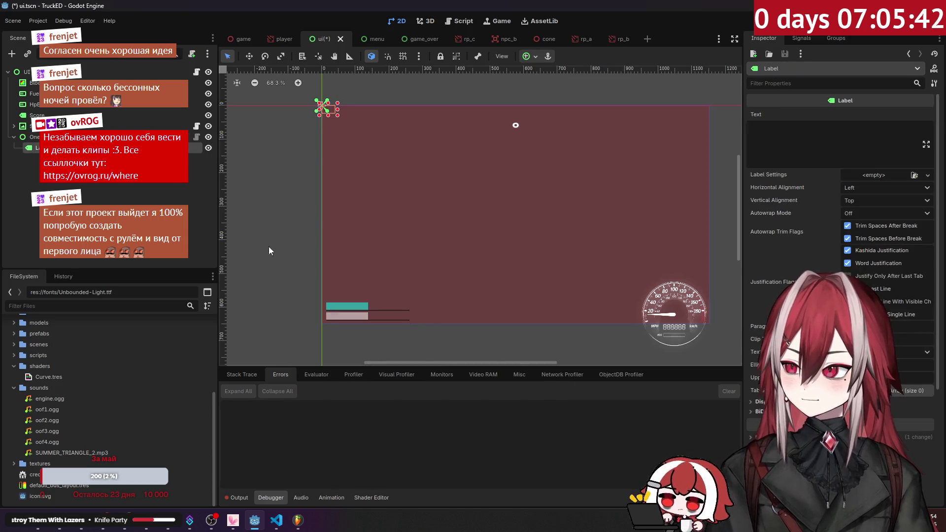
pyautogui.click(797, 146)
pyautogui.write('tesadsfasfasfd')
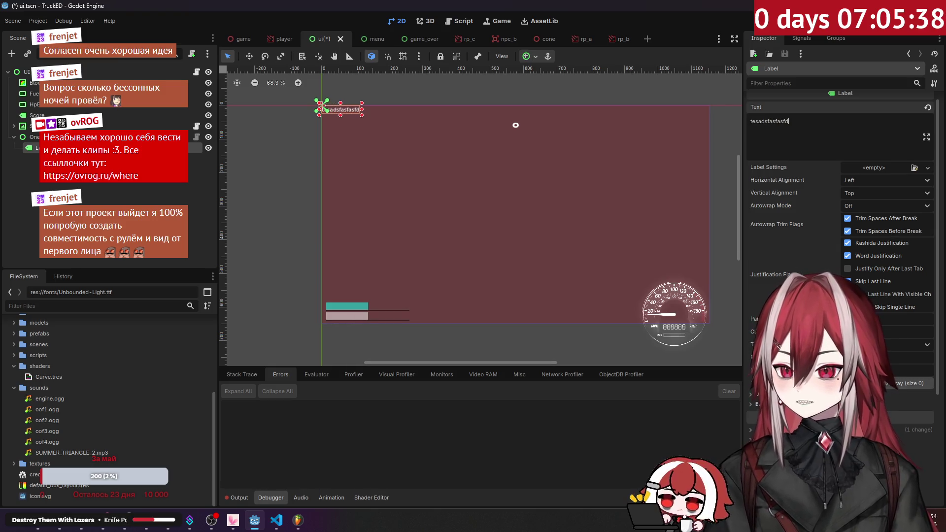
# Override the Label's theme font with Unbounded-Regular.ttf
pyautogui.scroll(-5, 774, 263)
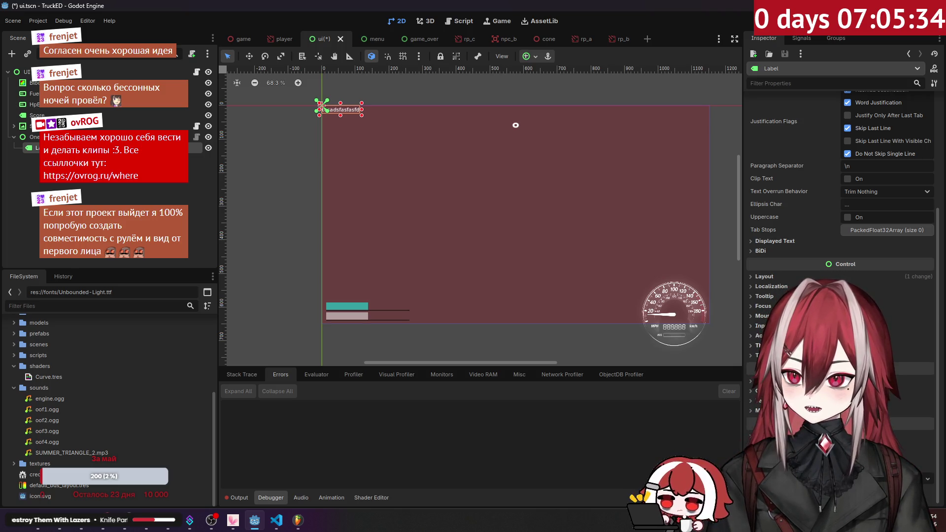
pyautogui.click(759, 356)
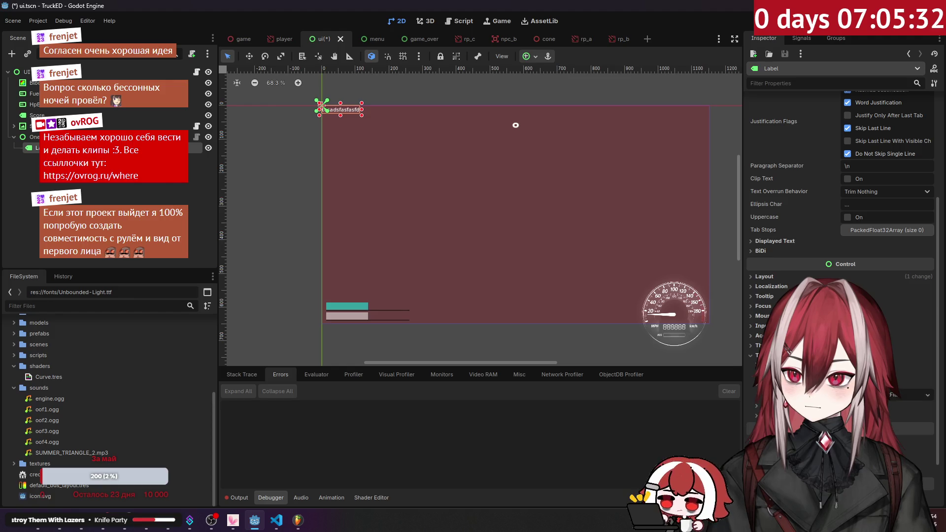
pyautogui.click(891, 395)
pyautogui.scroll(5, 56, 338)
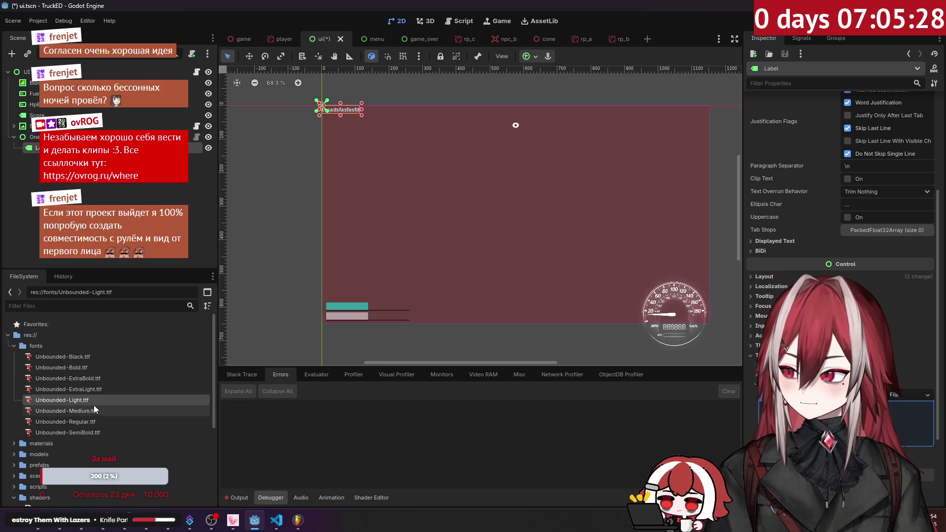
pyautogui.moveTo(81, 423); pyautogui.dragTo(888, 401)
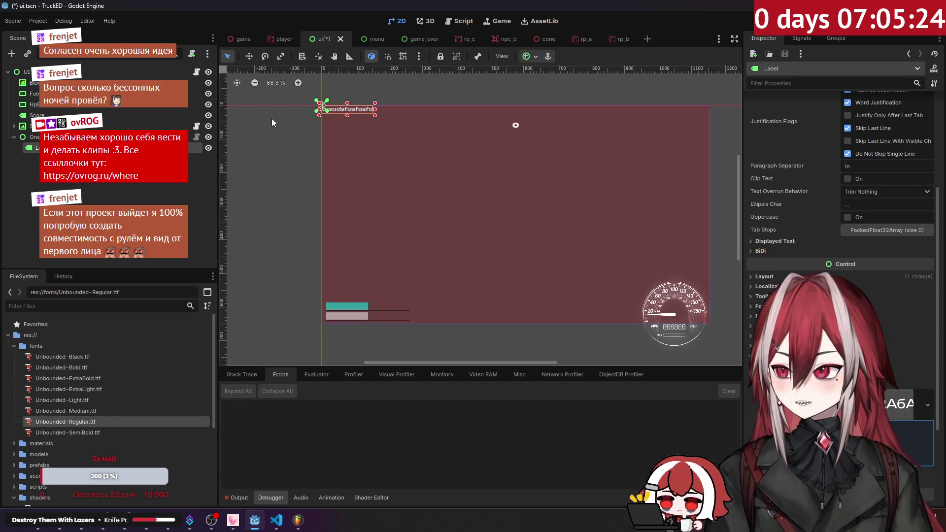
# Preview the Unbounded-Regular label text and drag it toward the canvas's top middle
pyautogui.click(247, 107)
pyautogui.scroll(4, 247, 108)
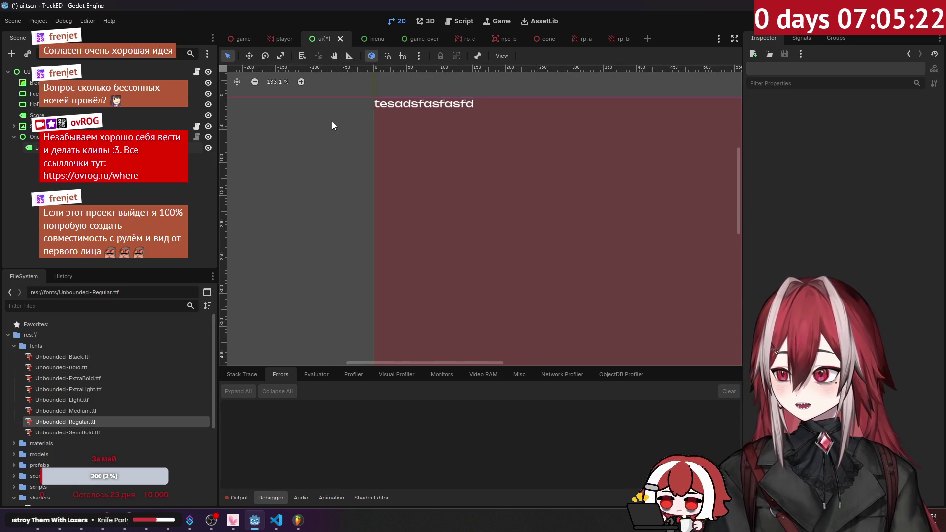
pyautogui.scroll(3, 331, 127)
pyautogui.click(148, 139)
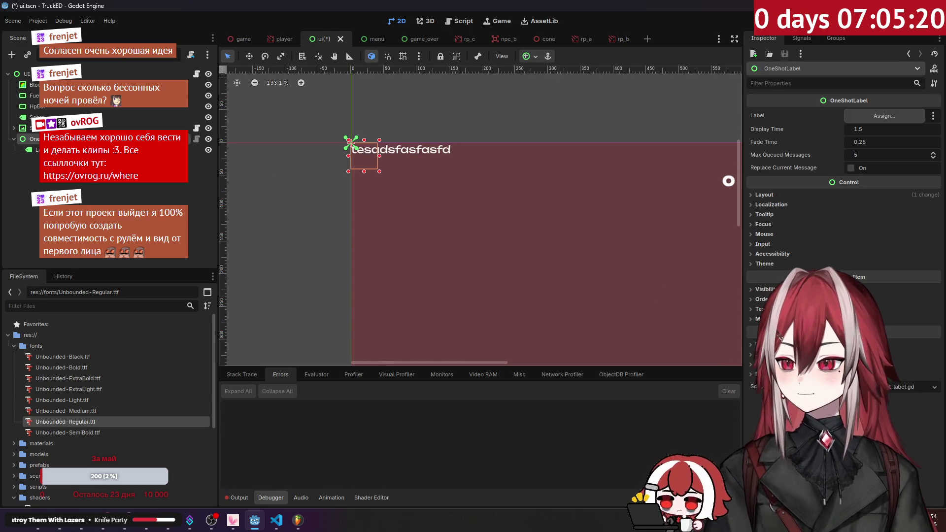
pyautogui.click(148, 149)
pyautogui.scroll(-3, 806, 191)
pyautogui.scroll(3, 807, 191)
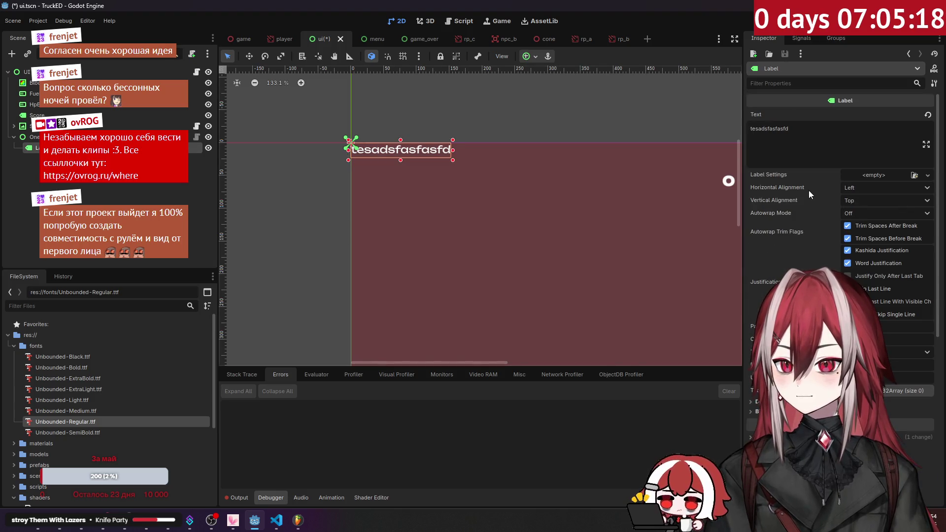
pyautogui.scroll(-3, 803, 249)
pyautogui.scroll(3, 800, 255)
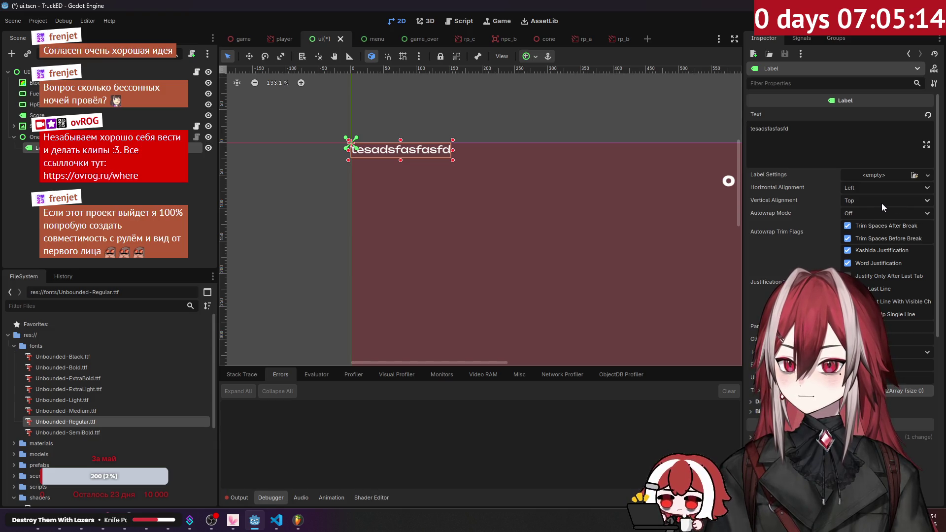
pyautogui.scroll(-4, 539, 174)
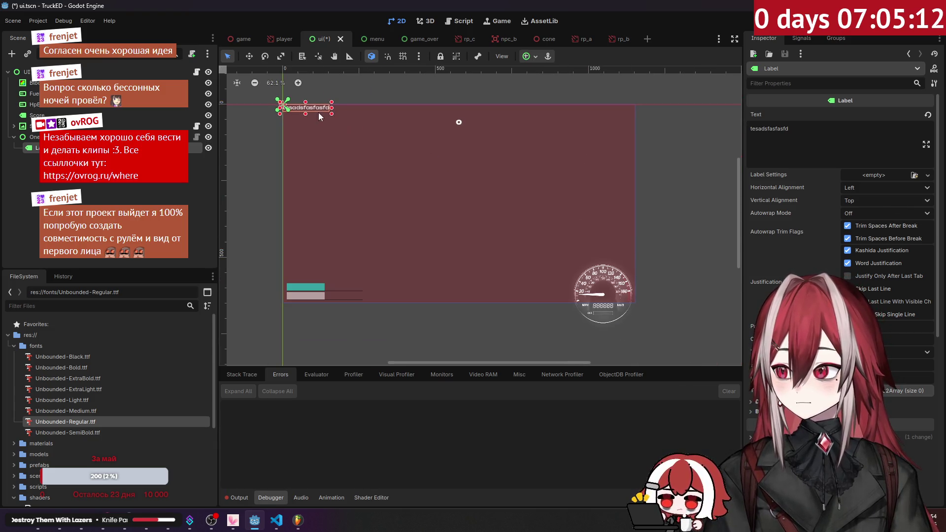
pyautogui.moveTo(318, 112)
pyautogui.mouseDown()
pyautogui.moveTo(481, 146)
pyautogui.moveTo(468, 133)
pyautogui.mouseUp()
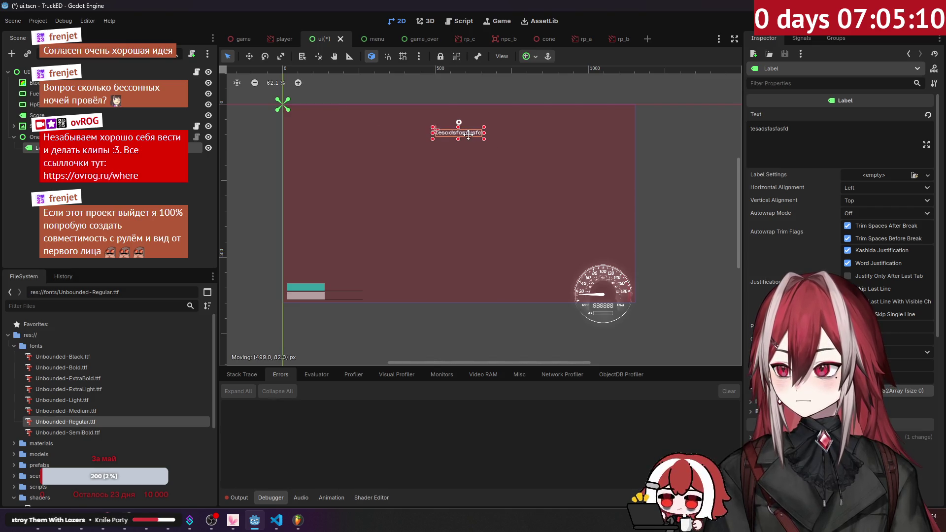
pyautogui.click(33, 138)
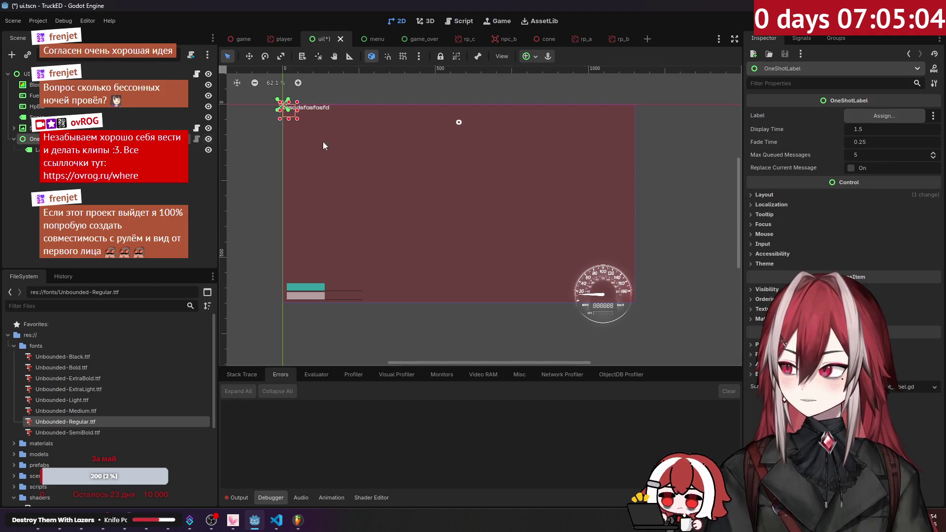
# Switch OneShotLabel's layout mode to anchors and pick a top-centre preset
pyautogui.click(772, 195)
pyautogui.click(772, 196)
pyautogui.click(772, 195)
pyautogui.click(887, 276)
pyautogui.click(873, 289)
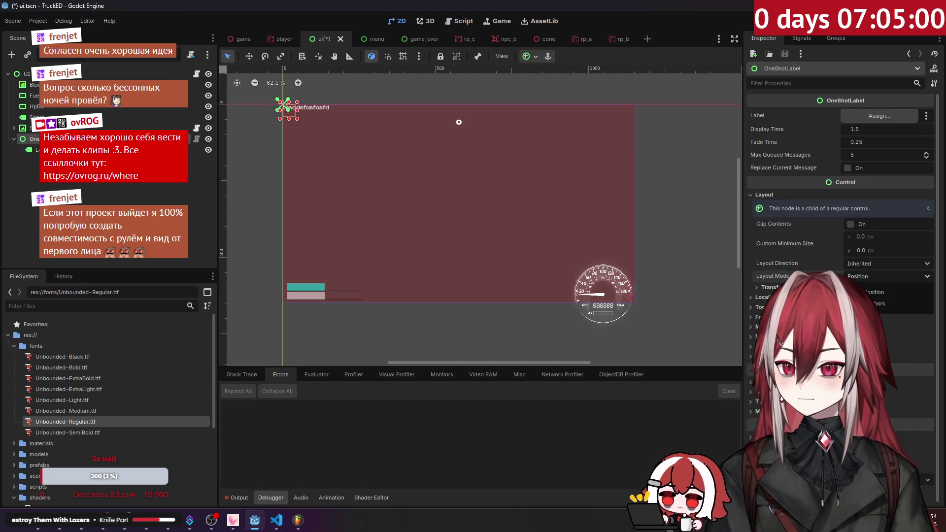
pyautogui.click(872, 289)
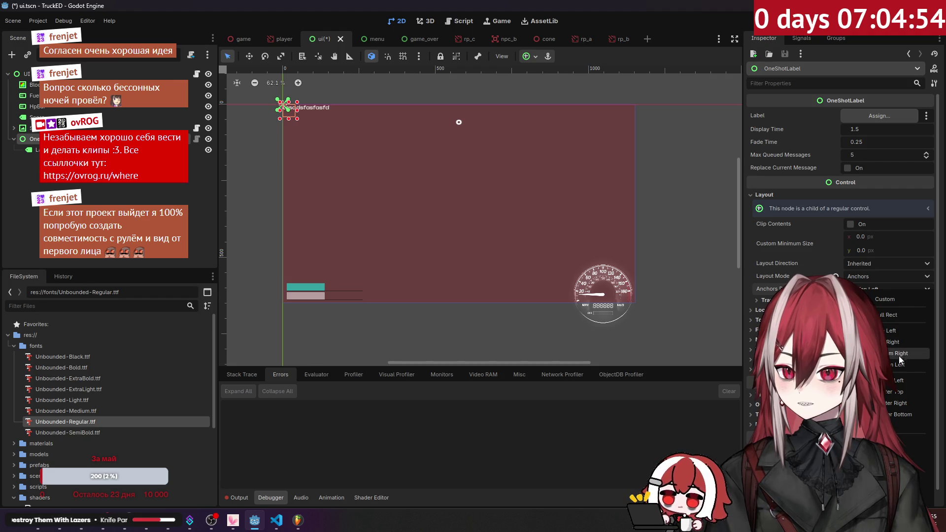
pyautogui.click(896, 393)
pyautogui.scroll(8, 458, 113)
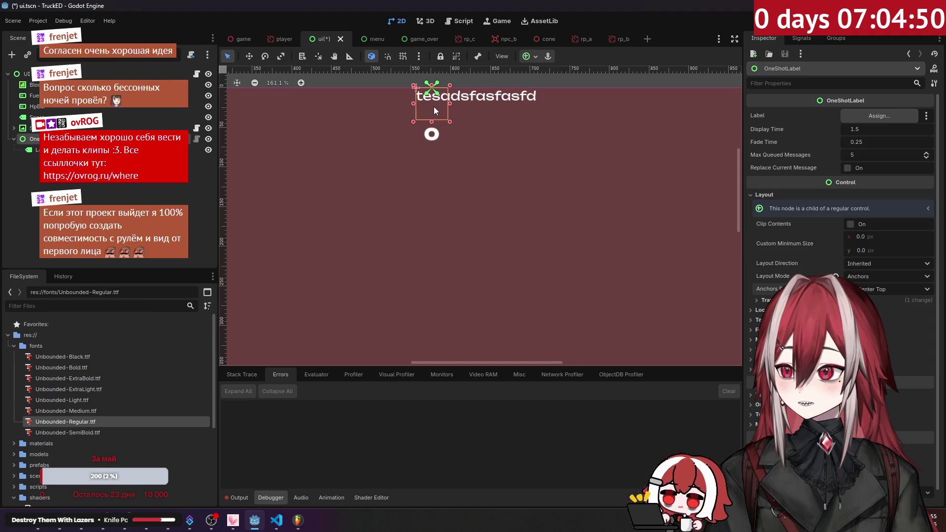
# Check the child Label's vertical alignment, then give OneShotLabel the Top Wide preset
pyautogui.click(37, 149)
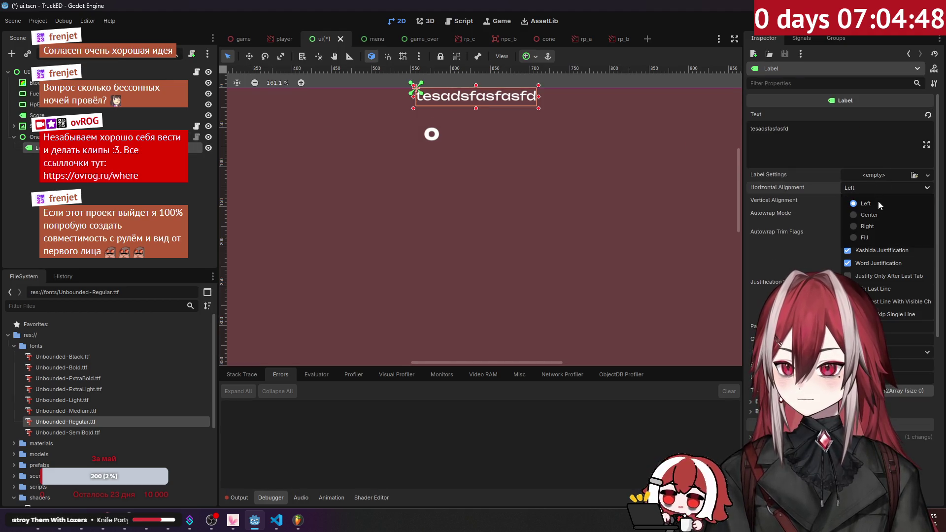
pyautogui.click(861, 199)
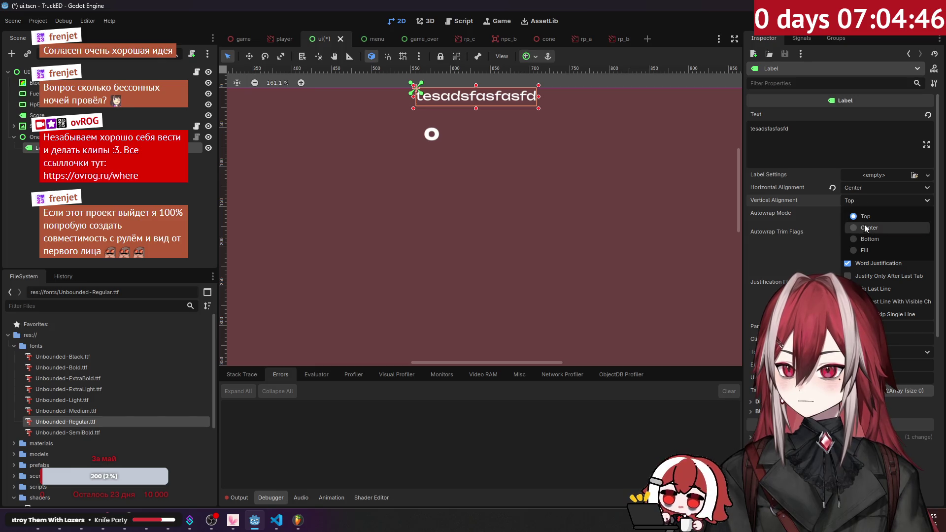
pyautogui.click(35, 137)
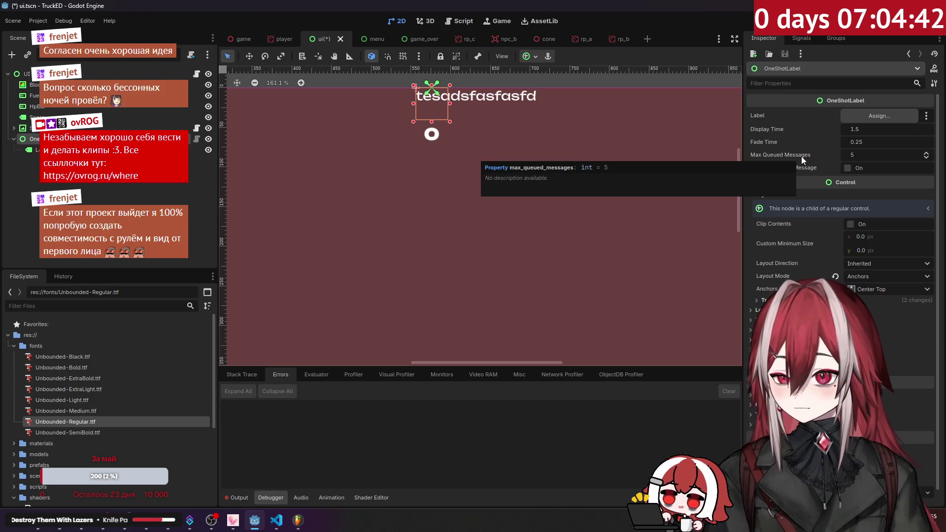
pyautogui.click(764, 300)
pyautogui.click(759, 300)
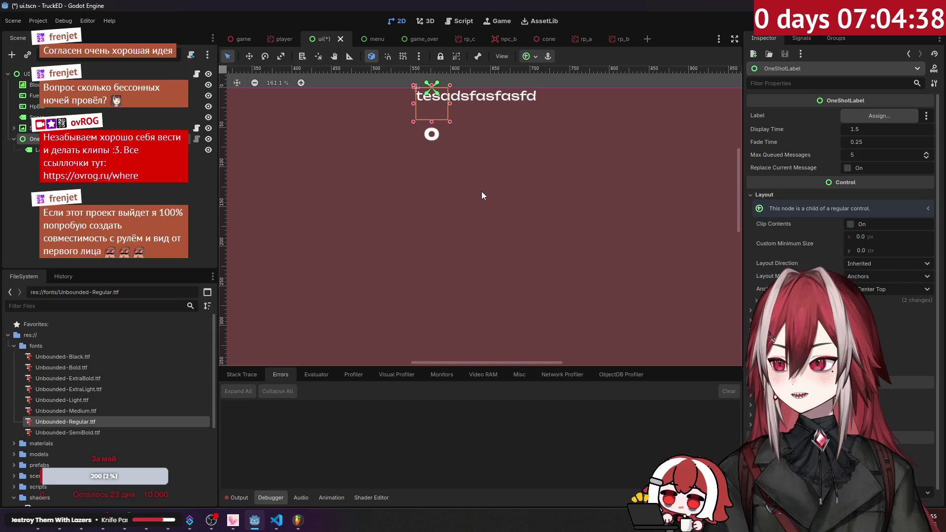
pyautogui.scroll(-2, 359, 140)
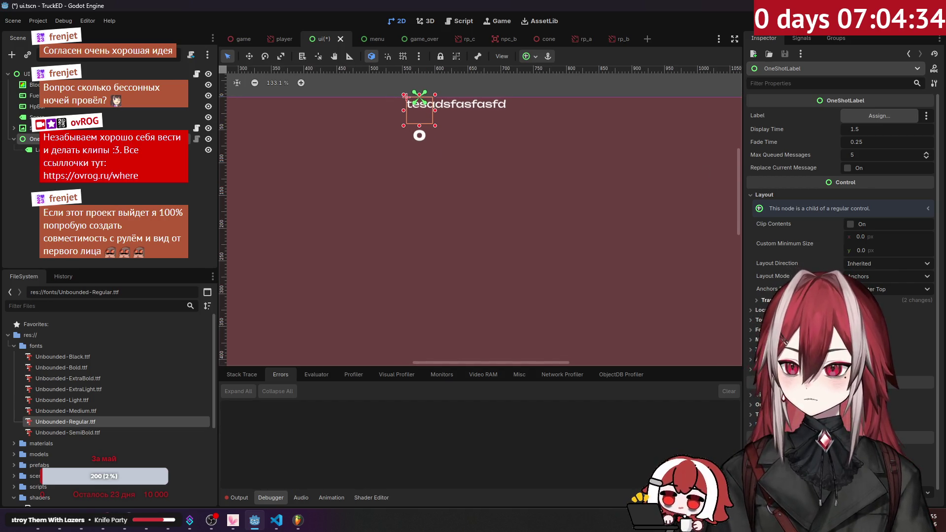
pyautogui.click(889, 289)
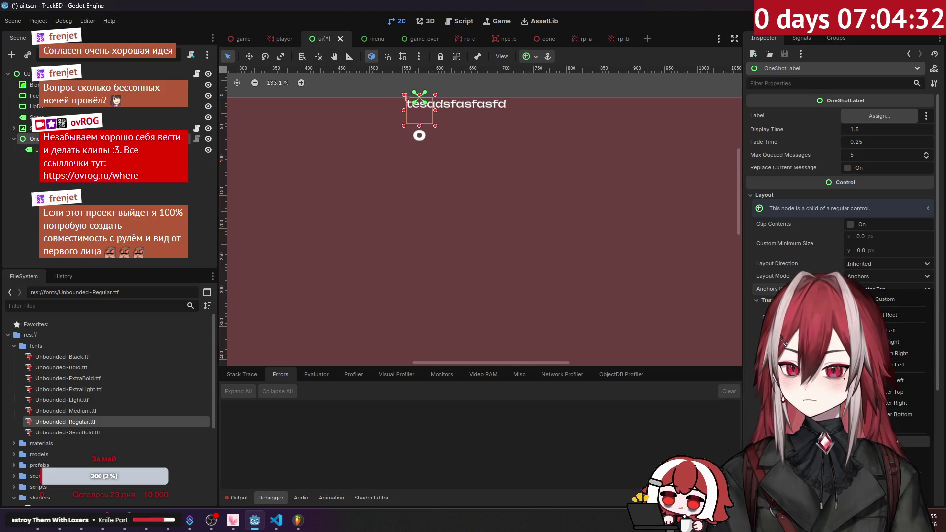
pyautogui.click(897, 452)
pyautogui.scroll(-8, 459, 212)
# Set the child Label's layout mode to Anchors with the Center Top anchor preset
pyautogui.scroll(4, 333, 173)
pyautogui.scroll(-2, 333, 174)
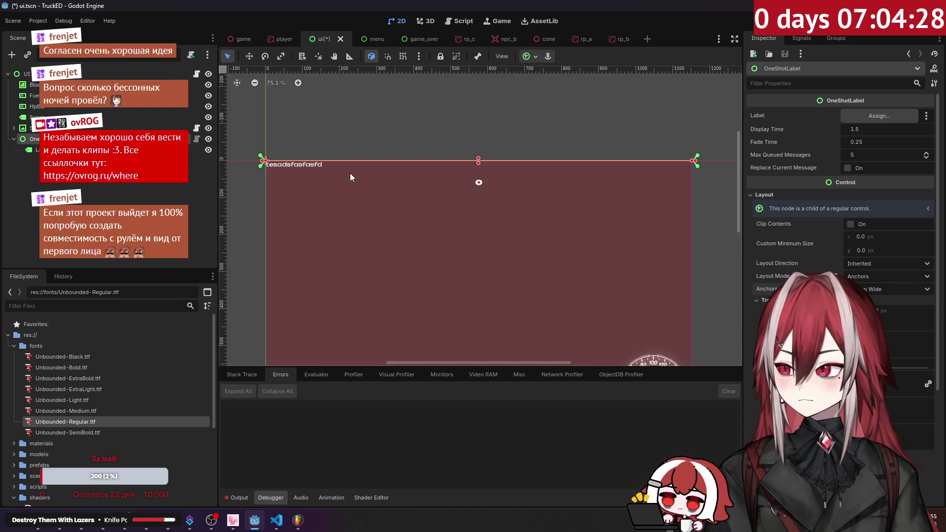
pyautogui.click(295, 164)
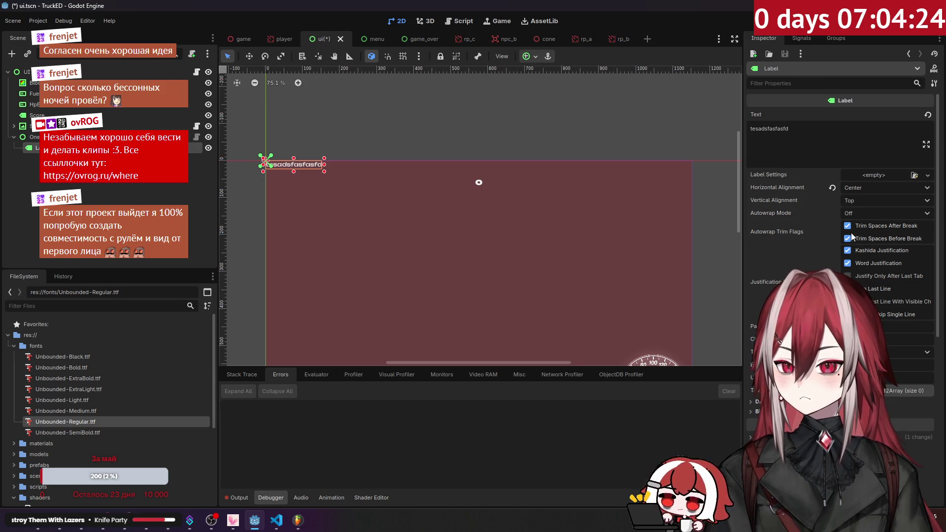
pyautogui.scroll(-5, 840, 212)
pyautogui.click(764, 232)
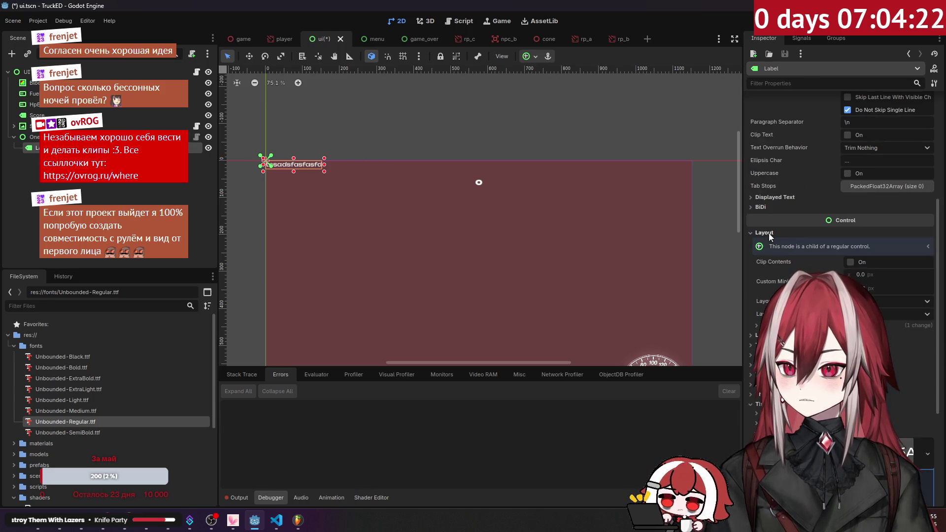
pyautogui.click(758, 325)
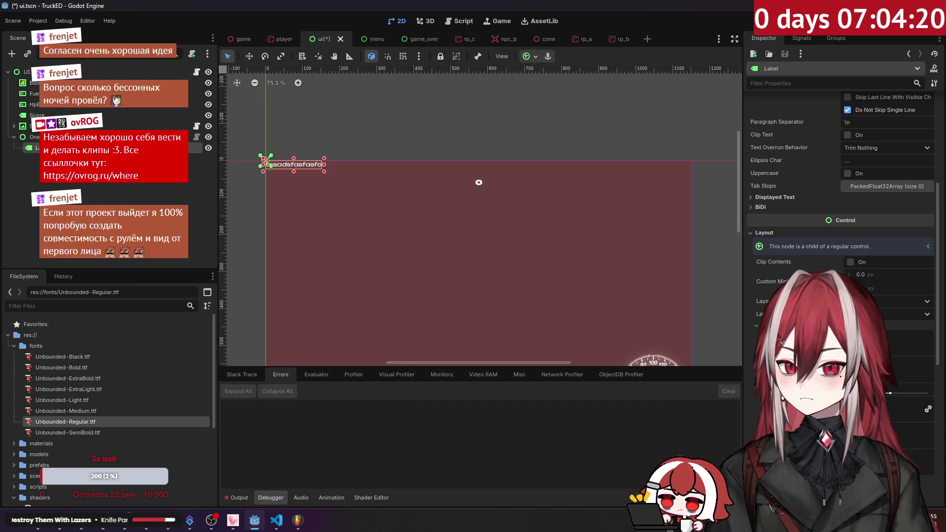
pyautogui.click(887, 314)
pyautogui.click(888, 337)
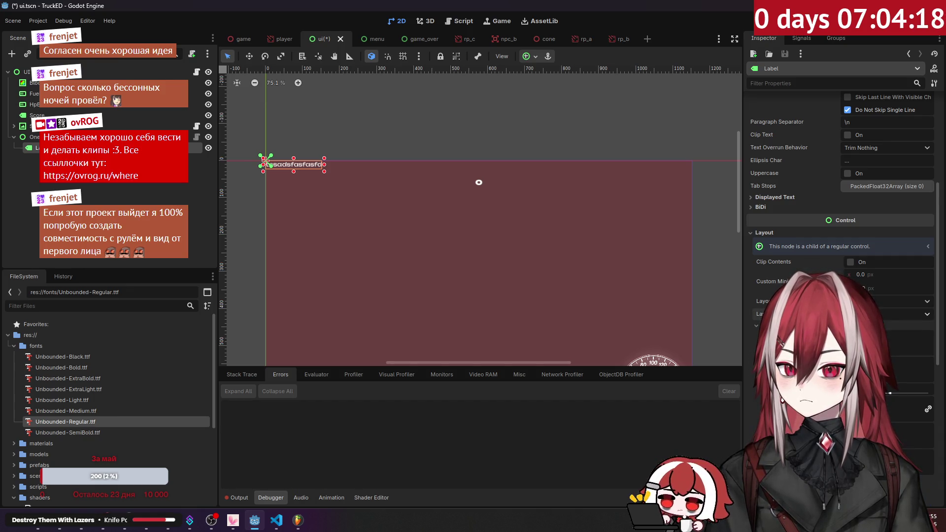
pyautogui.click(888, 327)
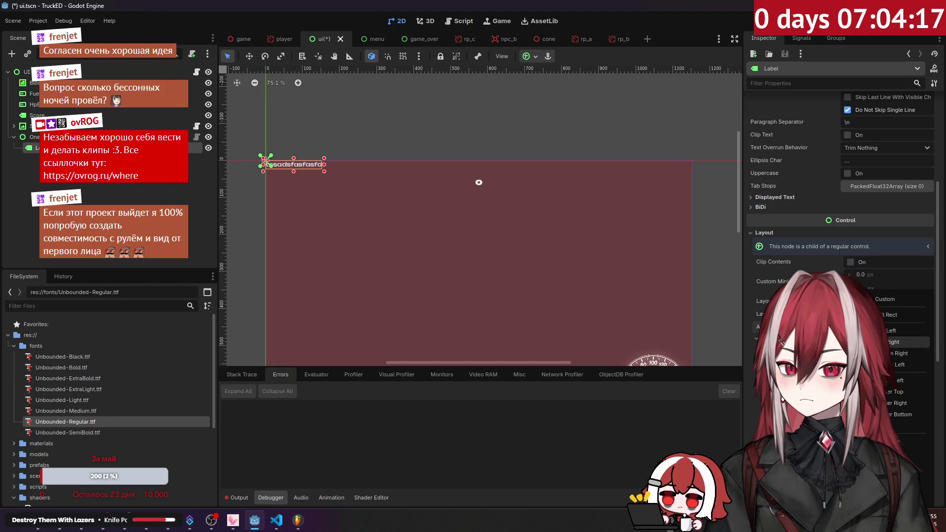
pyautogui.click(894, 392)
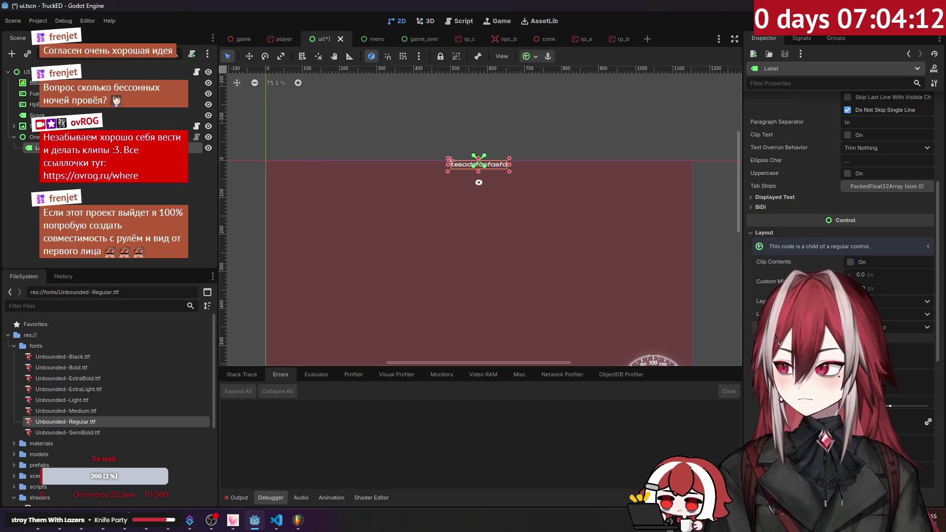
# Anchor OneShotLabel to Center Top and check the test message is centred at the top
pyautogui.click(354, 220)
pyautogui.click(887, 289)
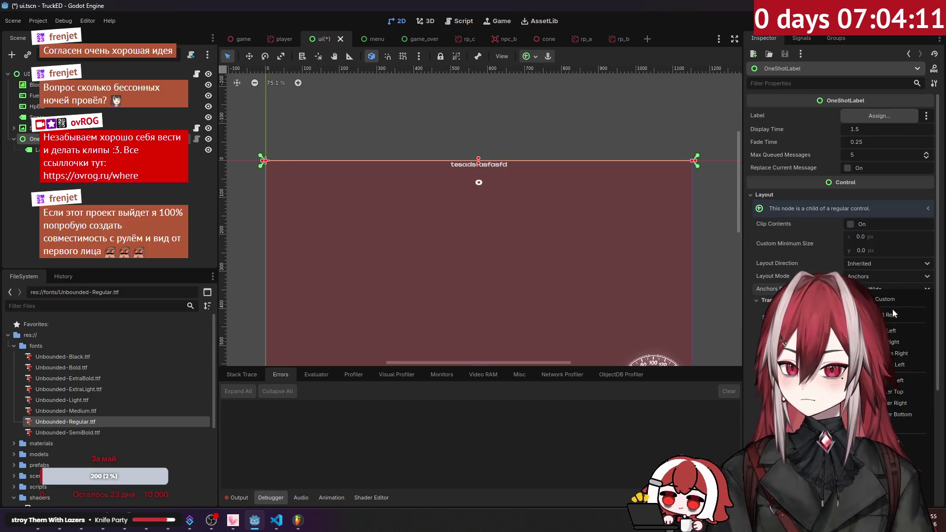
pyautogui.click(892, 393)
pyautogui.scroll(5, 478, 193)
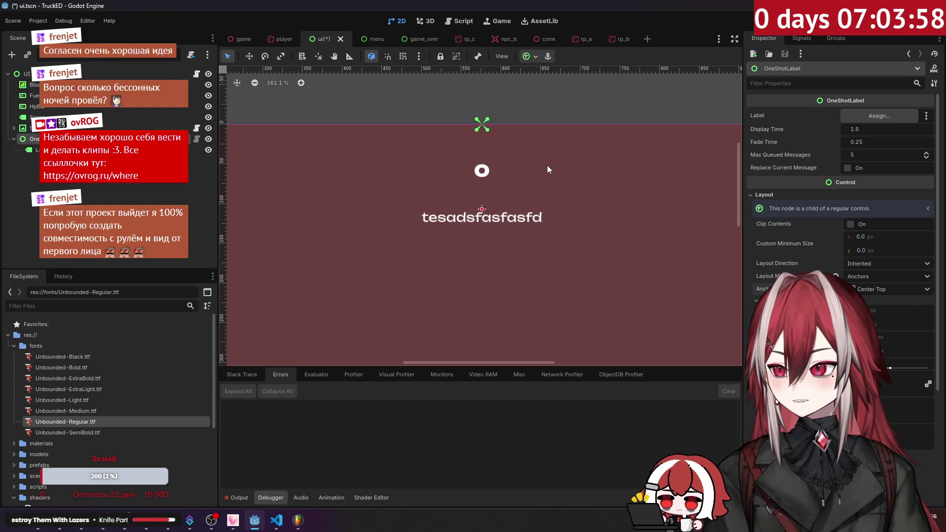
pyautogui.click(381, 149)
pyautogui.scroll(-5, 380, 149)
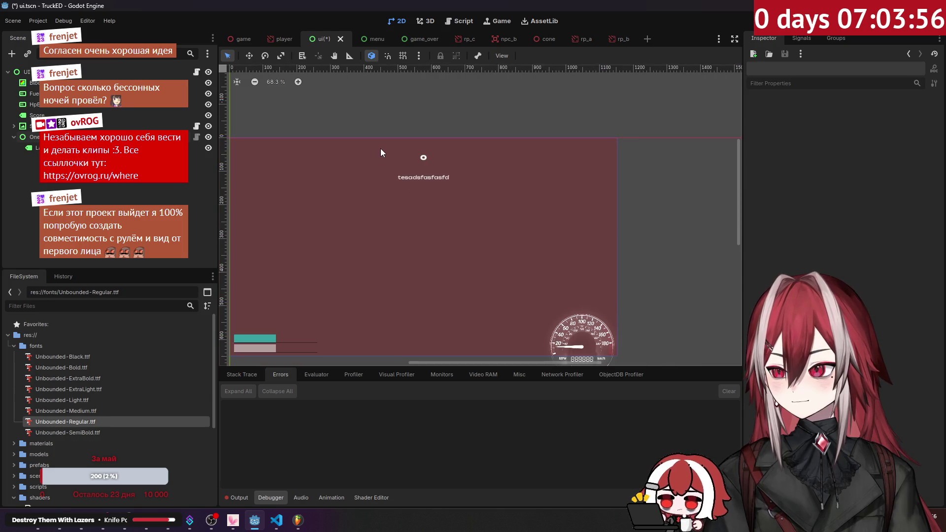
pyautogui.moveTo(380, 183); pyautogui.dragTo(427, 172)
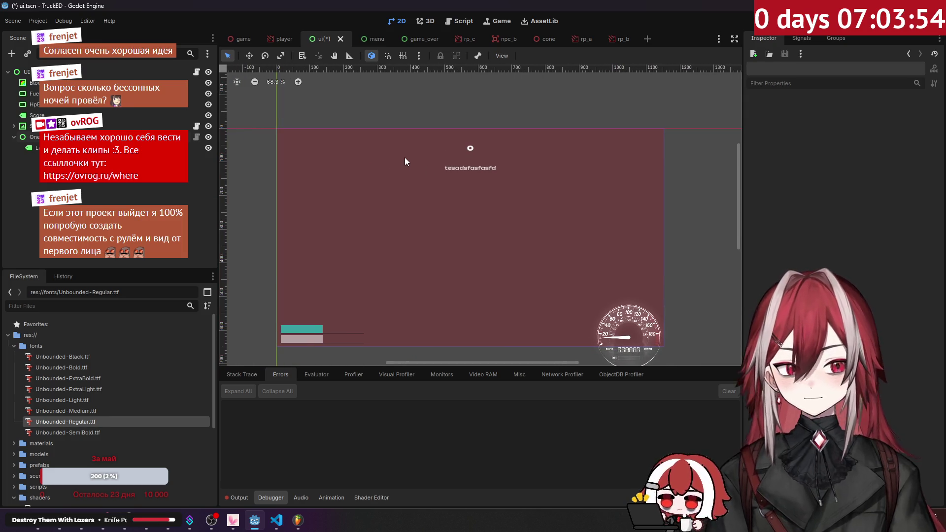
pyautogui.click(470, 168)
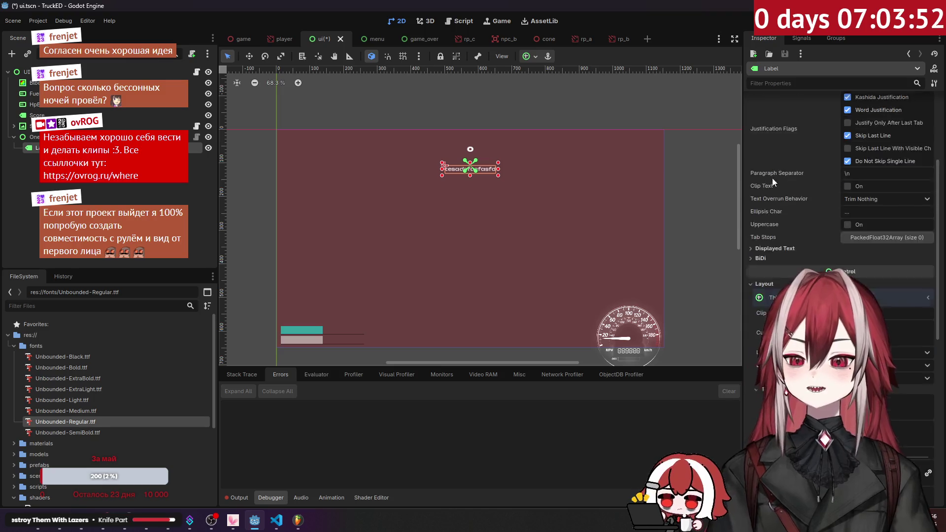
pyautogui.click(153, 138)
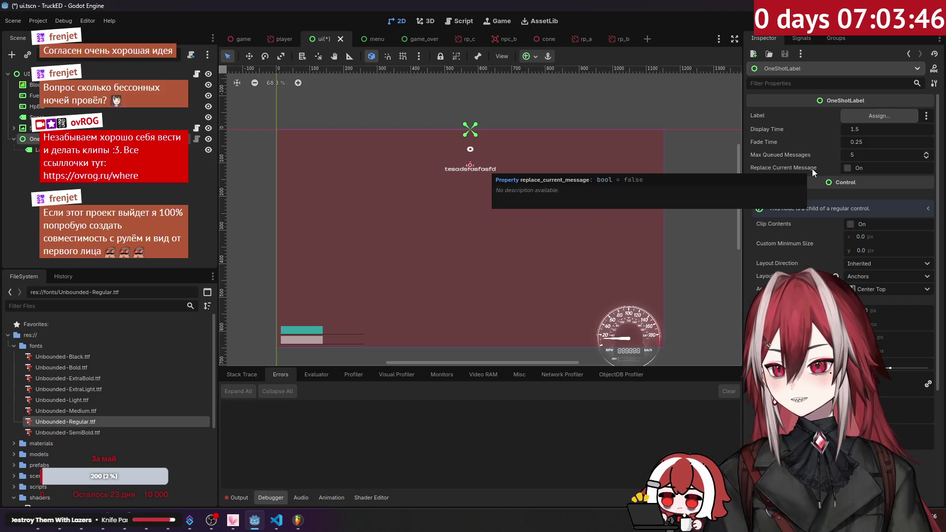
pyautogui.click(327, 350)
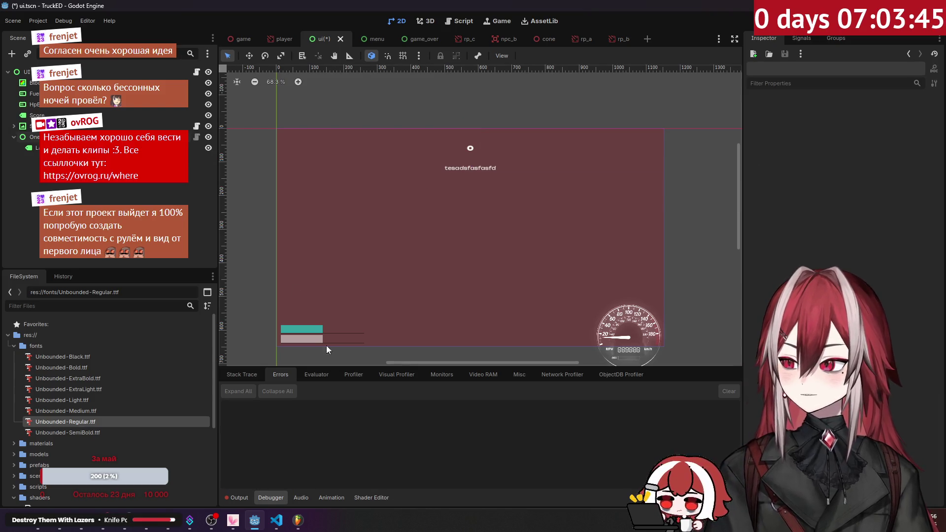
pyautogui.click(282, 527)
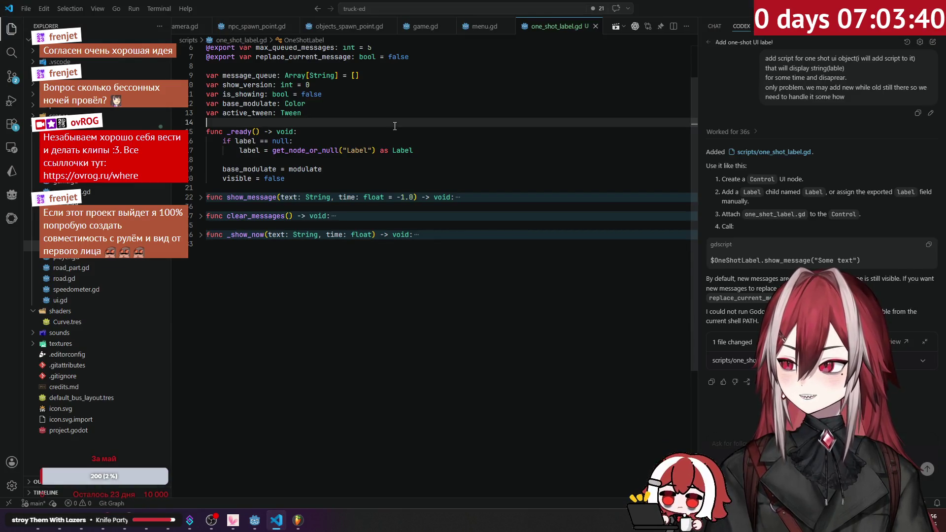
# Check the OneShotLabel class name, then open ui.gd at the $Blood reference line
pyautogui.scroll(2, 389, 137)
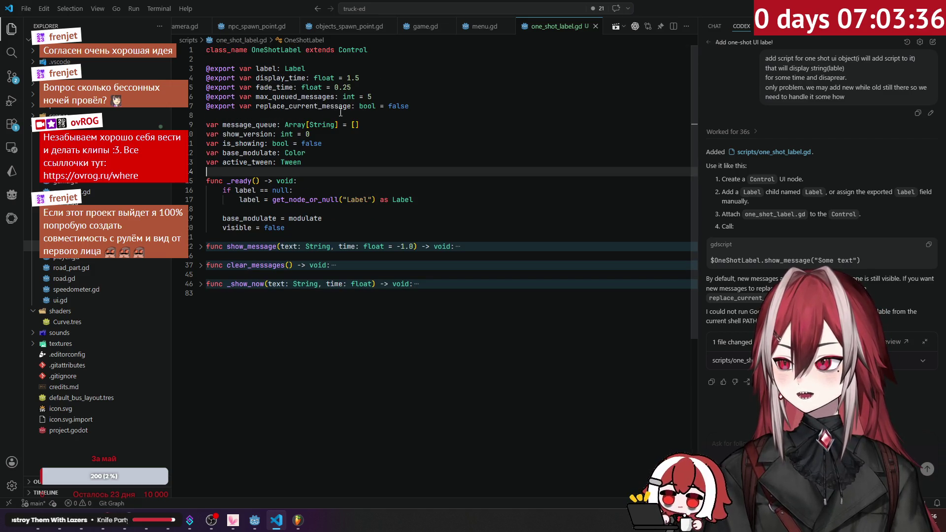
pyautogui.click(286, 53)
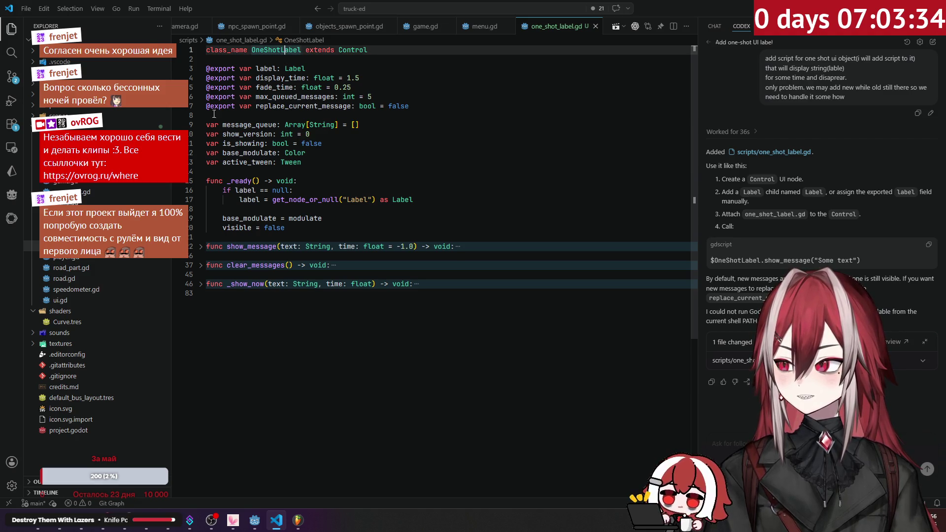
pyautogui.click(67, 300)
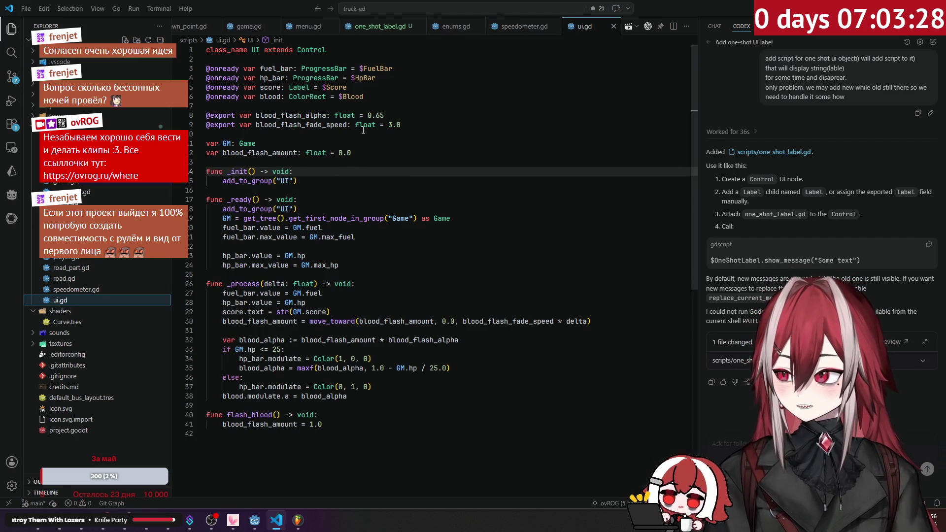
pyautogui.click(382, 98)
pyautogui.hotkey('alt', 'Tab')
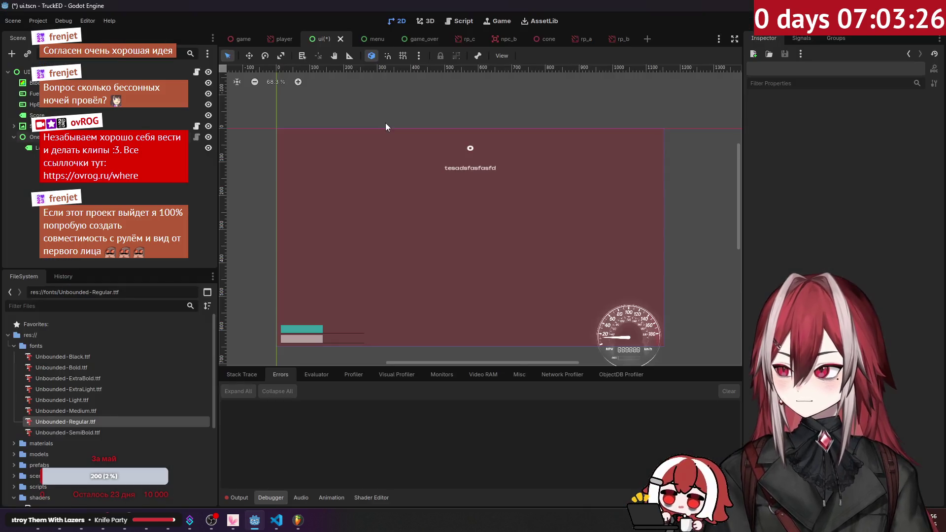
pyautogui.rightClick(60, 137)
pyautogui.hotkey('alt', 'Tab')
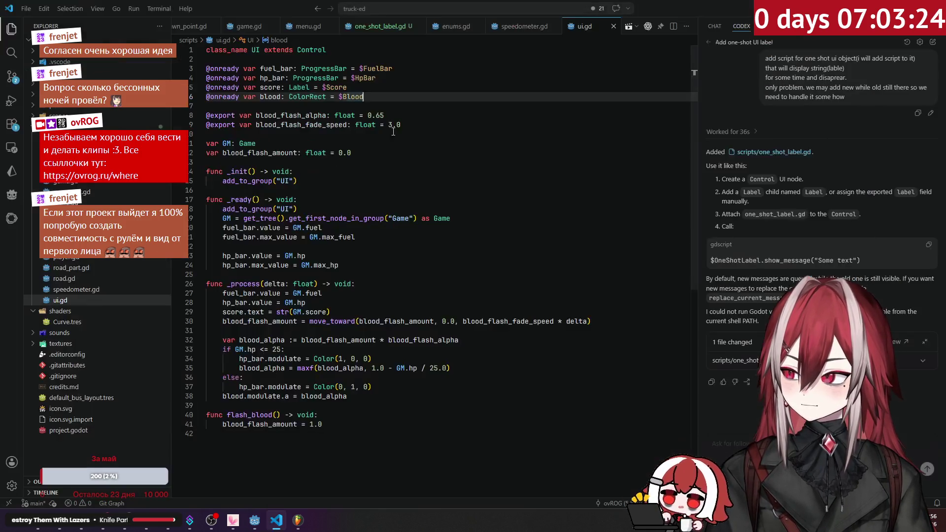
pyautogui.press('Return')
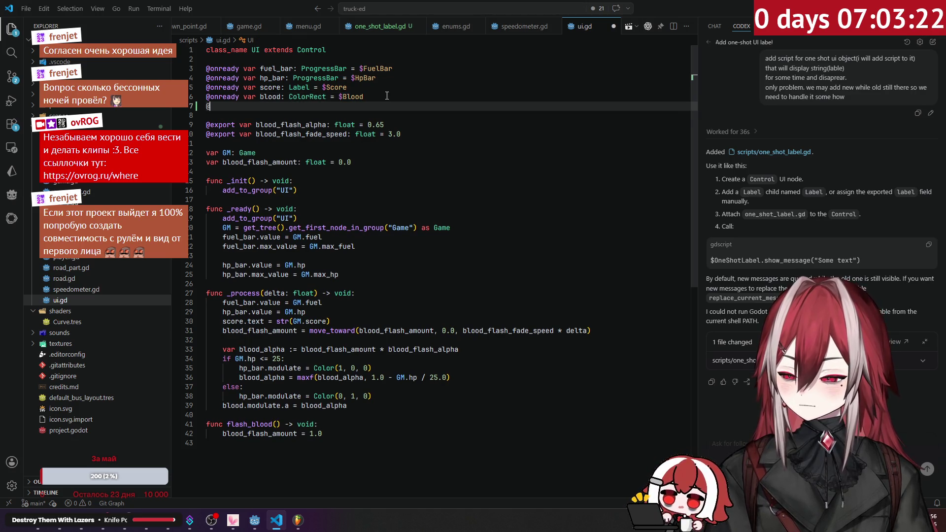
pyautogui.write('onready var on')
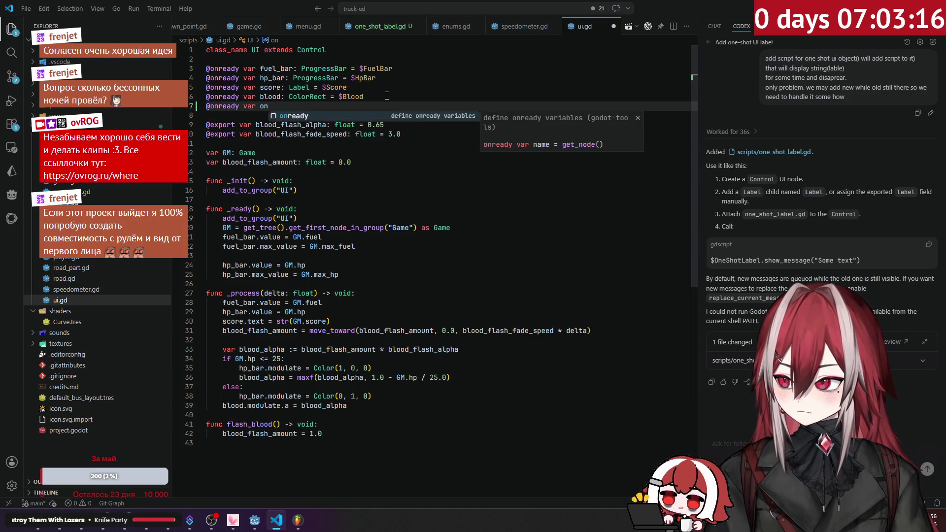
pyautogui.write('e')
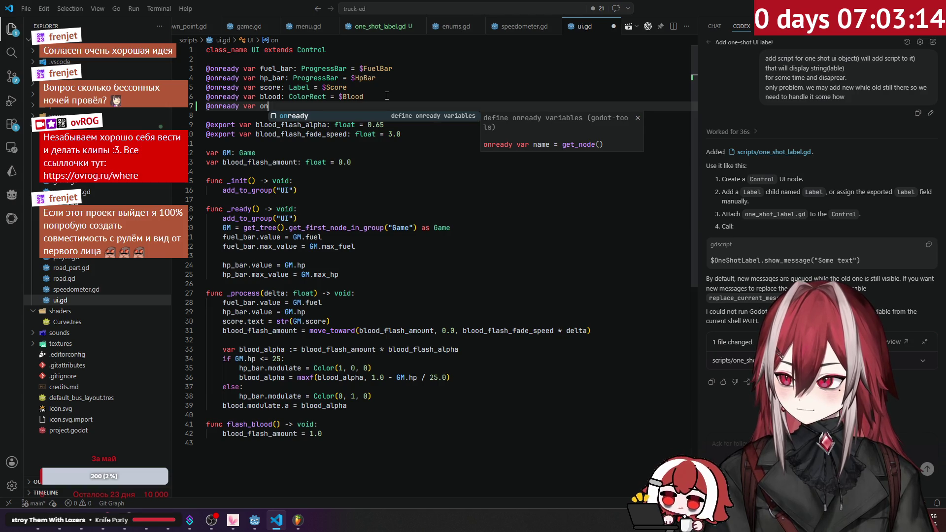
pyautogui.press('BackSpace')
pyautogui.press('BackSpace')
pyautogui.press('BackSpace')
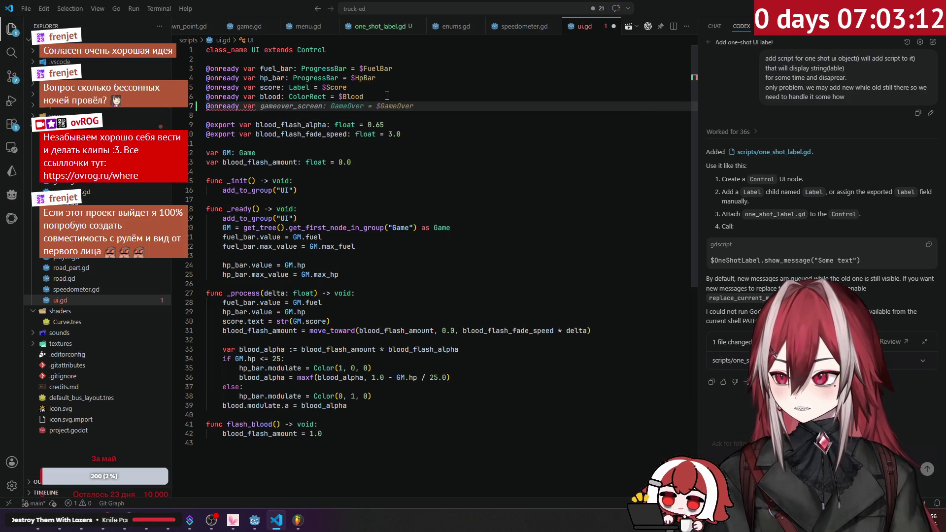
pyautogui.write('one')
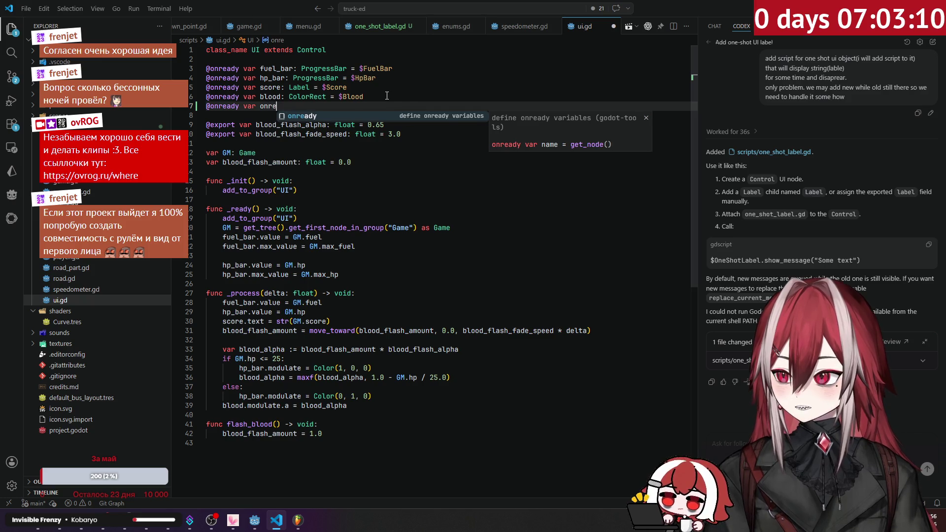
pyautogui.write('sh')
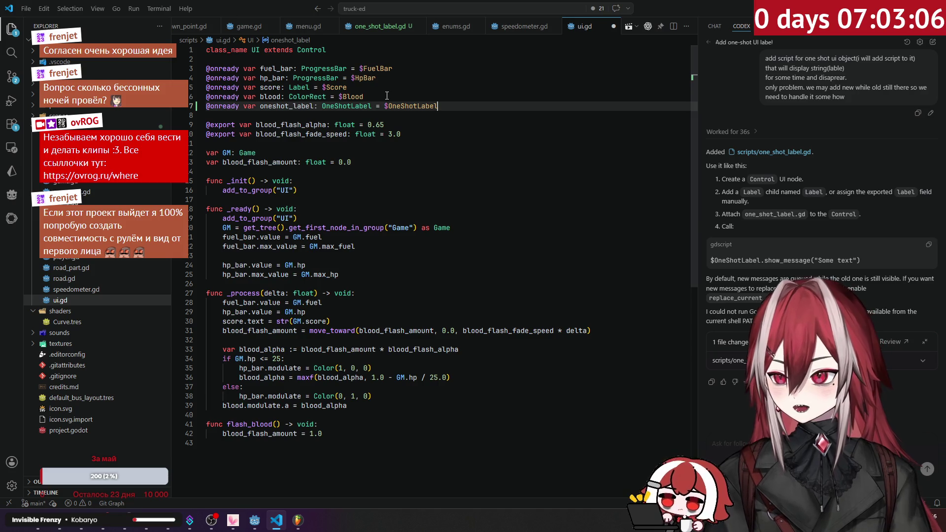
pyautogui.hotkey('alt', 'Tab')
pyautogui.hotkey('alt', 'Tab')
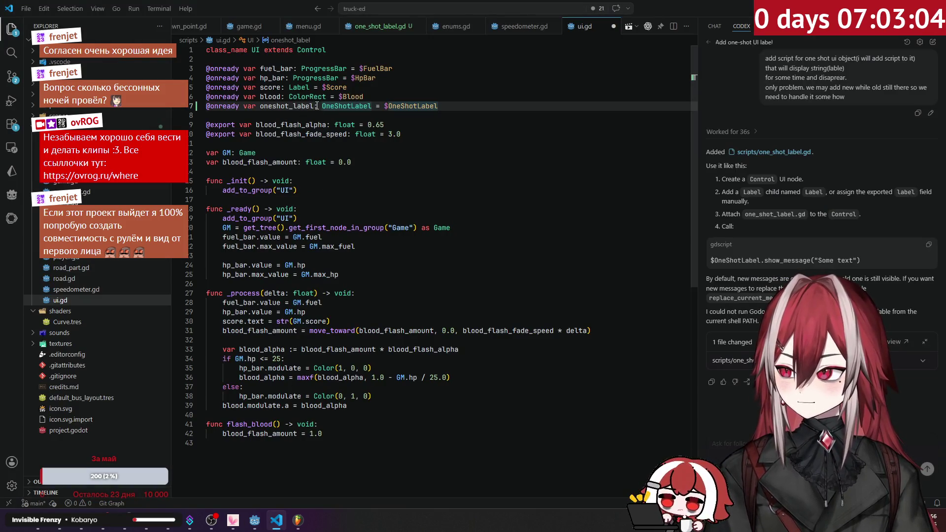
pyautogui.click(320, 194)
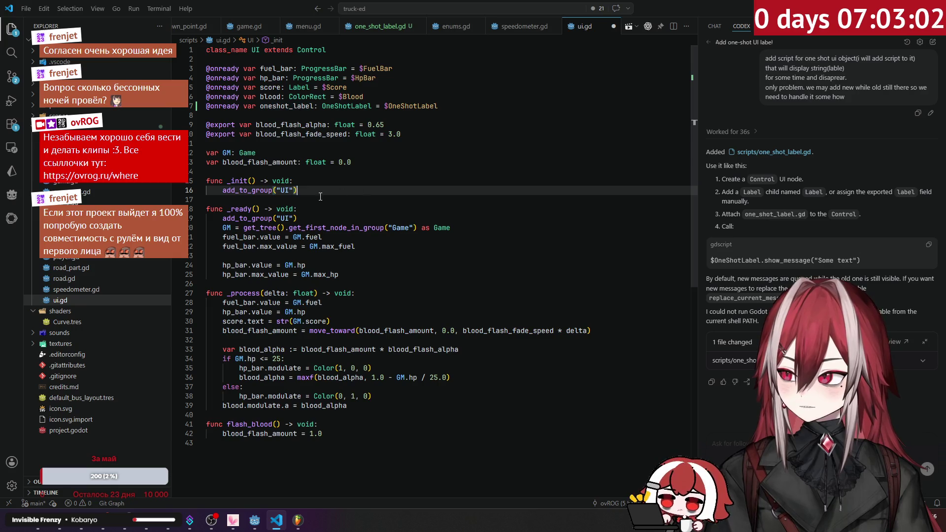
pyautogui.press('Down')
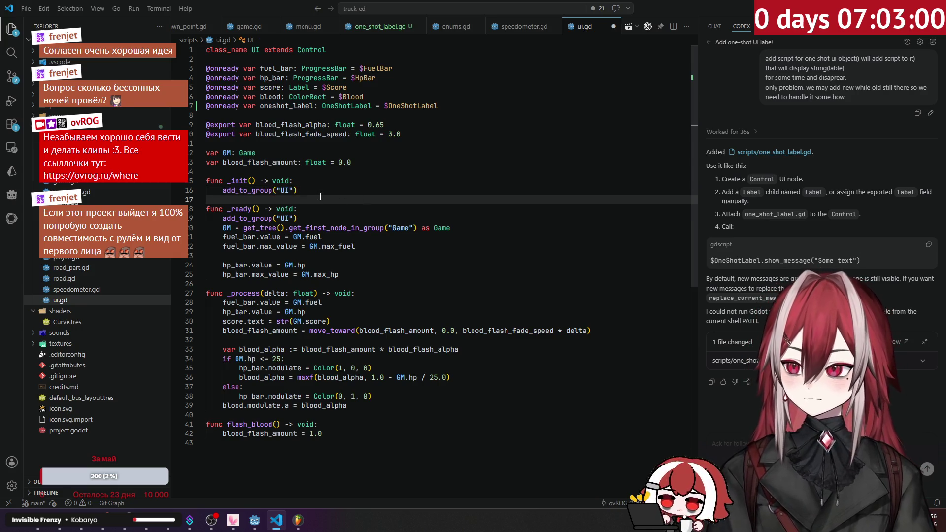
pyautogui.click(200, 209)
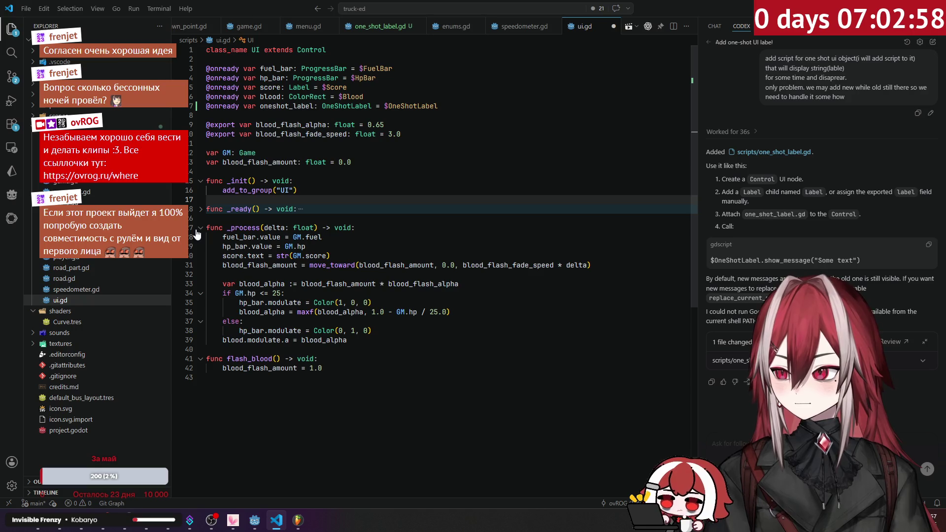
# Fold ui.gd's functions and check show_message's default time -1.0 in one_shot_label.gd
pyautogui.click(201, 228)
pyautogui.click(200, 247)
pyautogui.click(282, 282)
pyautogui.press('Return')
pyautogui.press('Return')
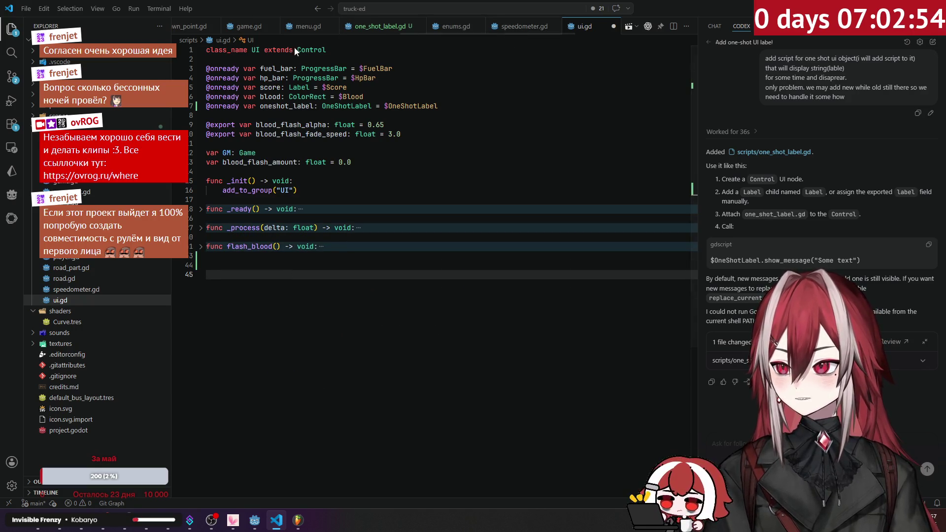
pyautogui.click(379, 26)
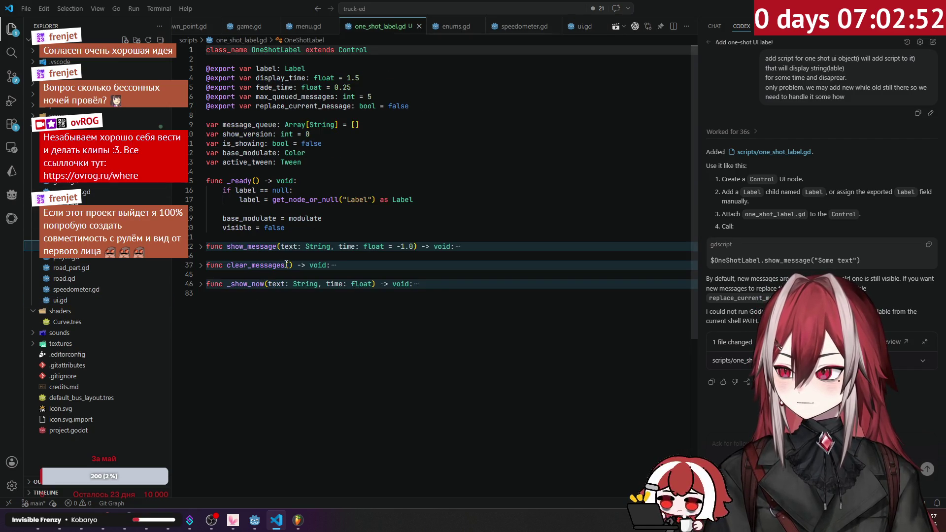
pyautogui.moveTo(418, 246); pyautogui.dragTo(392, 247)
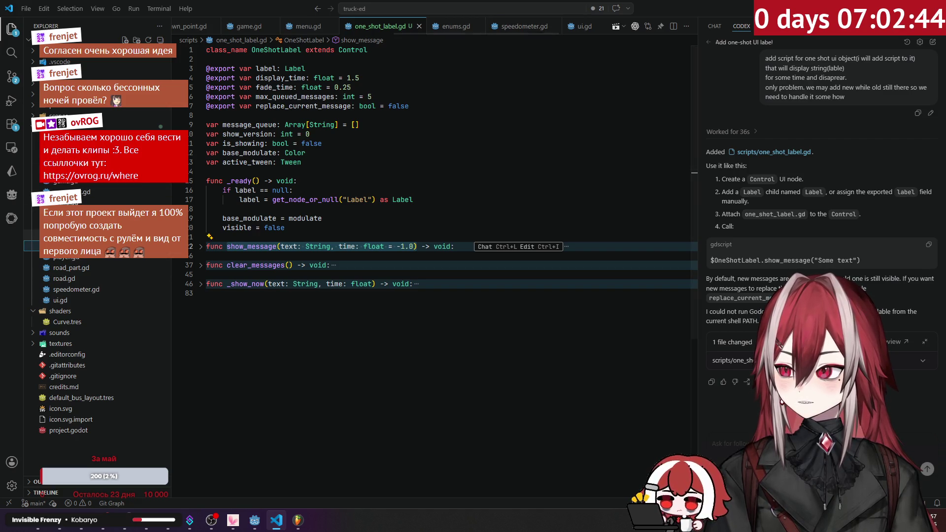
# Add a show_message(text, time) wrapper to ui.gd forwarding to oneshot_label, and save
pyautogui.click(60, 300)
pyautogui.click(282, 268)
pyautogui.write('func show_message(text: String, time: float = -1.0')
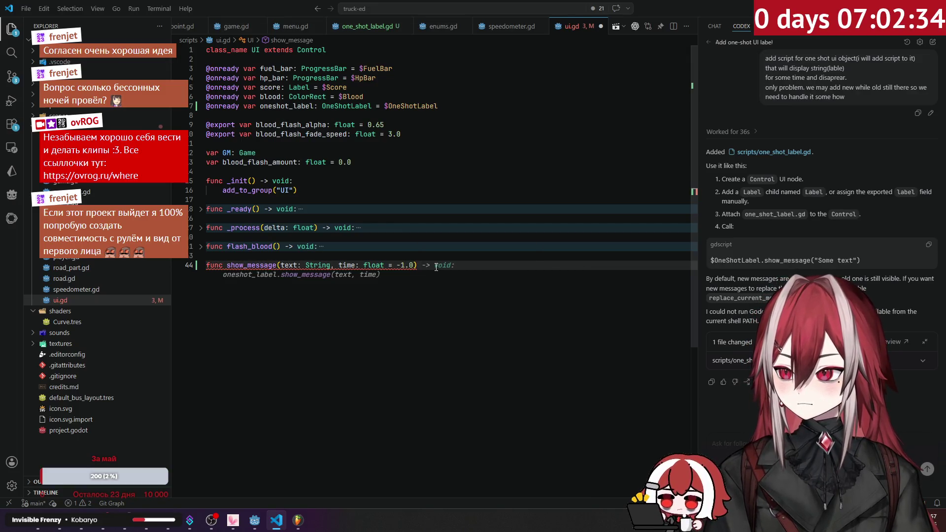
pyautogui.press('Tab')
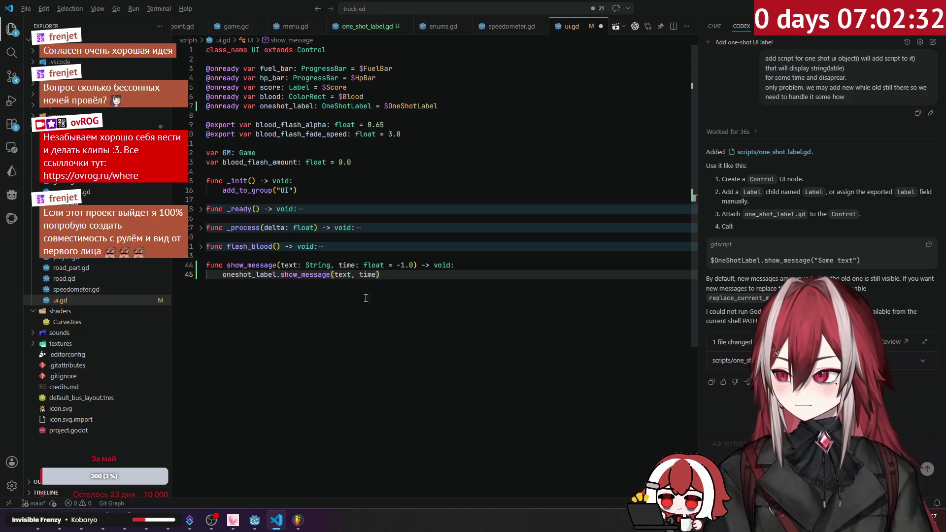
pyautogui.hotkey('ctrl', 's')
pyautogui.click(309, 257)
pyautogui.click(276, 297)
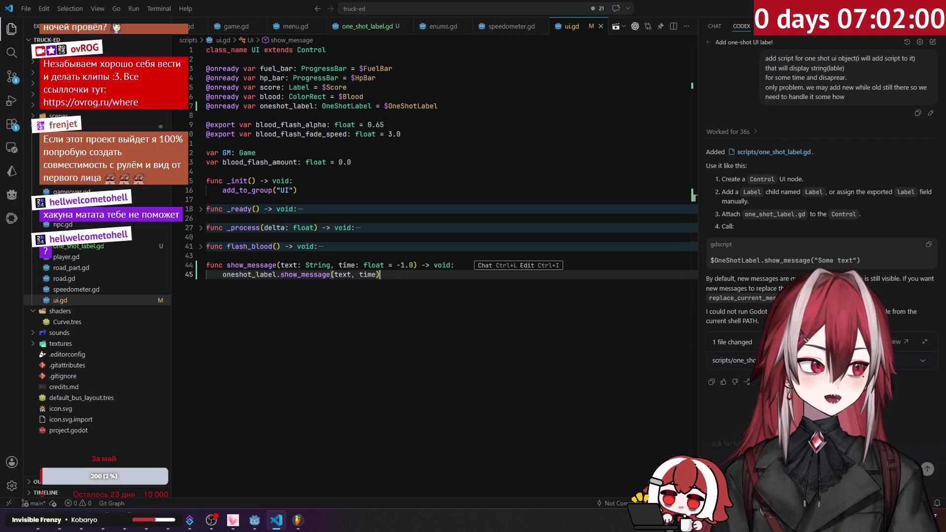
# Return to Visual Studio Code and open game.gd from the Explorer
pyautogui.hotkey('alt', 'Tab')
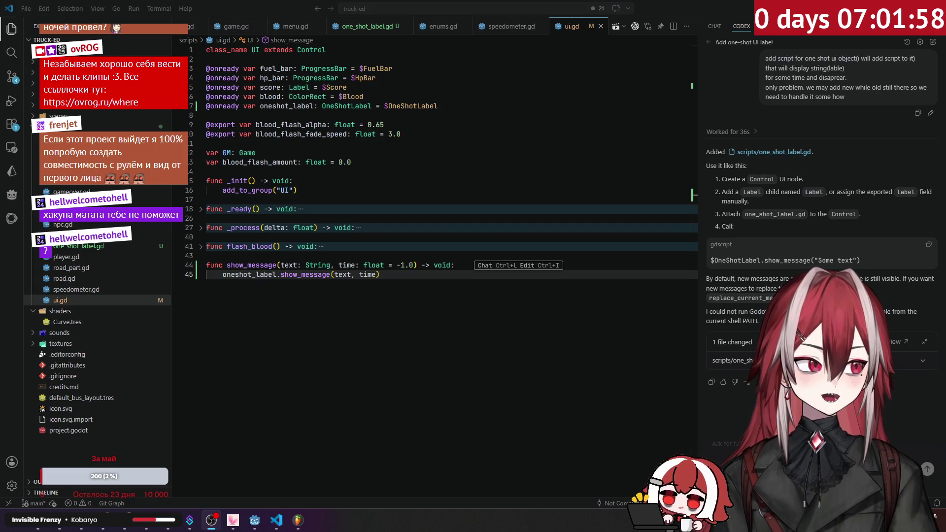
pyautogui.click(466, 325)
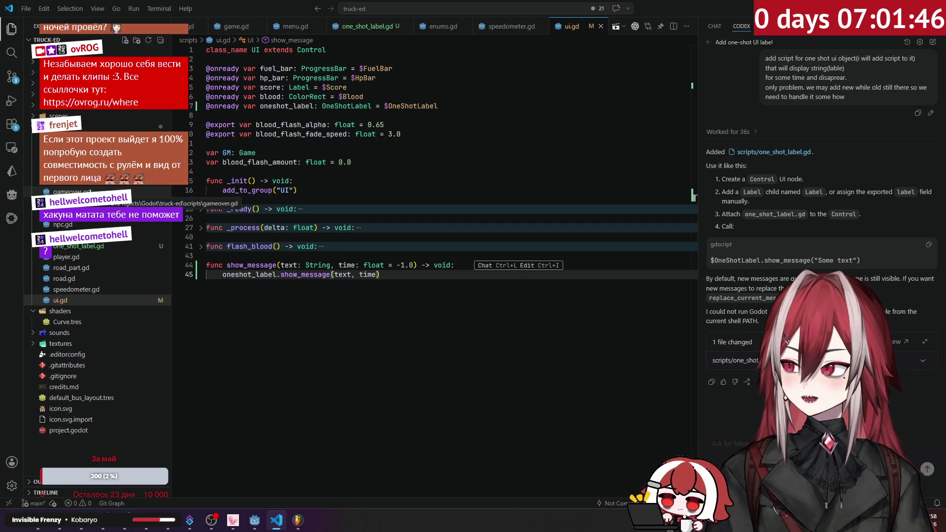
pyautogui.click(37, 181)
# Fold game.gd's _physics_process and _process functions and delete the empty line 64
pyautogui.click(265, 70)
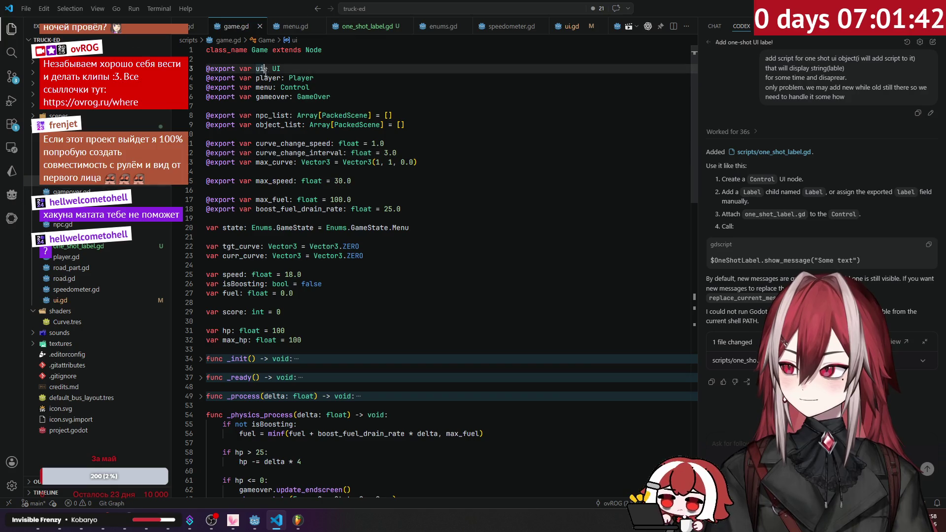
pyautogui.scroll(-5, 300, 250)
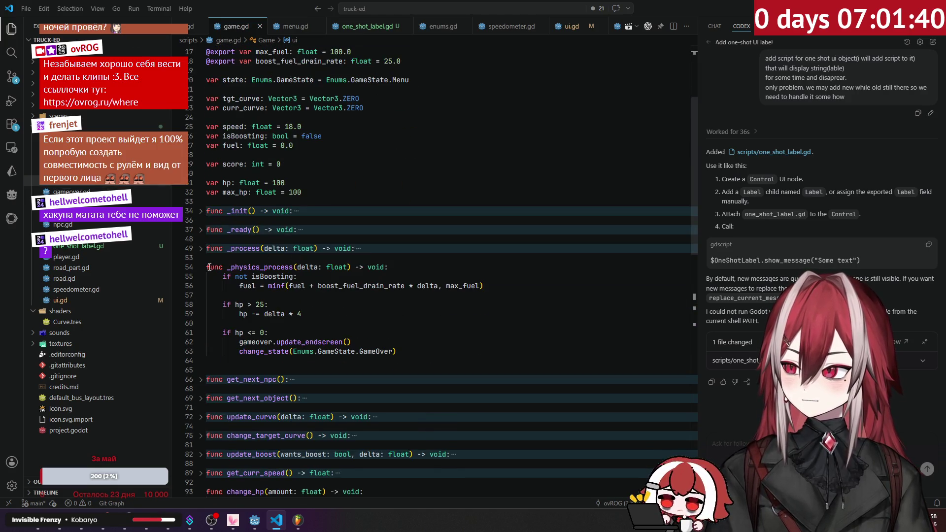
pyautogui.click(199, 267)
pyautogui.click(213, 277)
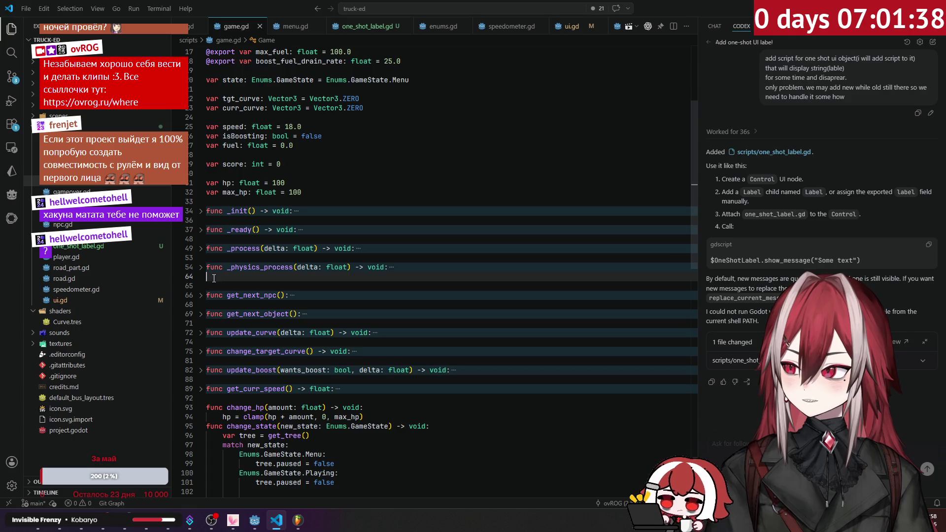
pyautogui.press('BackSpace')
pyautogui.click(350, 174)
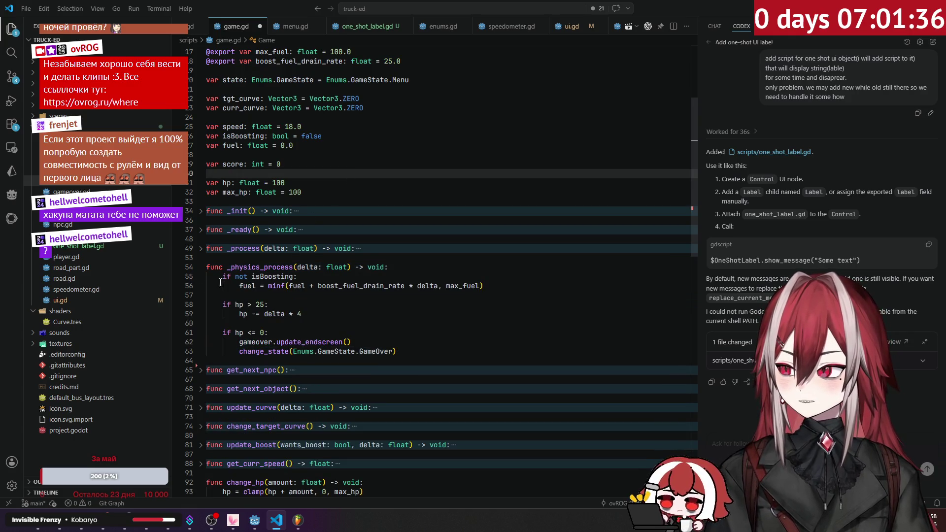
pyautogui.click(200, 267)
pyautogui.click(201, 249)
pyautogui.click(201, 249)
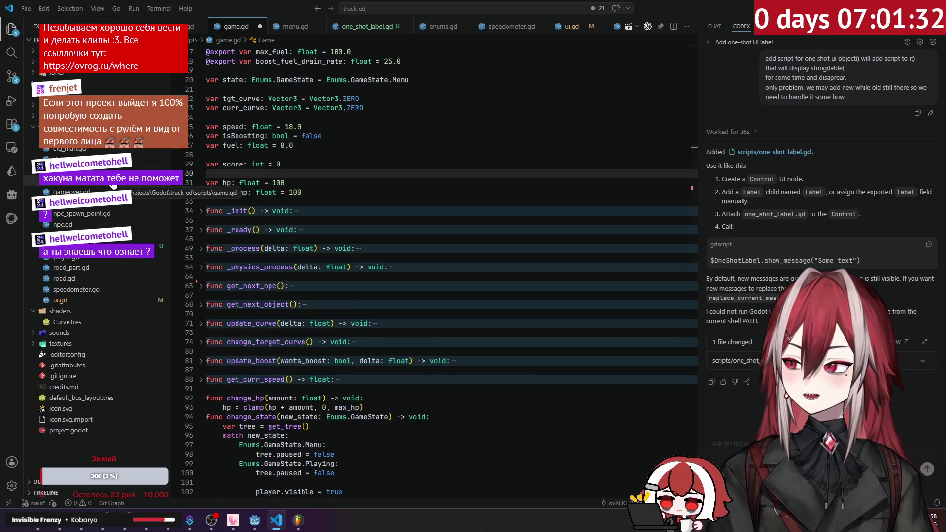
# Insert a blank line between change_hp and change_state, then save game.gd
pyautogui.scroll(-3, 286, 231)
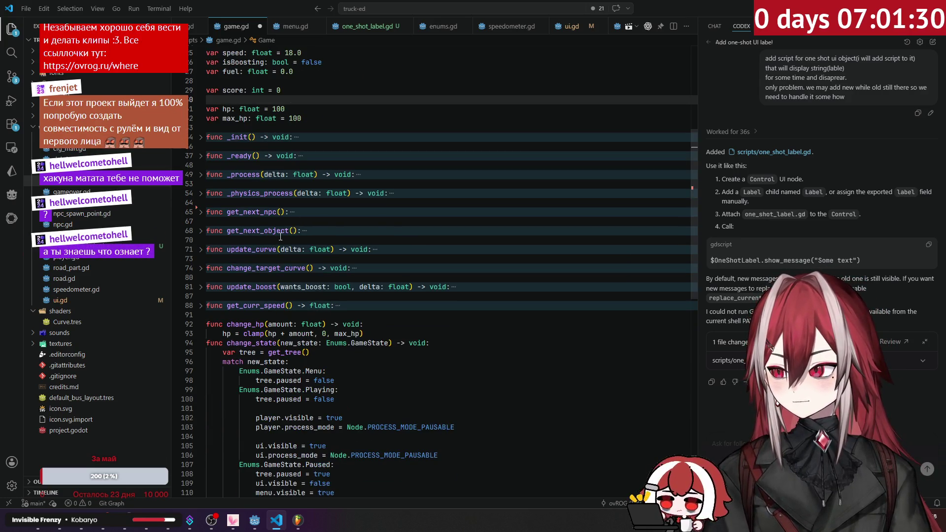
pyautogui.click(201, 324)
pyautogui.click(200, 334)
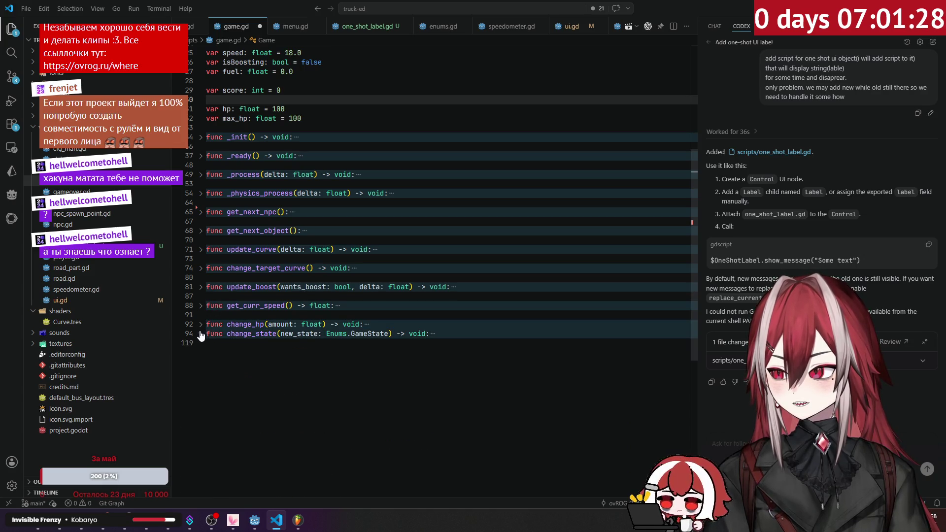
pyautogui.click(201, 334)
pyautogui.click(206, 334)
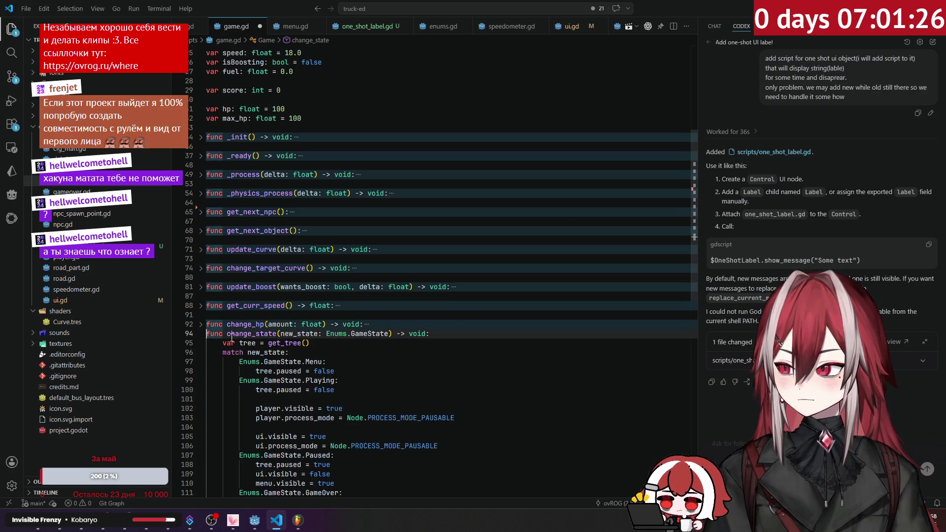
pyautogui.press('Return')
pyautogui.click(201, 344)
pyautogui.press('Up')
pyautogui.hotkey('ctrl', 's')
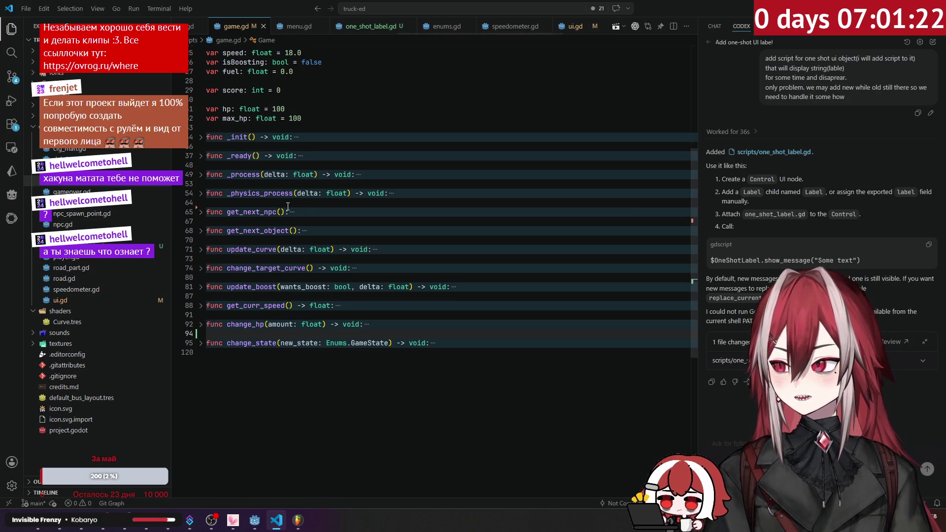
# Review game.gd's folded function list, then open player.gd
pyautogui.click(265, 306)
pyautogui.click(265, 287)
pyautogui.click(265, 268)
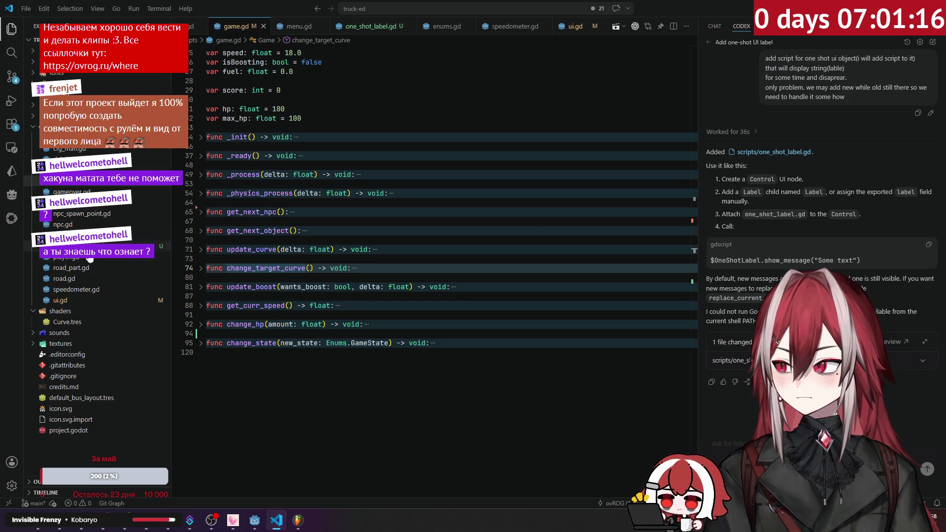
pyautogui.click(147, 258)
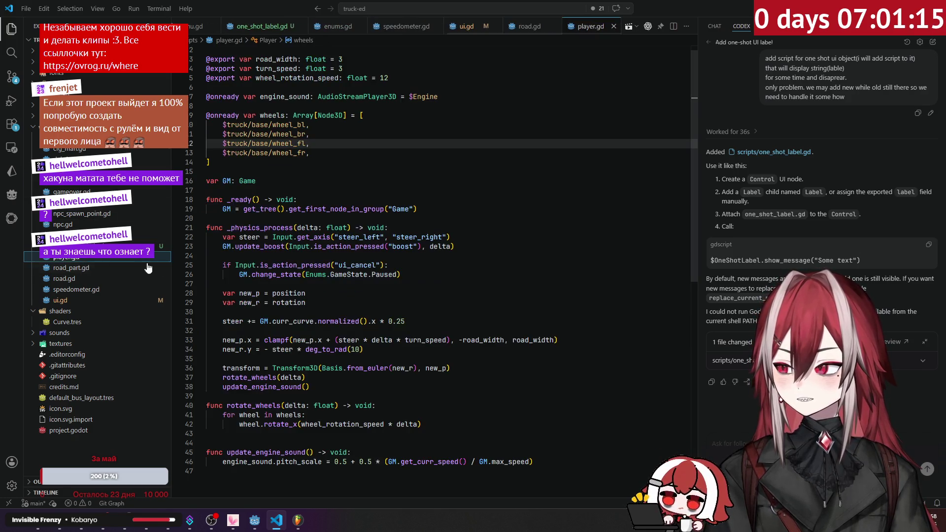
# Inspect the GM.change_hp(10.0) call in npc.gd's dead(), then go back to game.gd
pyautogui.click(275, 284)
pyautogui.click(63, 224)
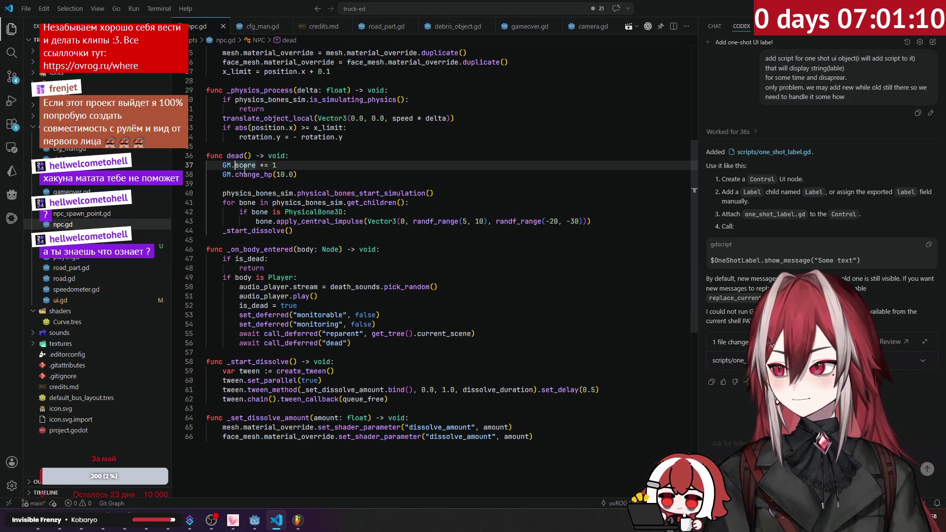
pyautogui.click(243, 174)
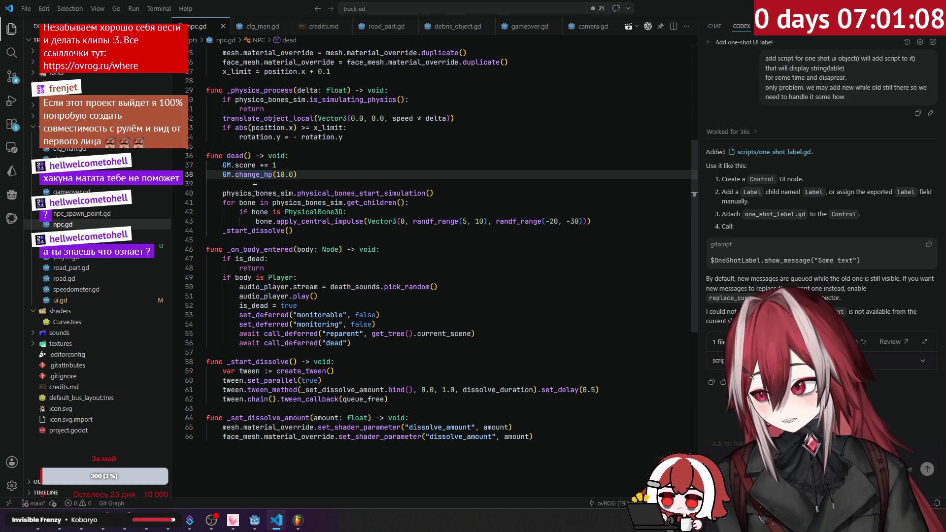
pyautogui.scroll(5, 261, 185)
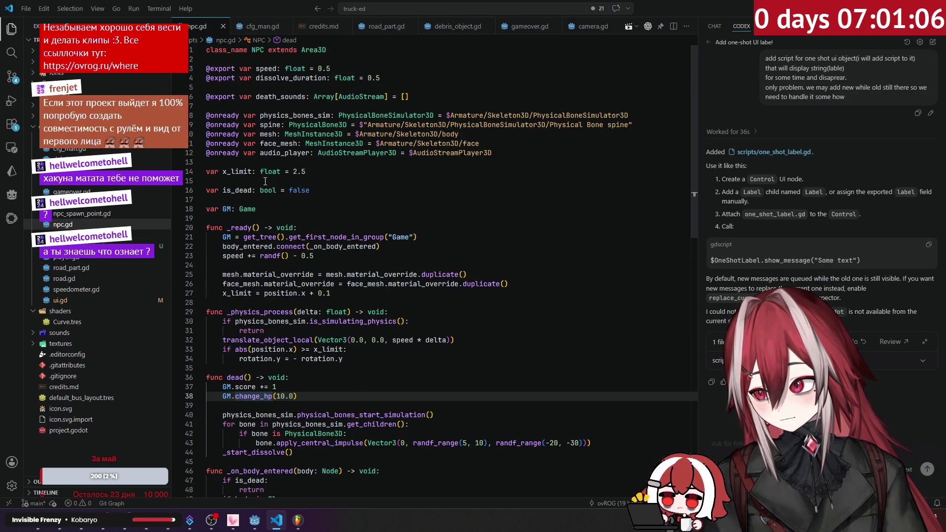
pyautogui.scroll(-5, 265, 182)
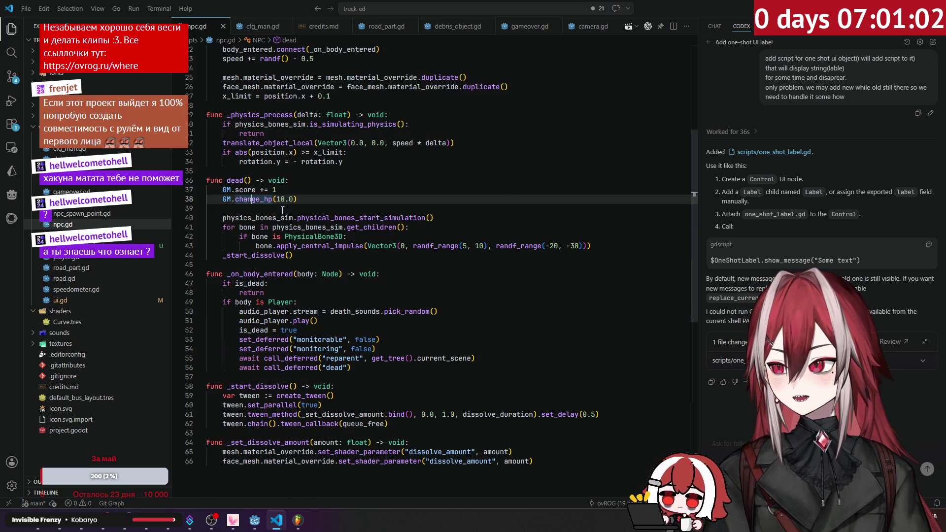
pyautogui.click(312, 198)
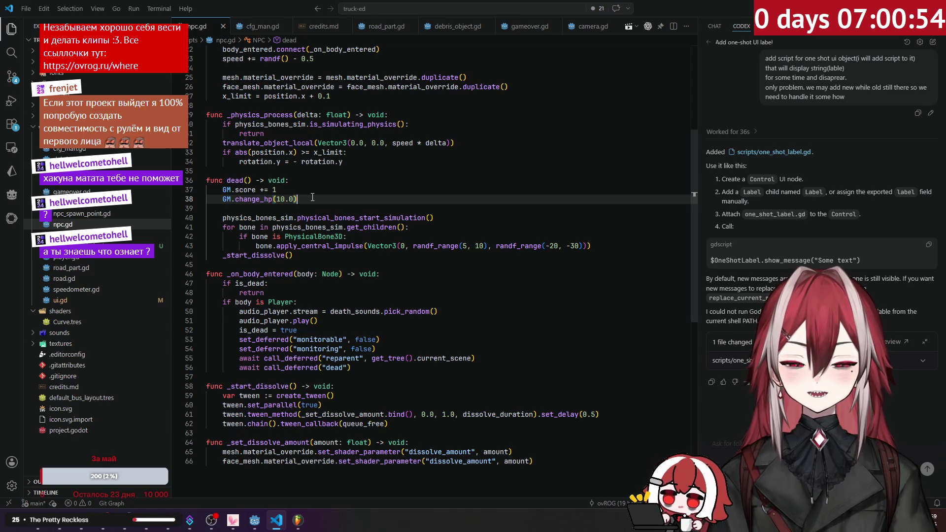
pyautogui.click(101, 182)
# Start a new_death_msg() function at the end of game.gd, replacing the suggested flash_blood call
pyautogui.click(294, 369)
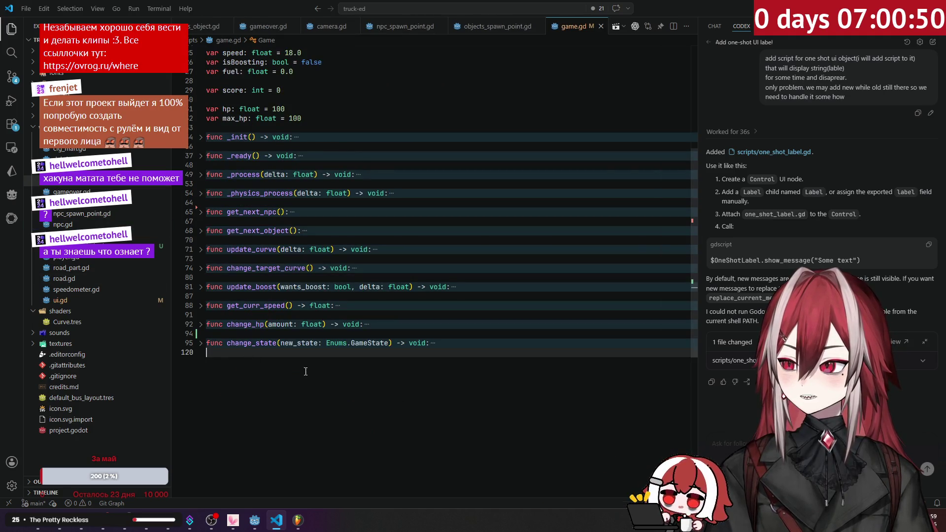
pyautogui.press('Return')
pyautogui.write('func ')
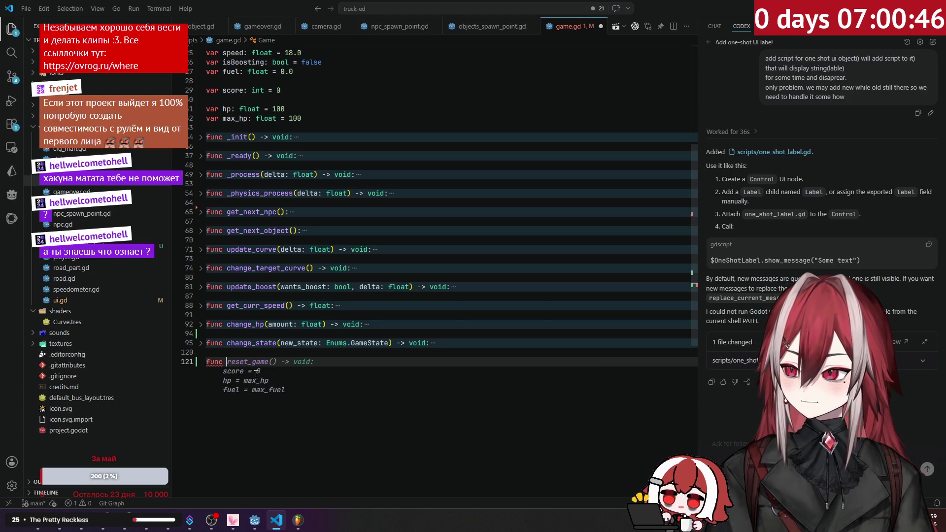
pyautogui.write('new')
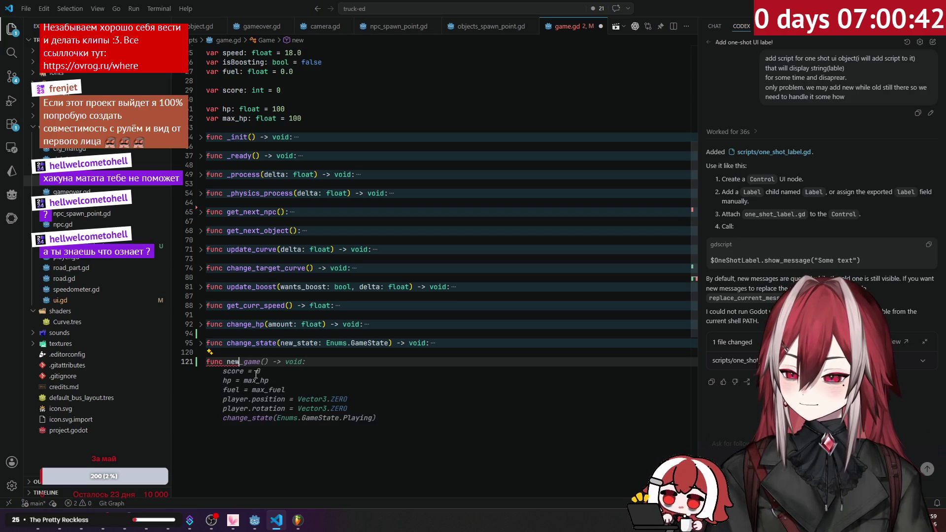
pyautogui.write('_death')
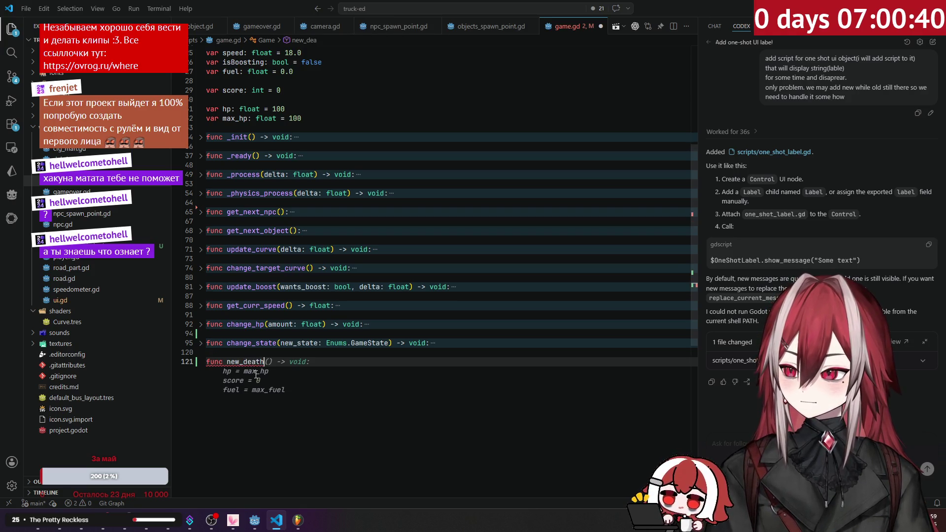
pyautogui.write('_m')
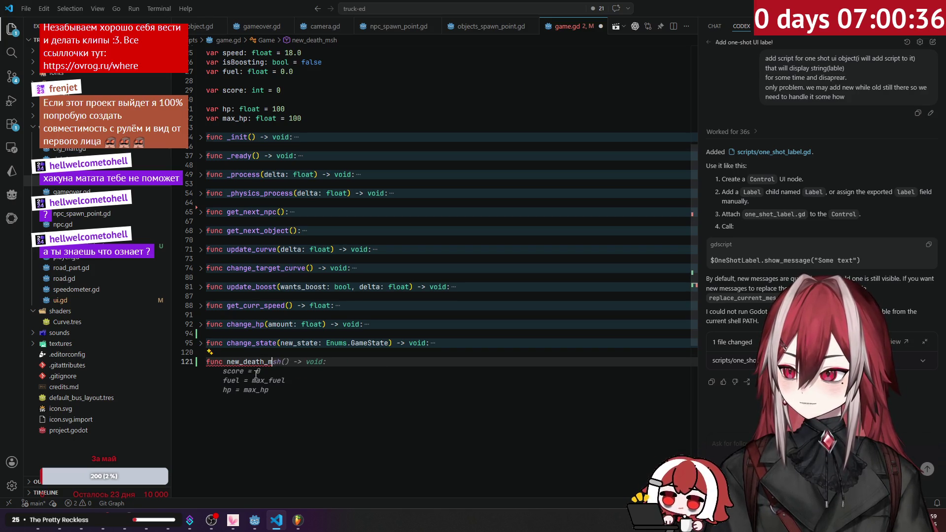
pyautogui.write('sg')
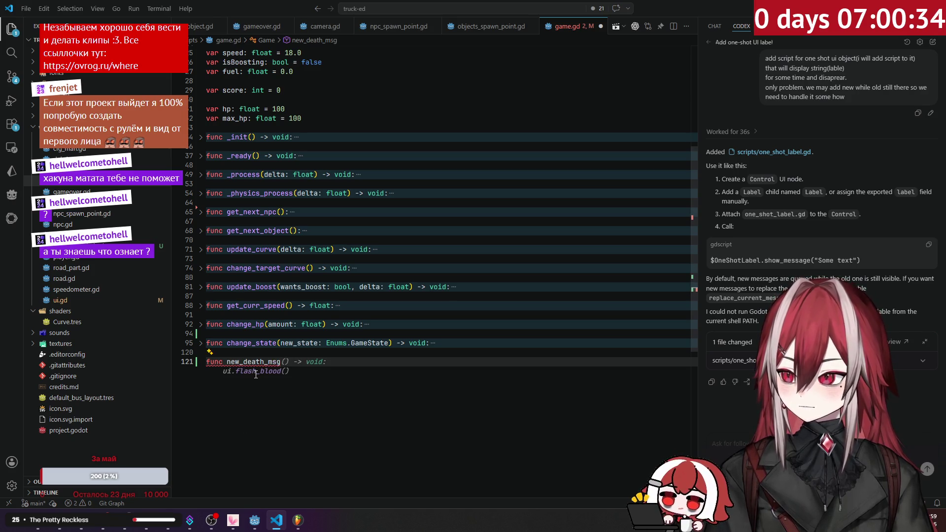
pyautogui.write('()')
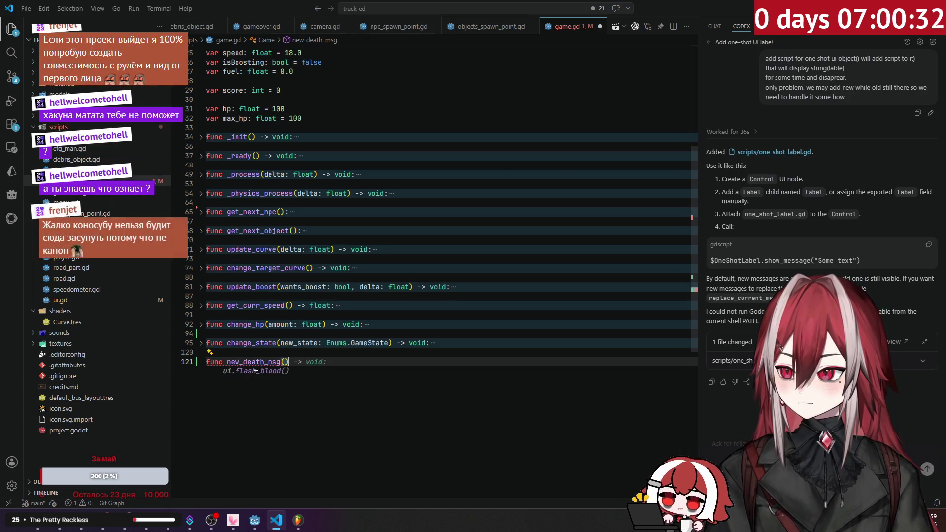
pyautogui.press('Tab')
pyautogui.hotkey('ctrl', 'BackSpace')
pyautogui.hotkey('ctrl', 'BackSpace')
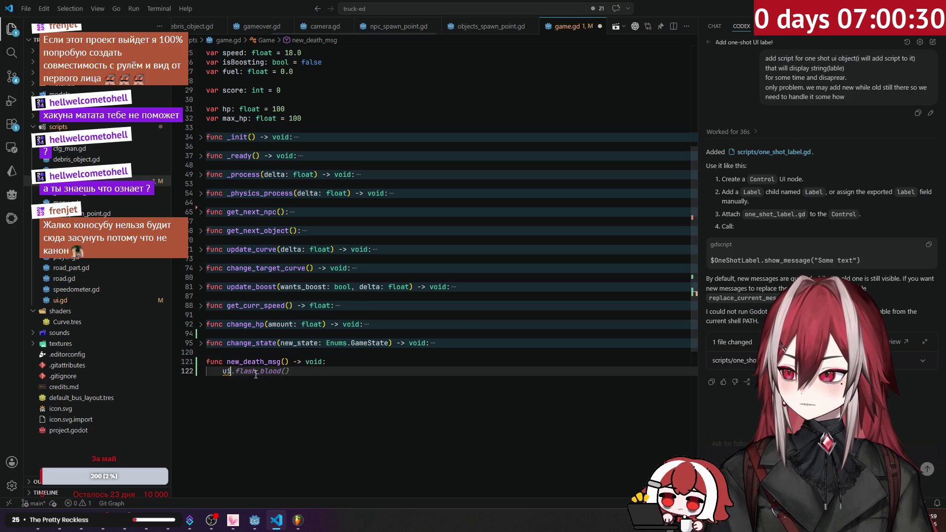
pyautogui.write('ui.flash_blood(')
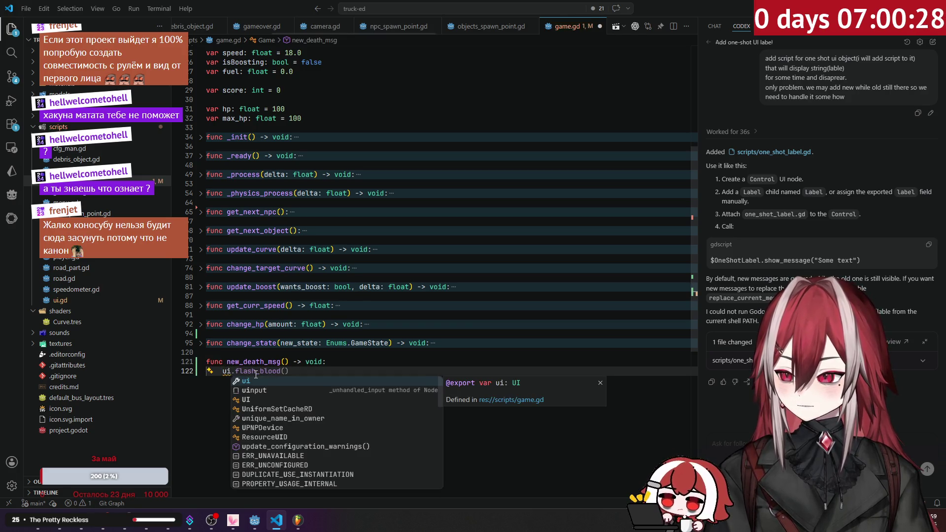
pyautogui.write('send')
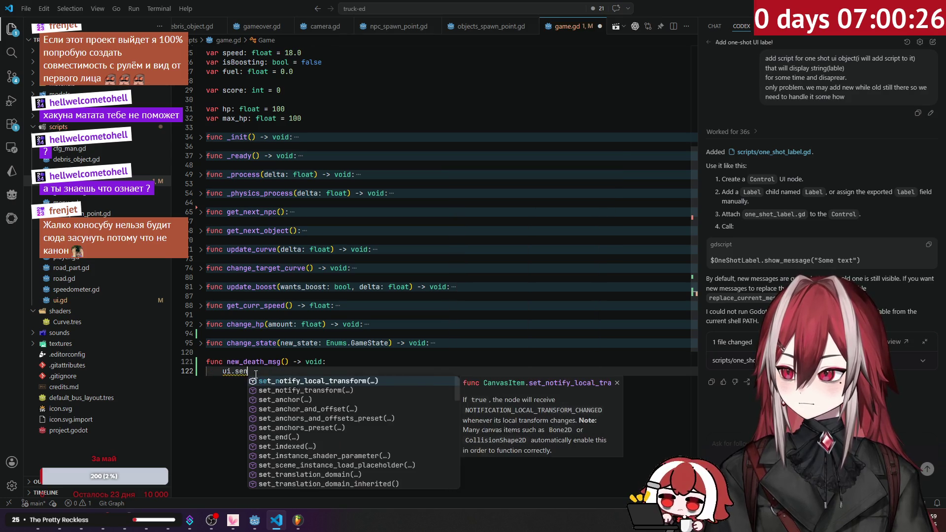
pyautogui.press('BackSpace')
pyautogui.press('BackSpace')
pyautogui.press('BackSpace')
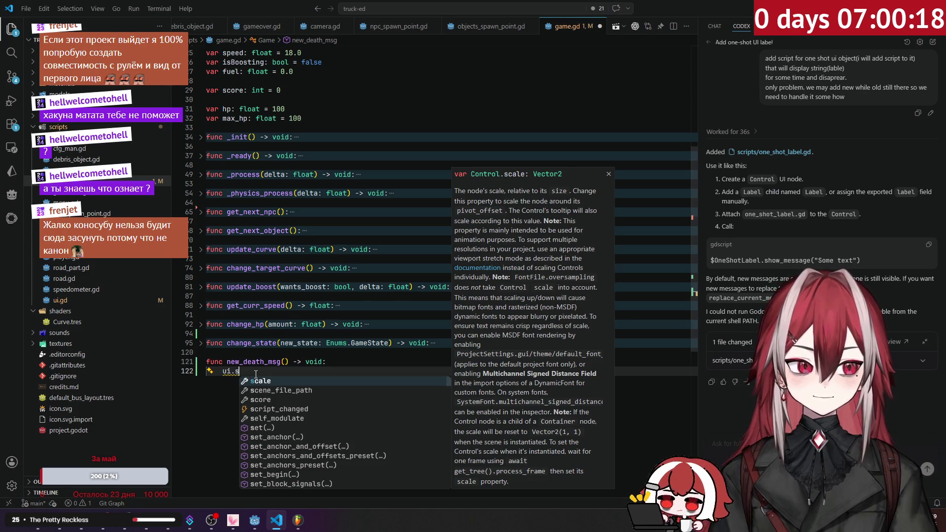
pyautogui.press('Escape')
# Check show_message in ui.gd, then complete the ui.show_message call with 2.0 seconds and save
pyautogui.click(60, 300)
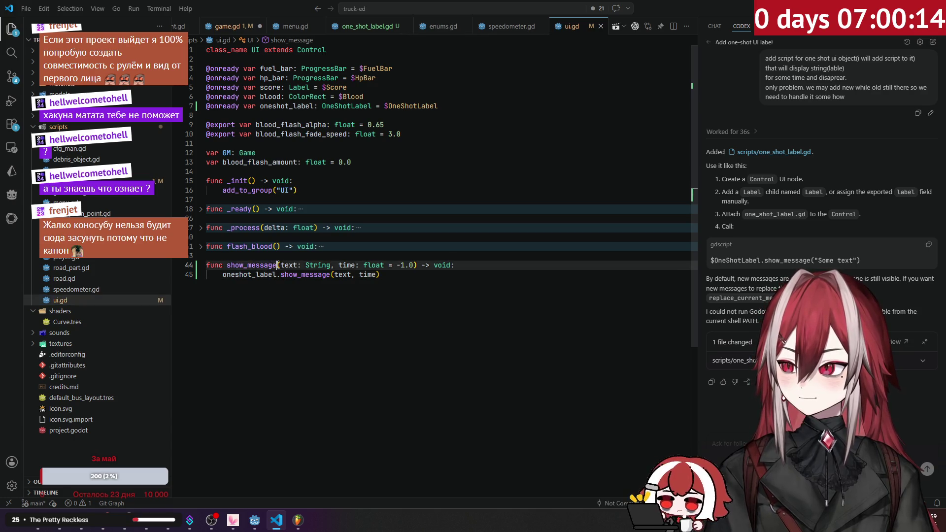
pyautogui.click(297, 209)
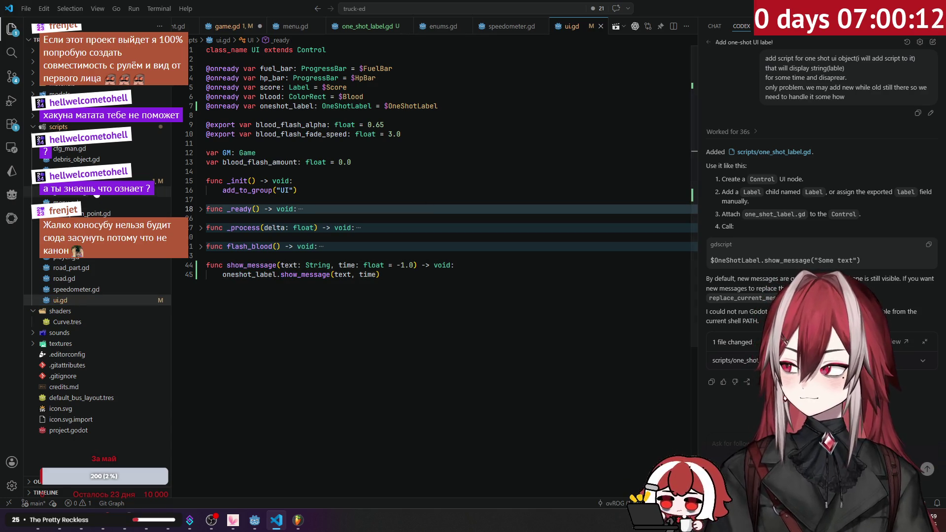
pyautogui.click(64, 181)
pyautogui.press('Tab')
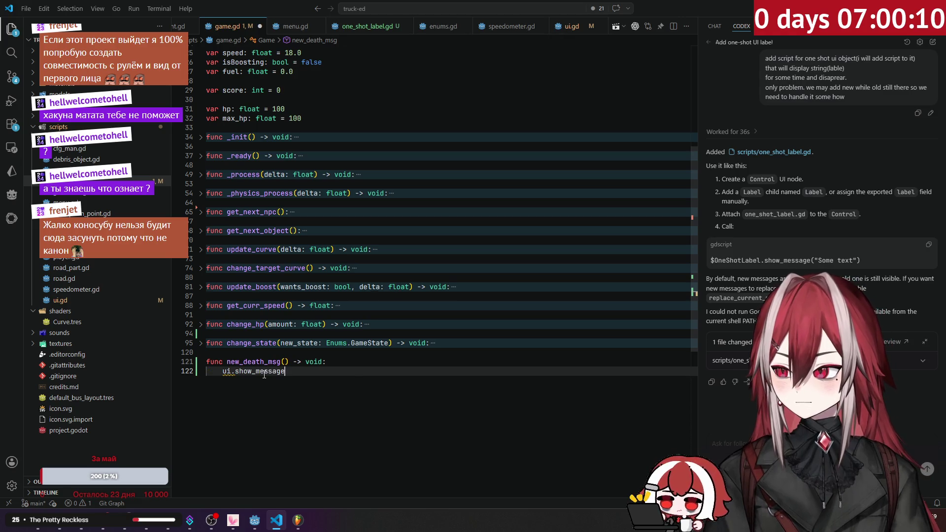
pyautogui.press('Tab')
pyautogui.hotkey('ctrl', 's')
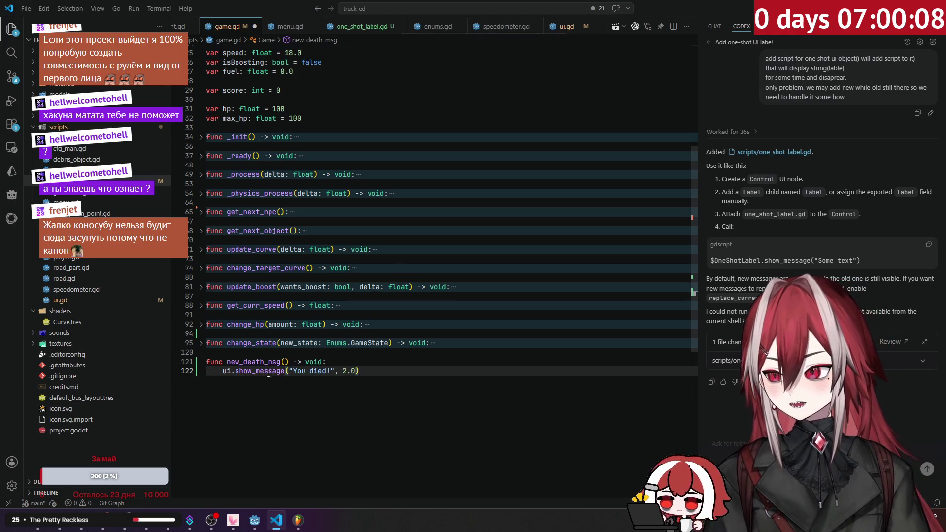
# Rename the function from new_death_msg to new_npc_msg
pyautogui.click(367, 364)
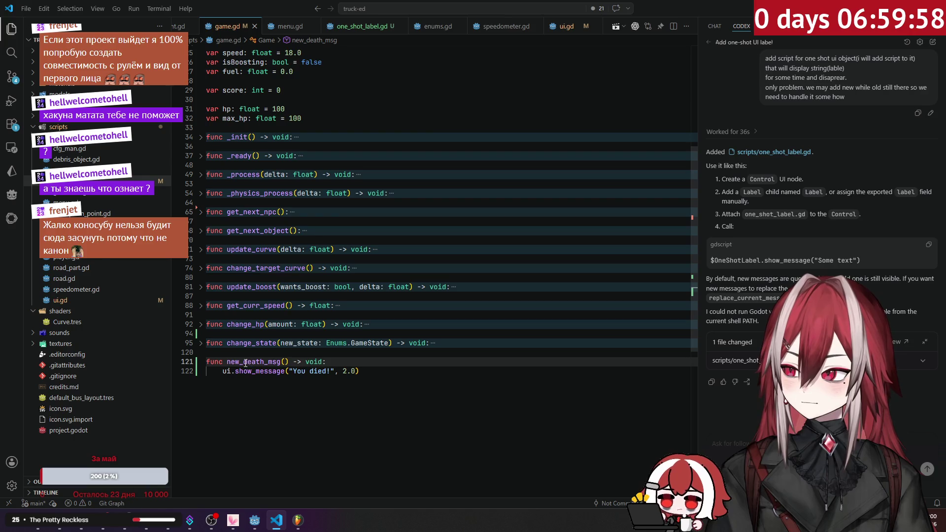
pyautogui.moveTo(243, 362); pyautogui.dragTo(265, 362)
pyautogui.write('npc')
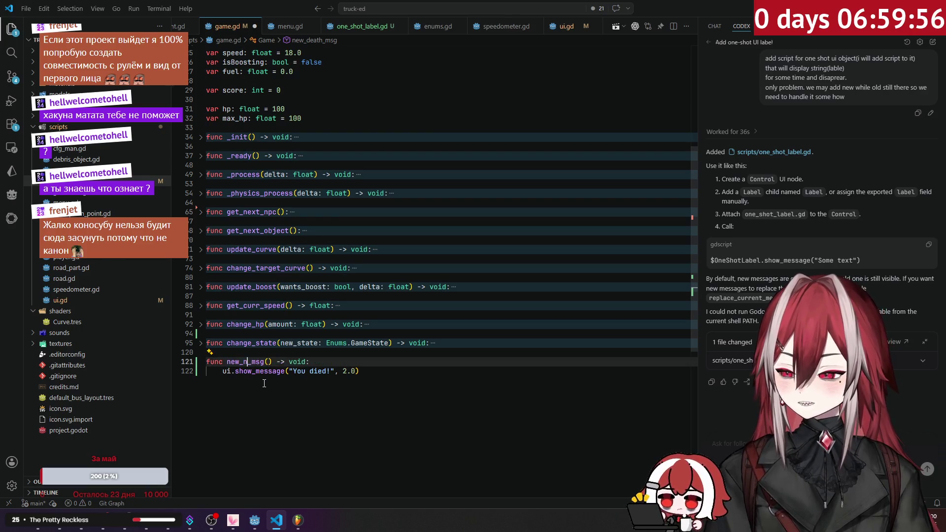
pyautogui.click(264, 383)
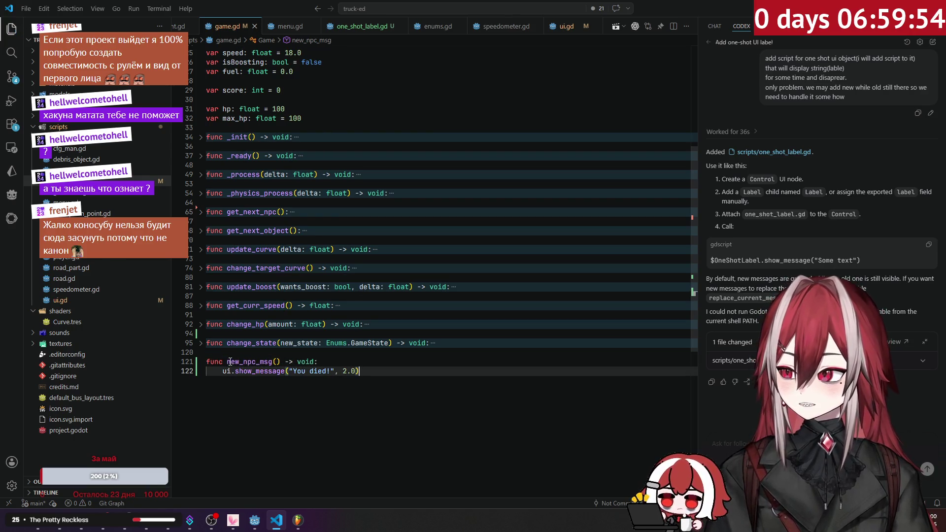
pyautogui.click(249, 362)
pyautogui.click(305, 389)
# Replace the 'You died!' message text with the placeholder 'asd!@'
pyautogui.moveTo(295, 372); pyautogui.dragTo(330, 371)
pyautogui.write('De[')
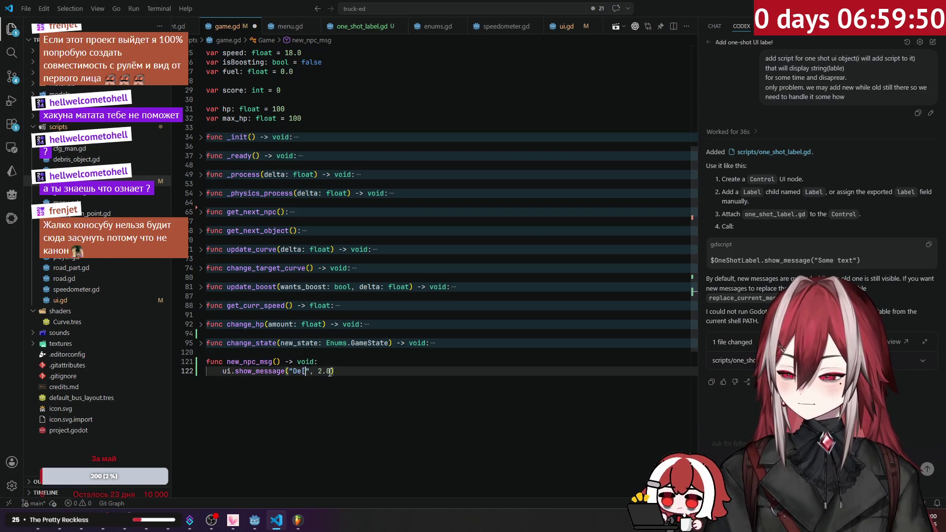
pyautogui.press('BackSpace')
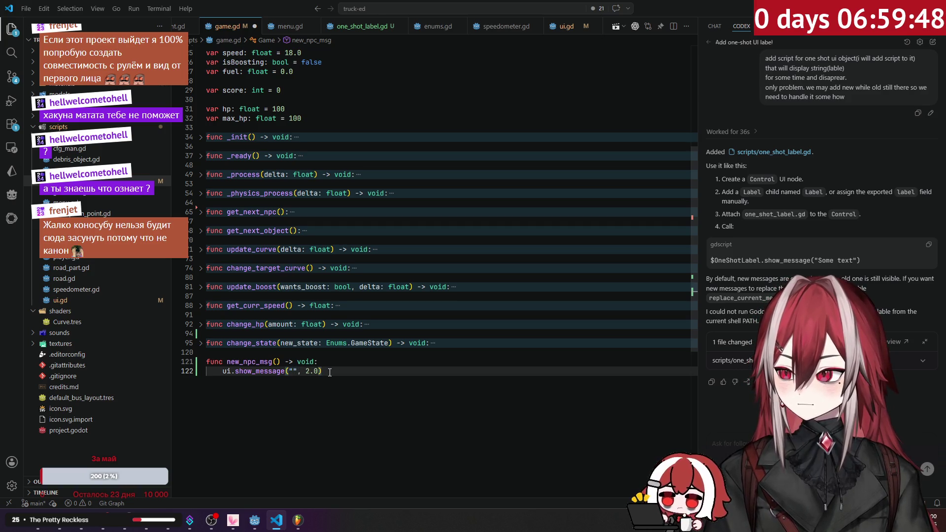
pyautogui.write('asd')
pyautogui.press('End')
pyautogui.write('!@')
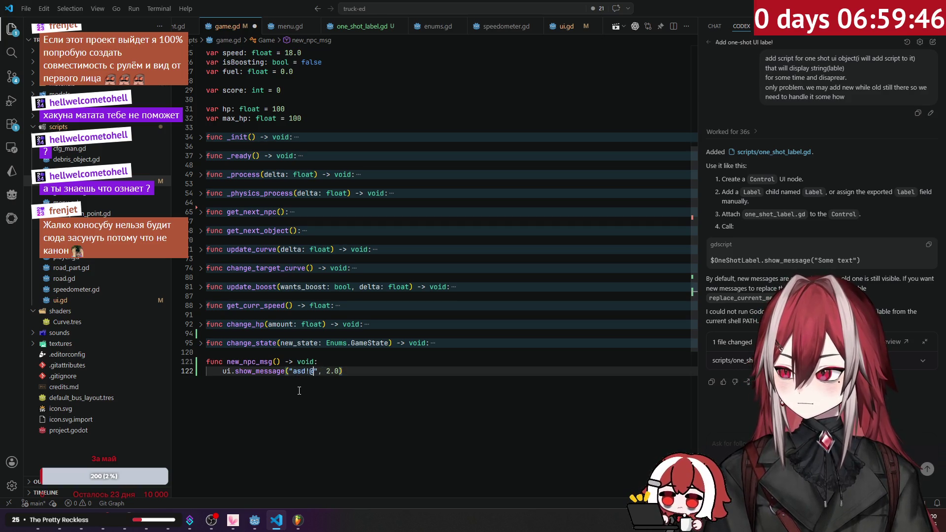
pyautogui.click(346, 363)
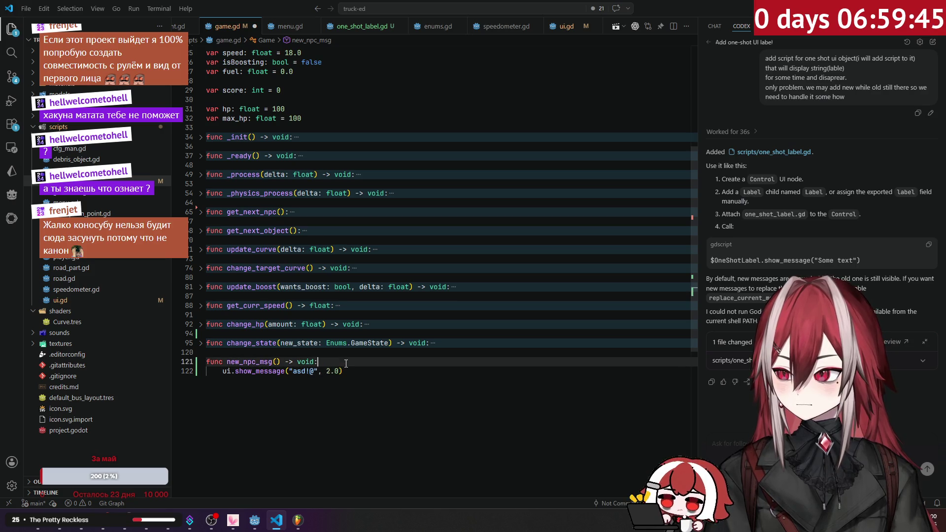
pyautogui.doubleClick(265, 362)
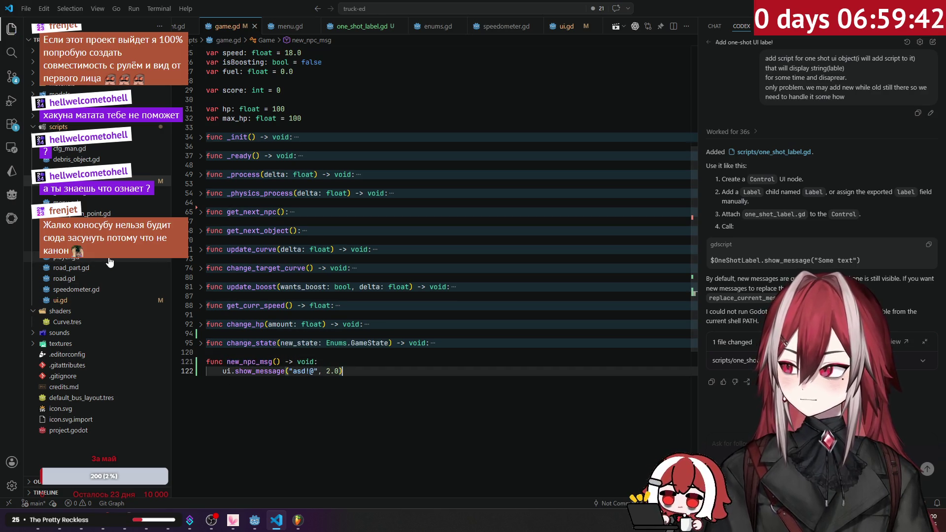
pyautogui.click(74, 225)
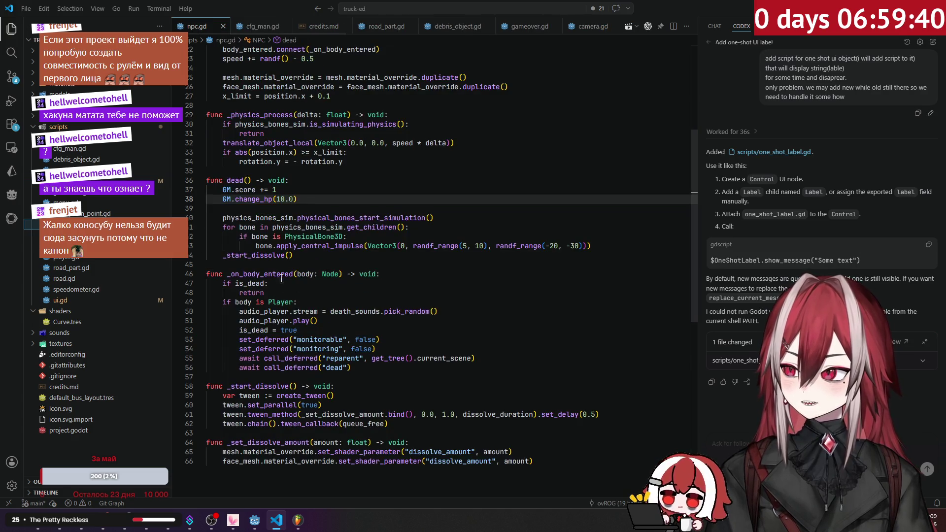
# Insert GM.new_npc_msg() below GM.change_hp(10.0) in npc.gd and save the file
pyautogui.press('Return')
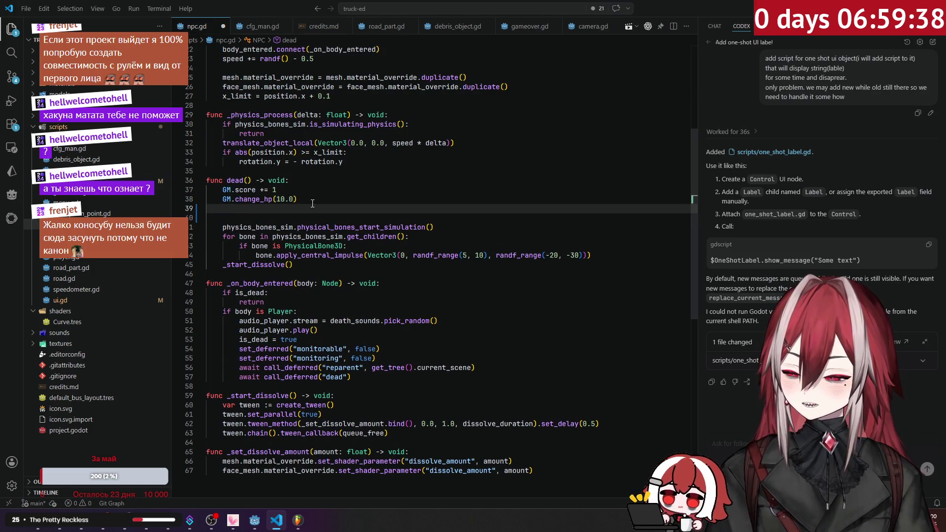
pyautogui.write('GM.')
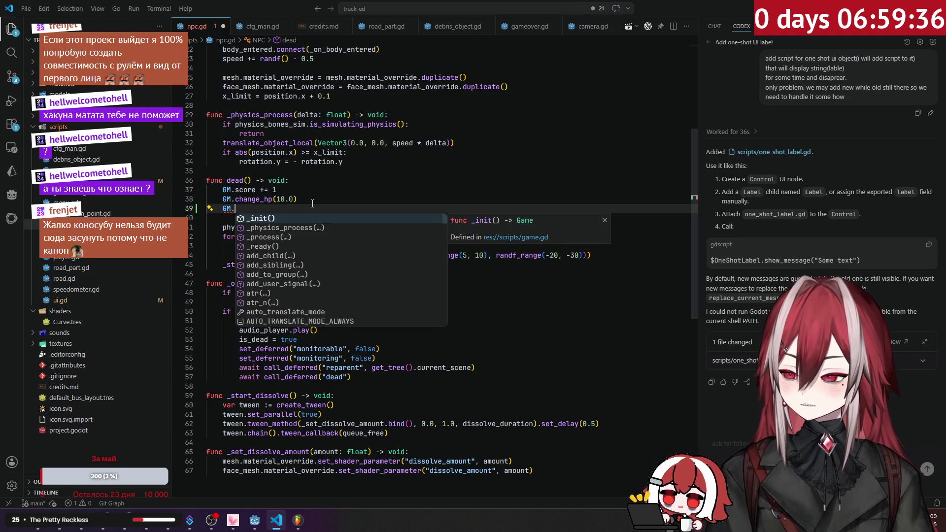
pyautogui.write('new')
pyautogui.press('Return')
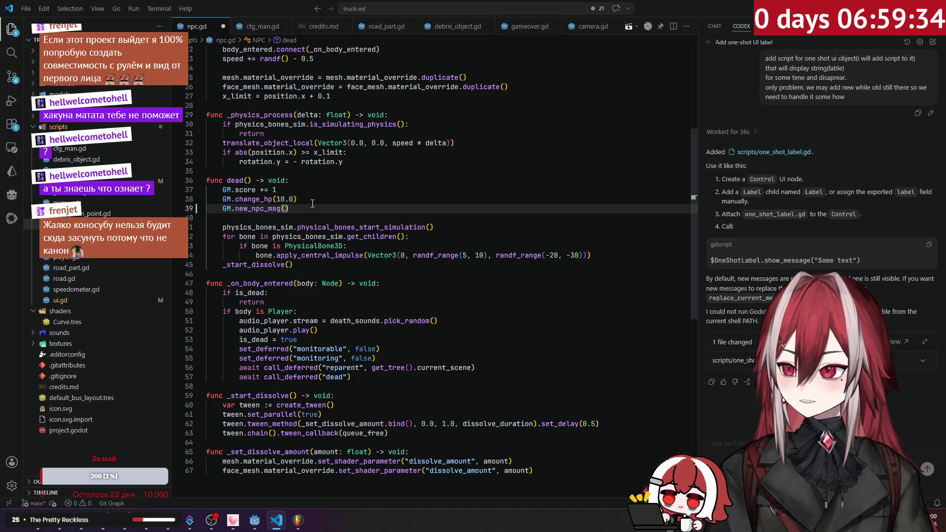
pyautogui.click(316, 200)
pyautogui.hotkey('ctrl', 's')
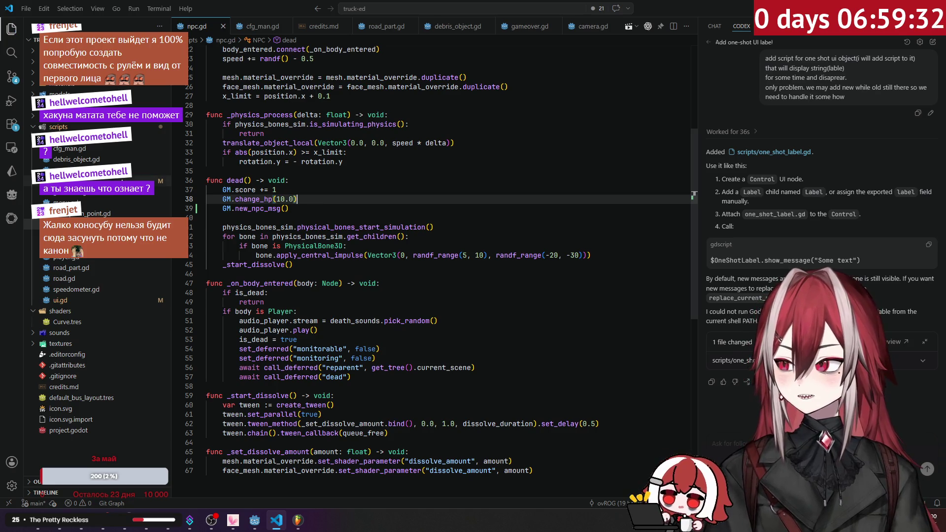
pyautogui.click(263, 528)
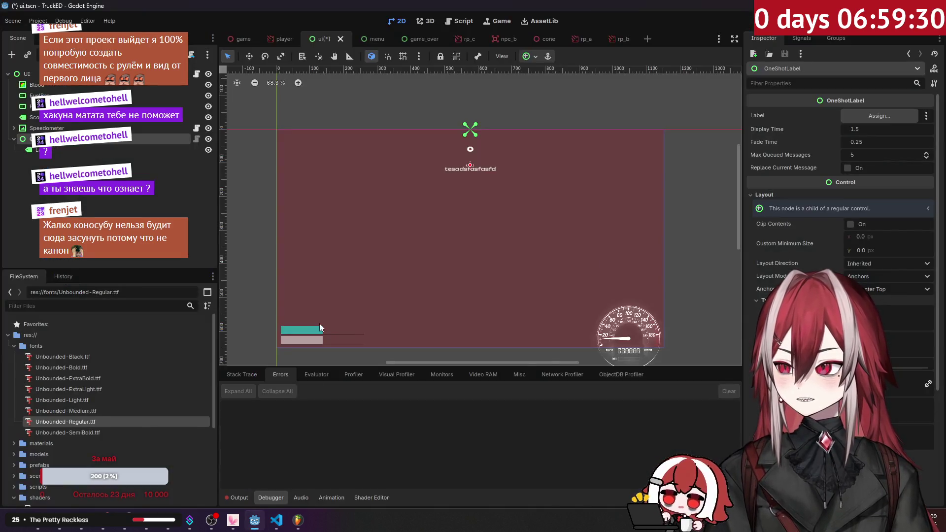
pyautogui.press('F5')
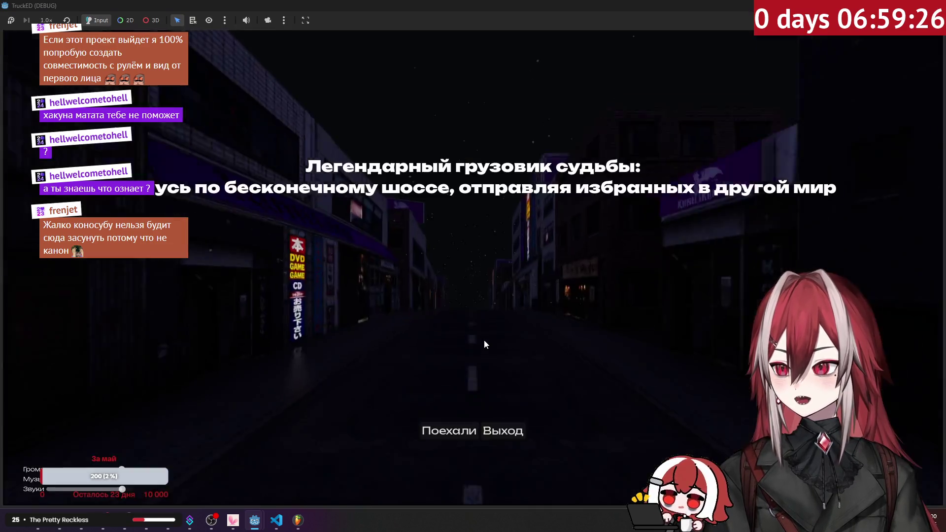
pyautogui.click(448, 371)
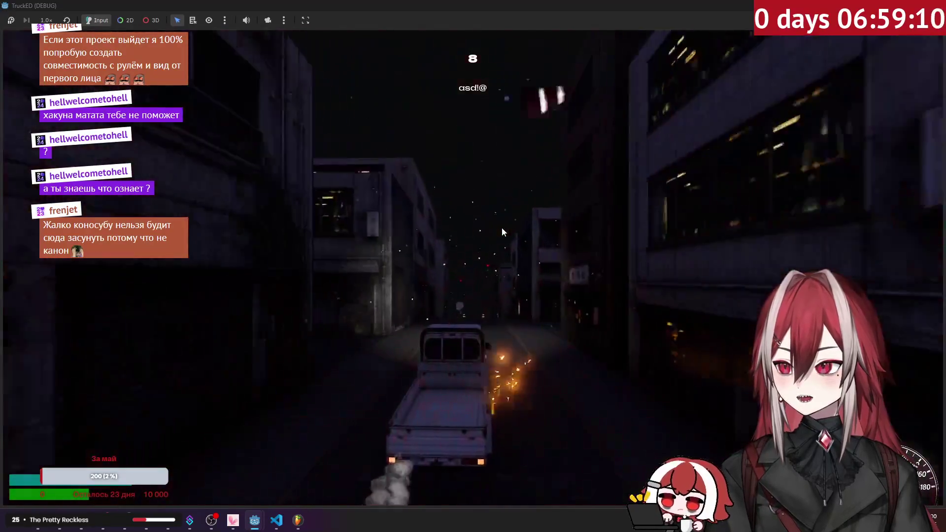
pyautogui.press('F8')
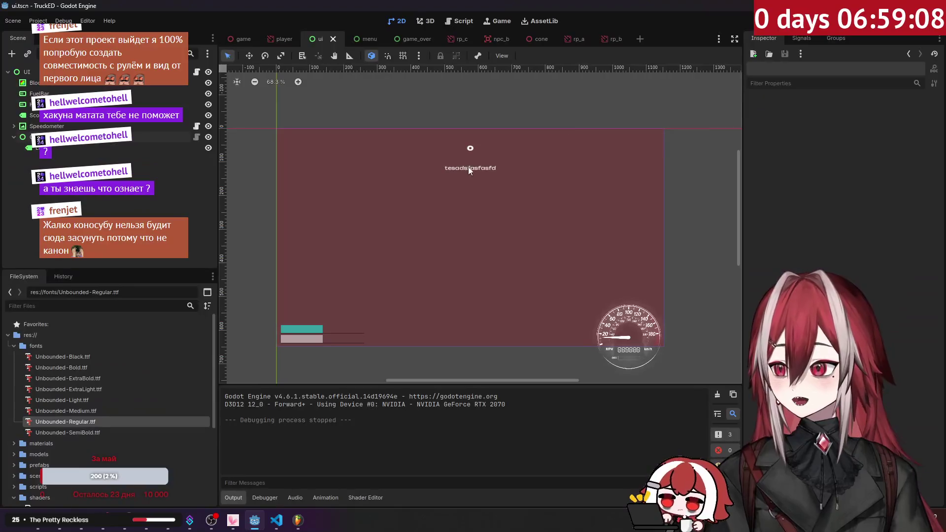
# Fold all functions in npc.gd and collapse the shaders and textures folders
pyautogui.click(276, 520)
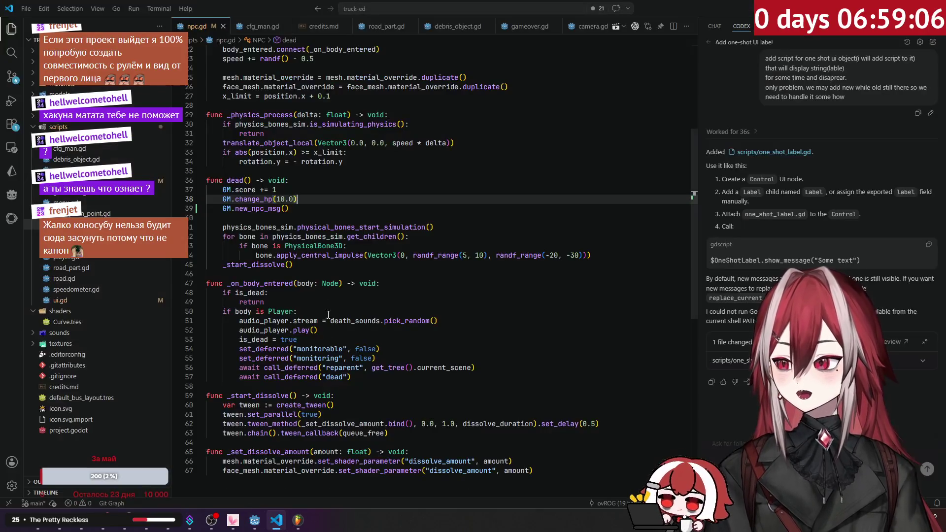
pyautogui.click(201, 181)
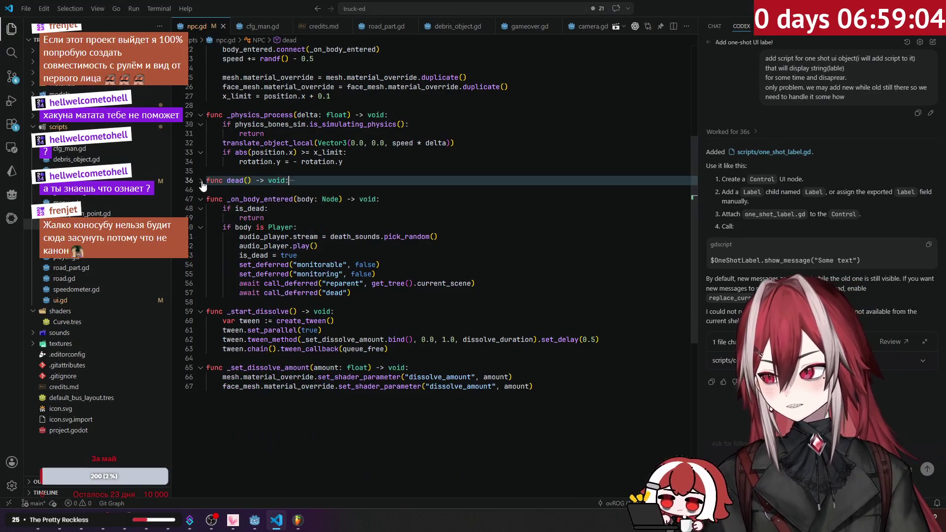
pyautogui.click(201, 199)
pyautogui.click(200, 218)
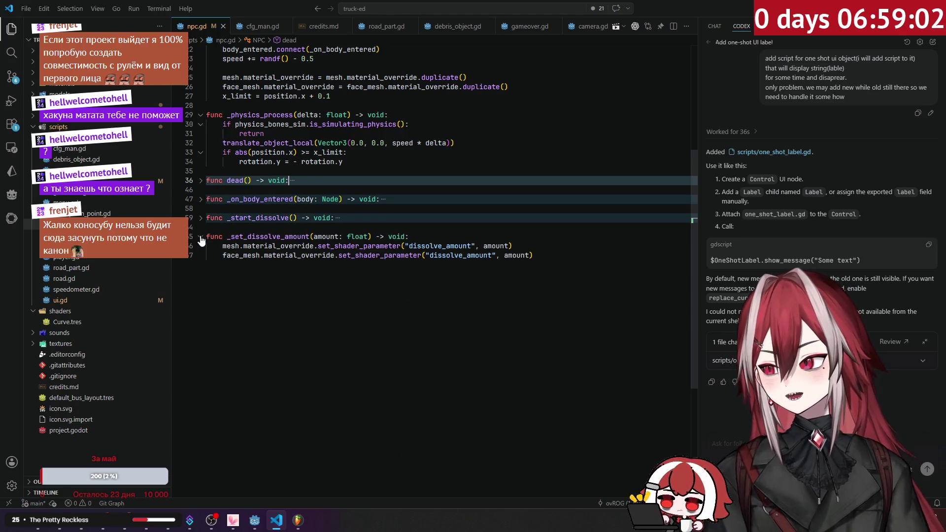
pyautogui.click(201, 237)
pyautogui.scroll(7, 202, 236)
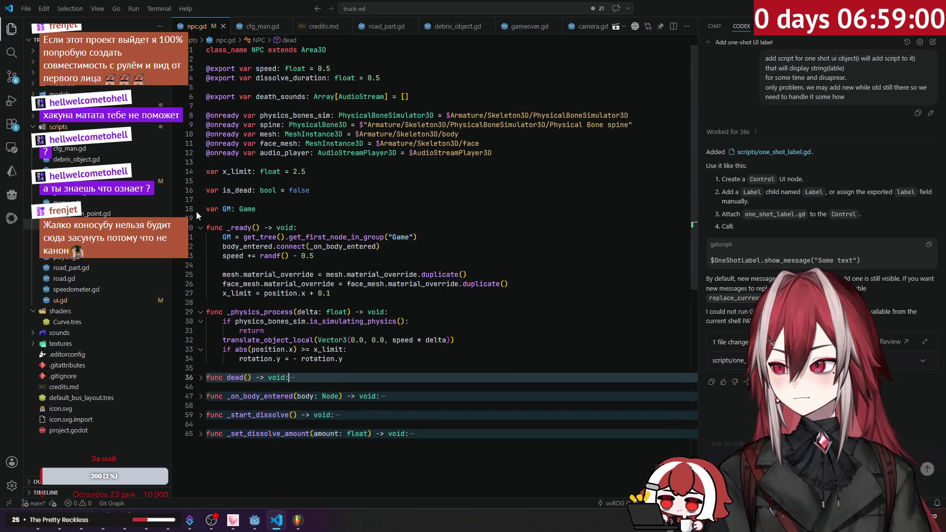
pyautogui.click(201, 228)
pyautogui.click(201, 246)
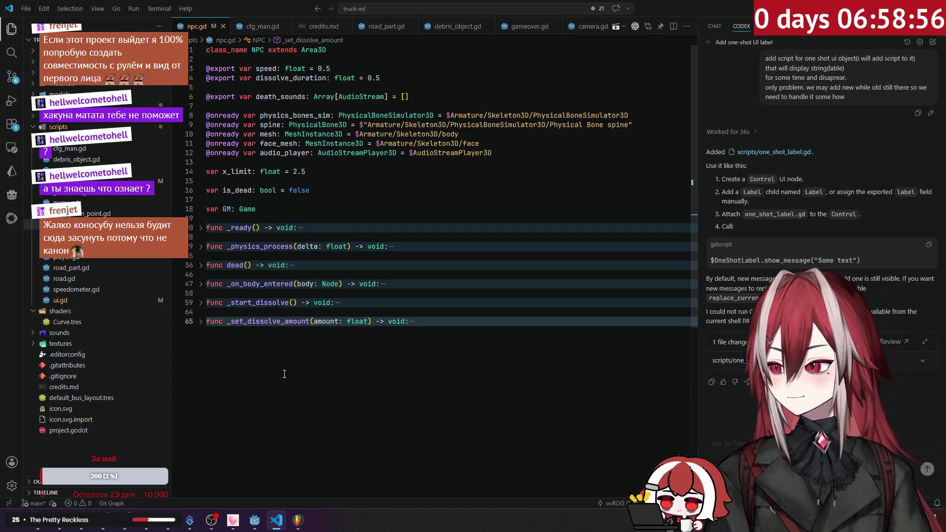
pyautogui.click(33, 313)
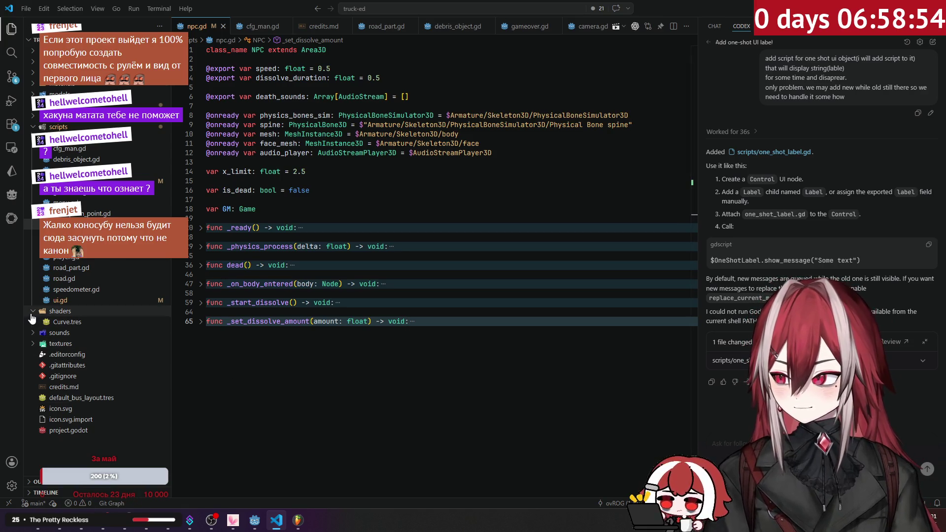
pyautogui.click(32, 333)
pyautogui.click(32, 332)
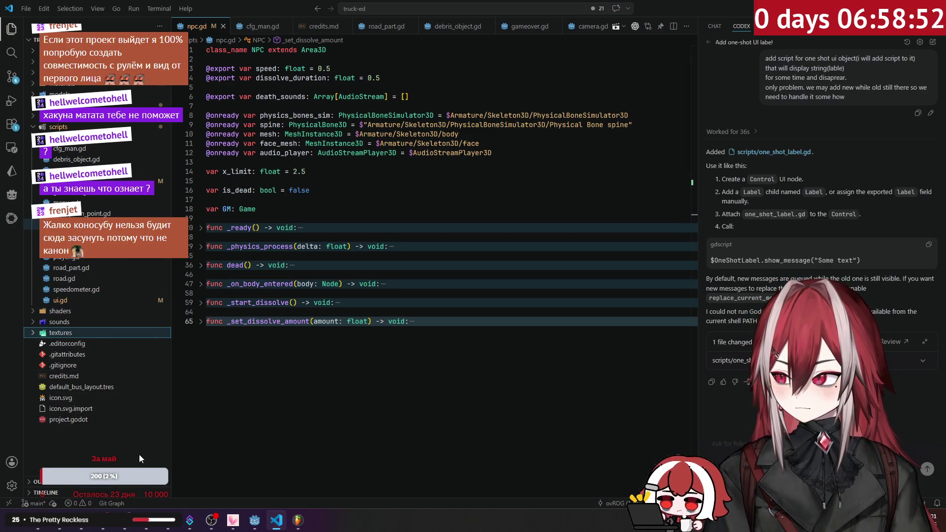
# Create names.txt in the project root, then glance at the ChatGPT browser window
pyautogui.rightClick(104, 436)
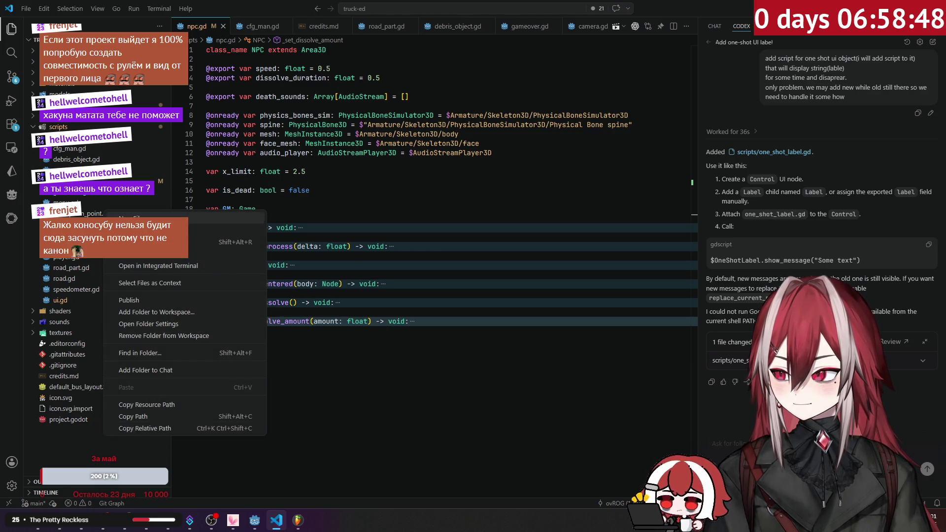
pyautogui.click(148, 219)
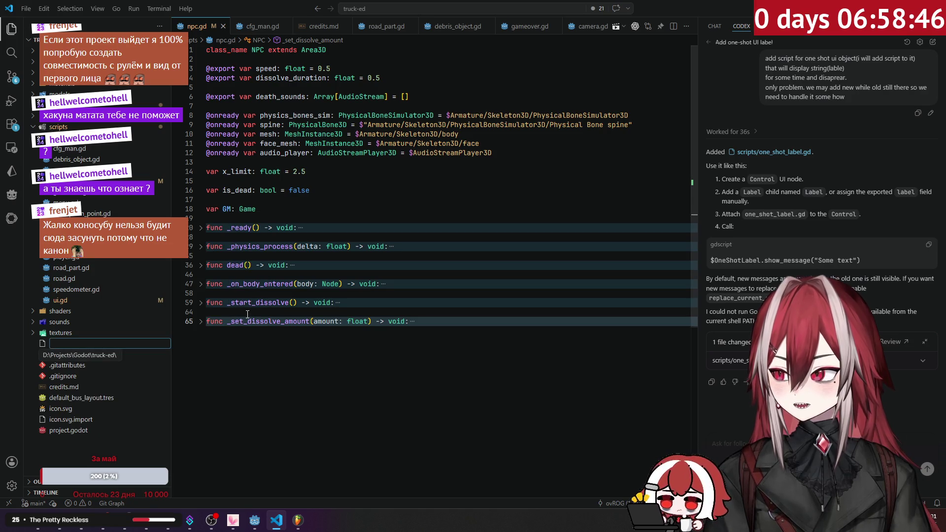
pyautogui.write('names')
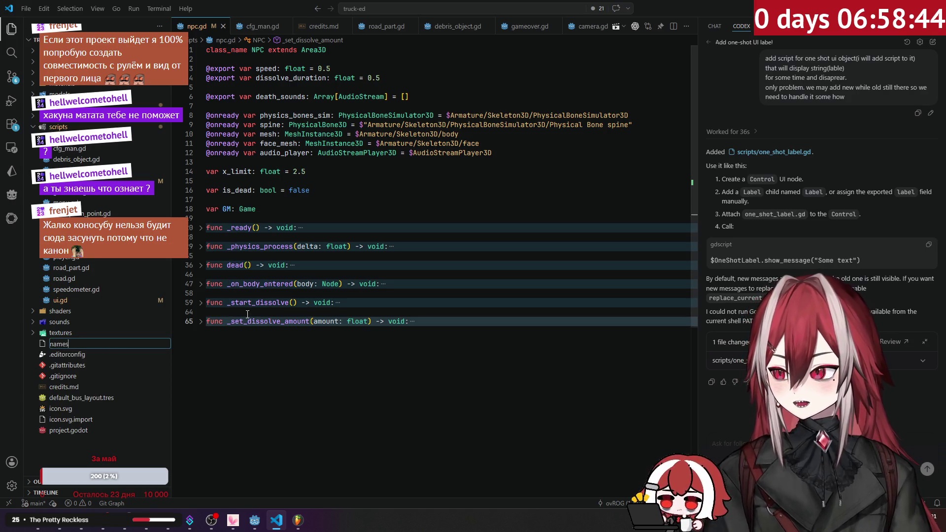
pyautogui.write('.tx')
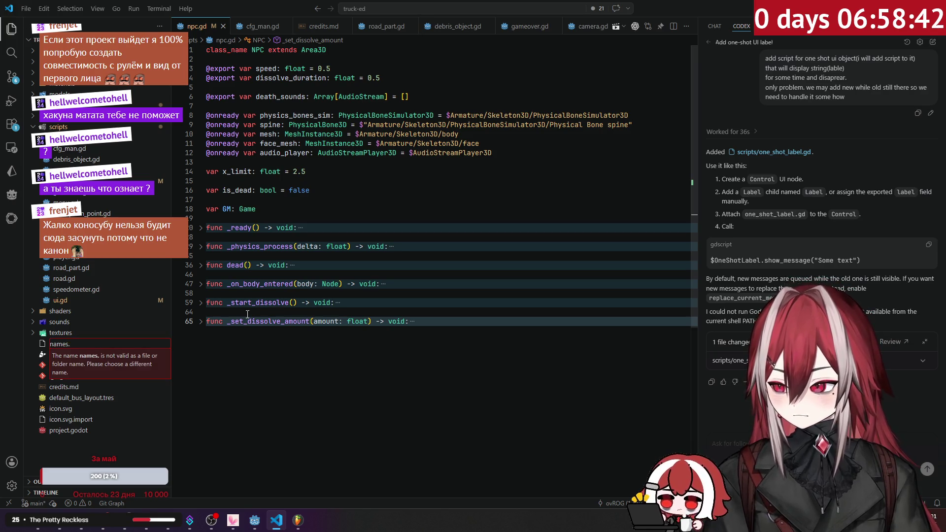
pyautogui.write('t')
pyautogui.press('Return')
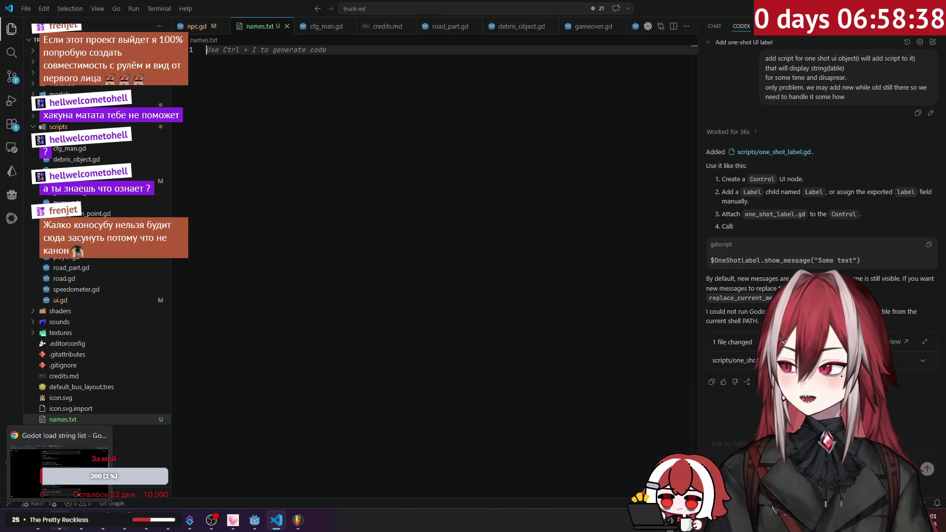
pyautogui.click(59, 520)
pyautogui.click(68, 526)
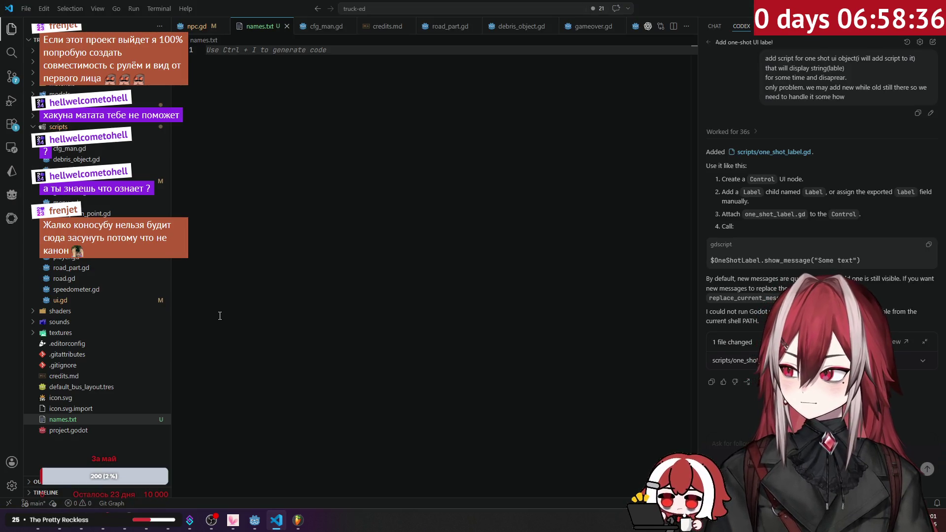
pyautogui.click(68, 526)
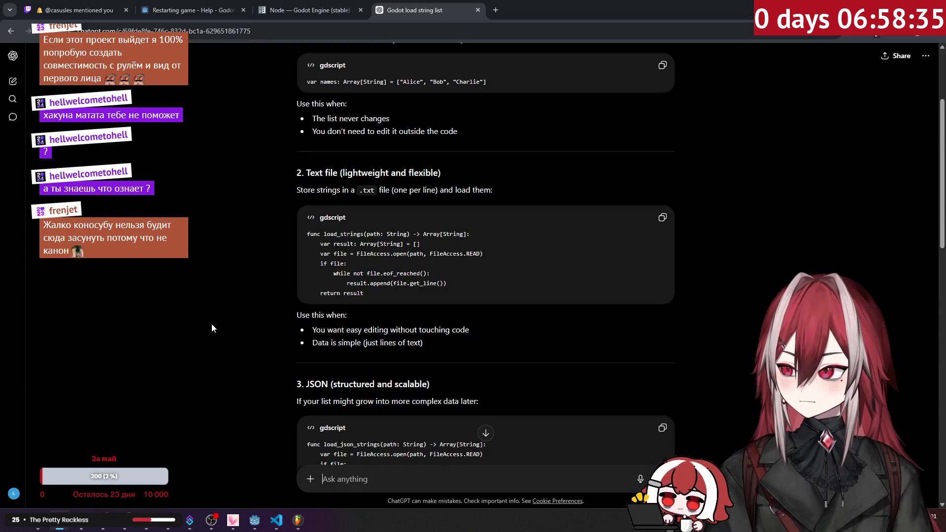
# In a new ChatGPT chat, send the prompt 'generate list of japanice names'
pyautogui.click(13, 82)
pyautogui.write('g')
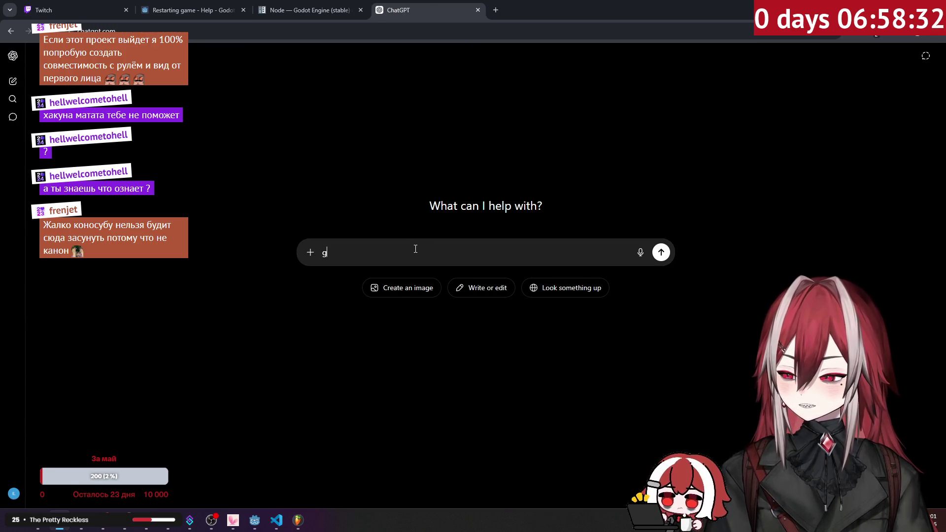
pyautogui.write('enerate l')
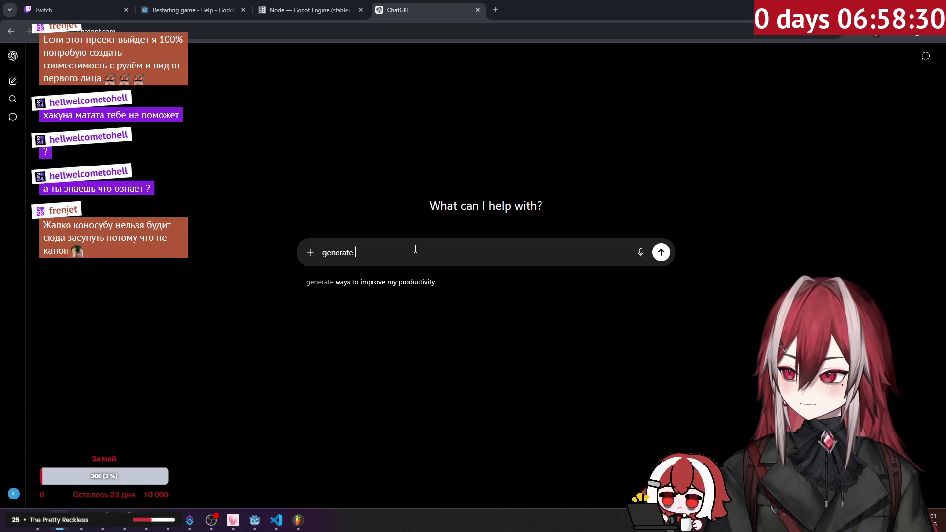
pyautogui.write('ist of j')
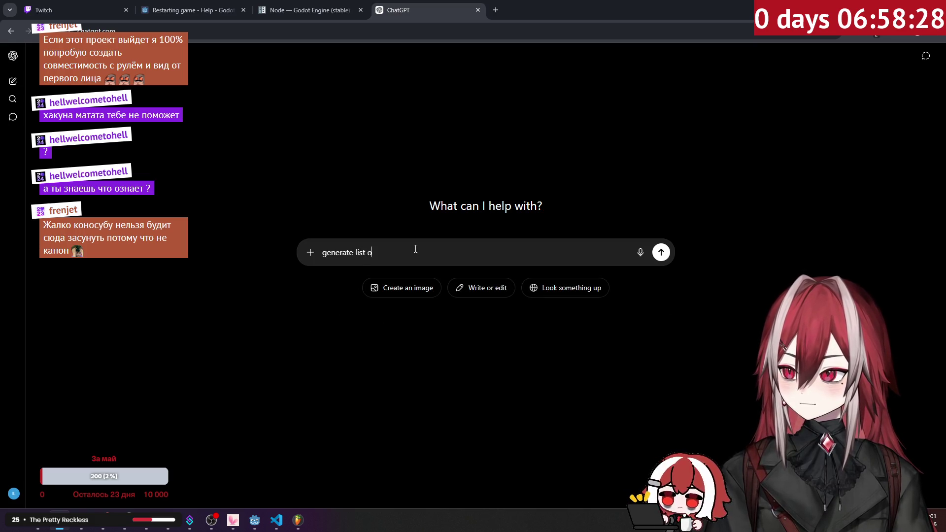
pyautogui.write('ap')
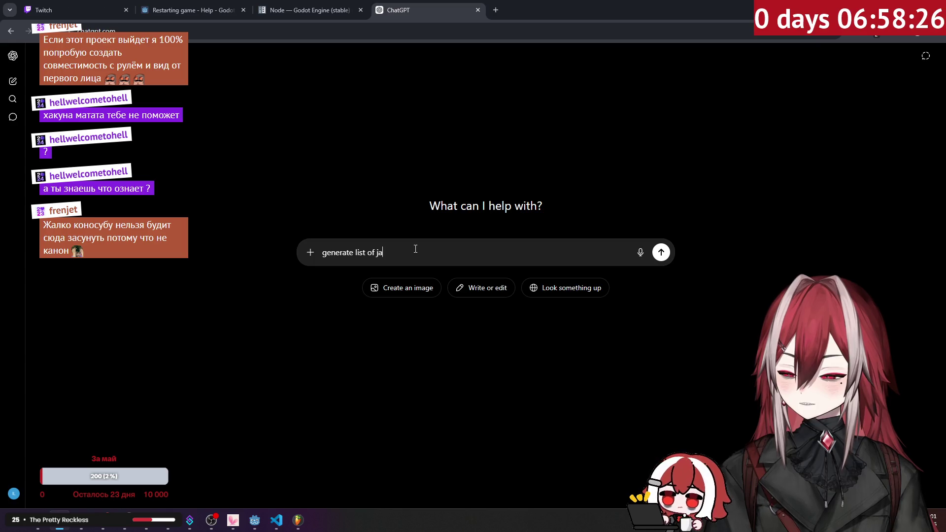
pyautogui.write('anice')
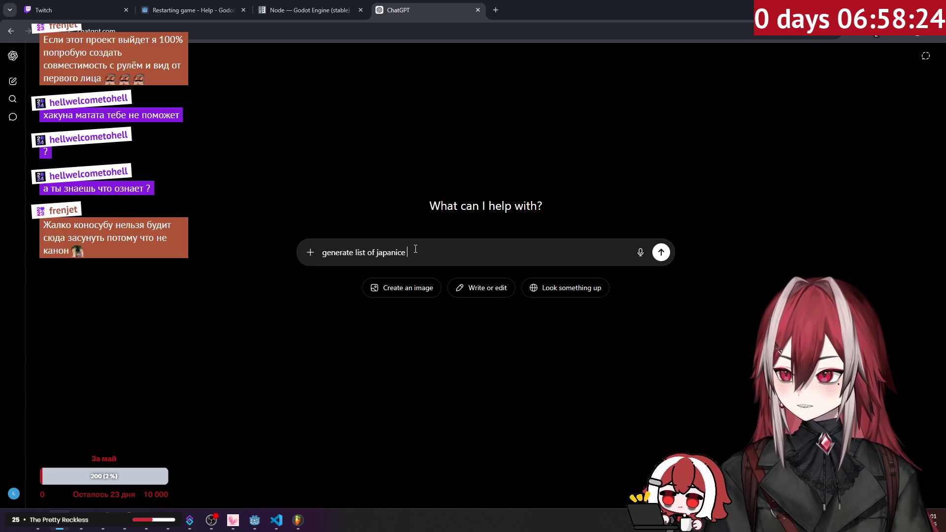
pyautogui.press('BackSpace')
pyautogui.press('BackSpace')
pyautogui.write('e')
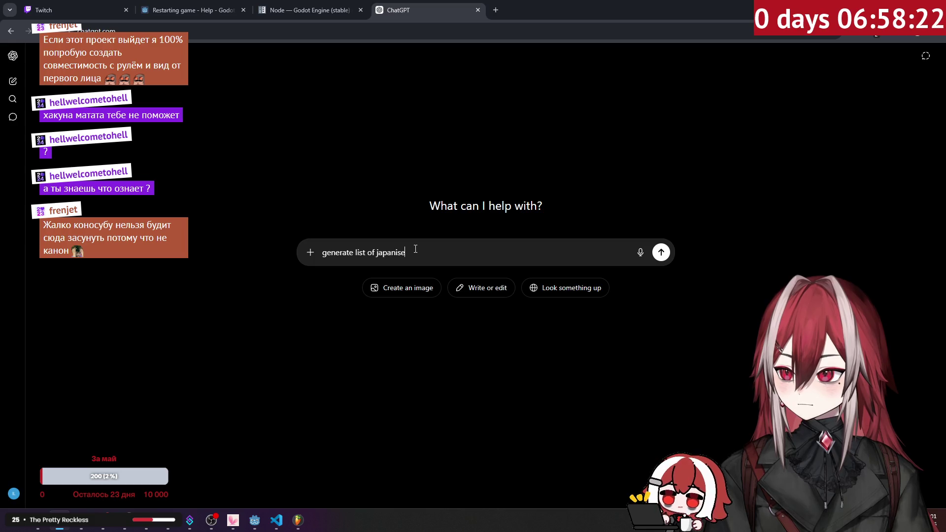
pyautogui.press('BackSpace')
pyautogui.write('c')
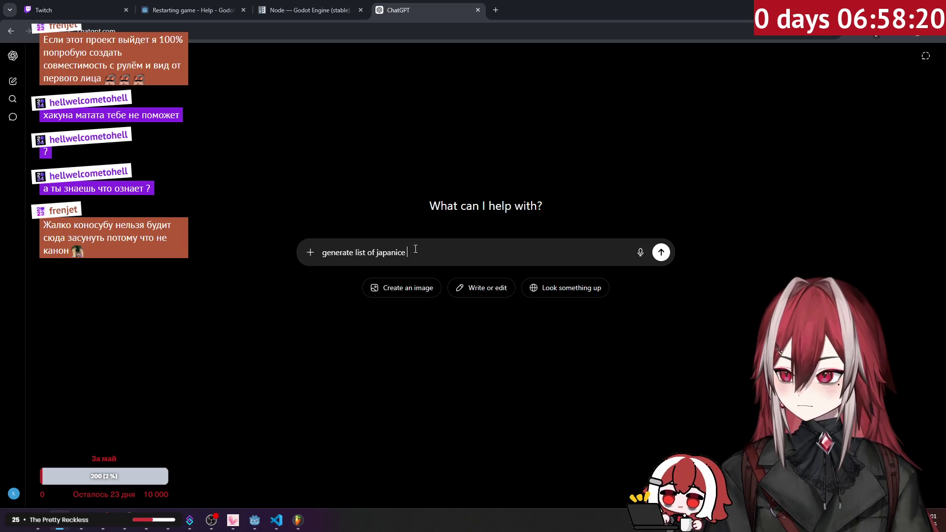
pyautogui.press('BackSpace')
pyautogui.write('ce')
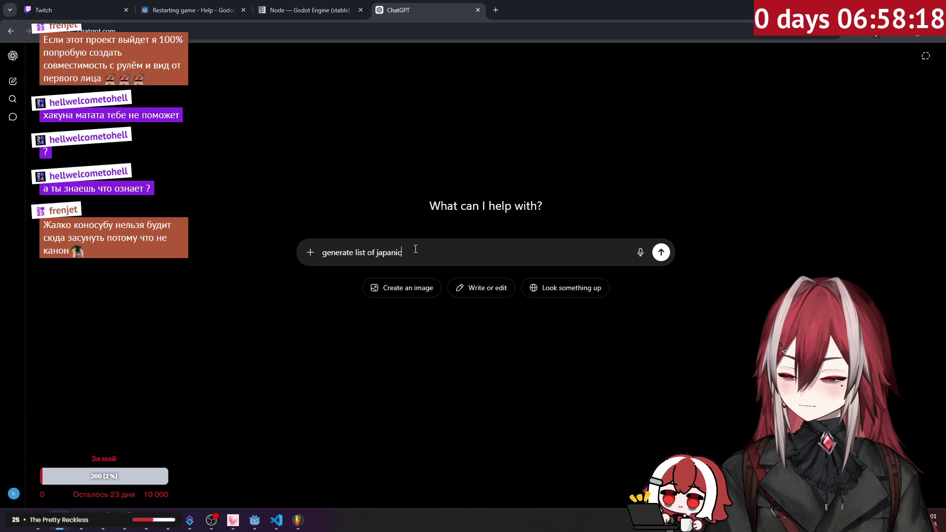
pyautogui.press('BackSpace')
pyautogui.press('BackSpace')
pyautogui.press('BackSpace')
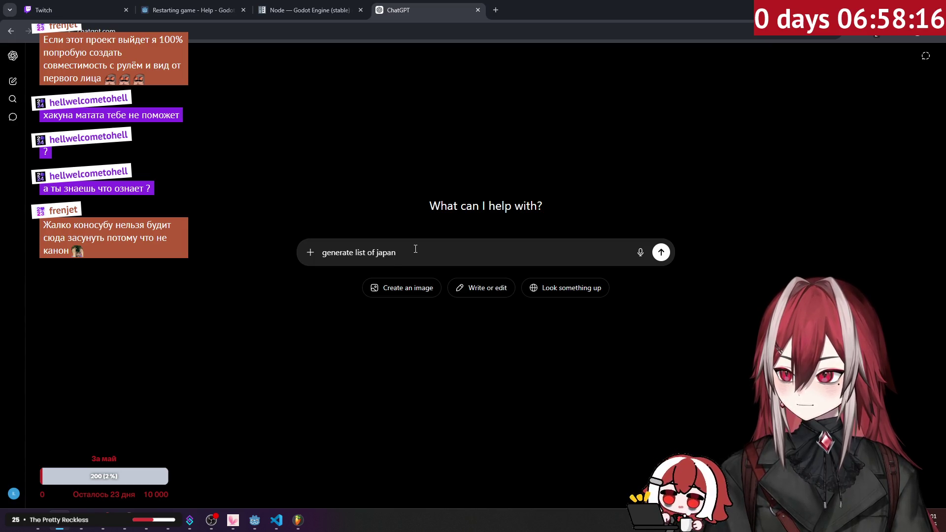
pyautogui.write('s')
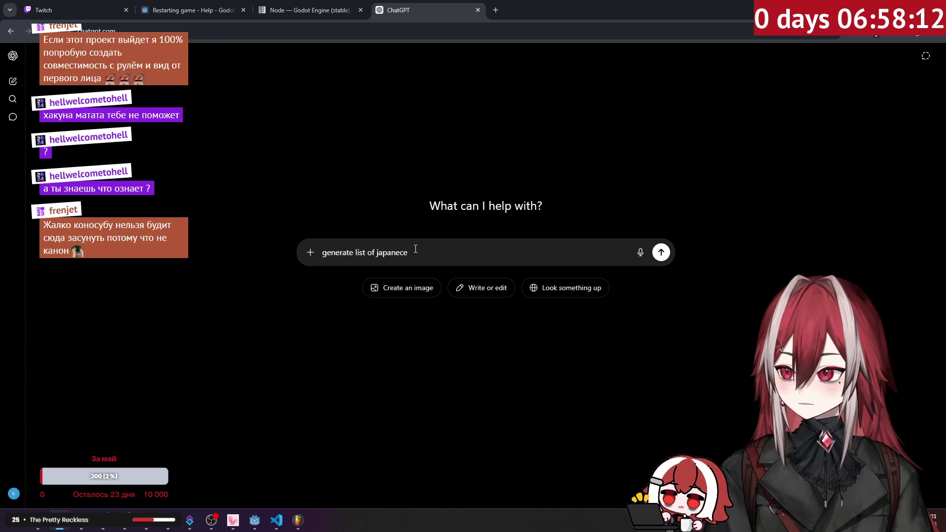
pyautogui.press('BackSpace')
pyautogui.press('BackSpace')
pyautogui.write('c')
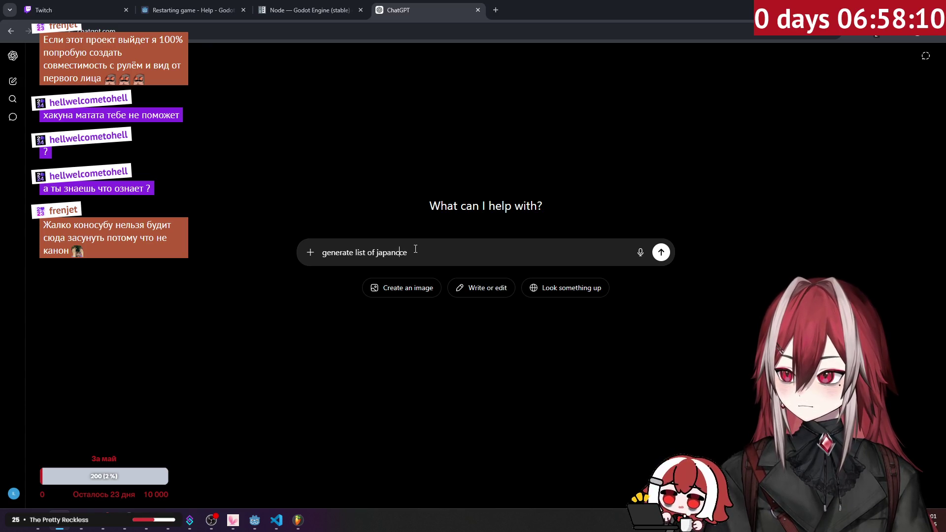
pyautogui.press('BackSpace')
pyautogui.write('s')
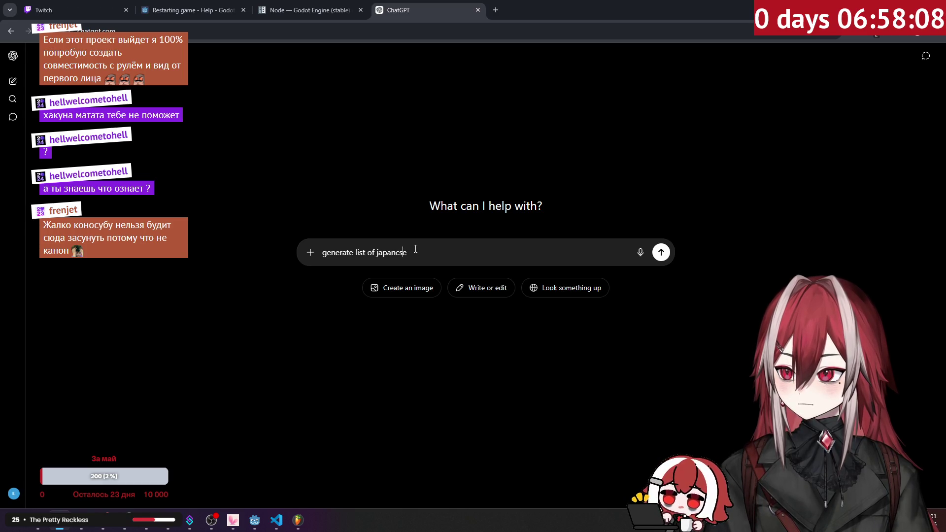
pyautogui.press('BackSpace')
pyautogui.write('ice')
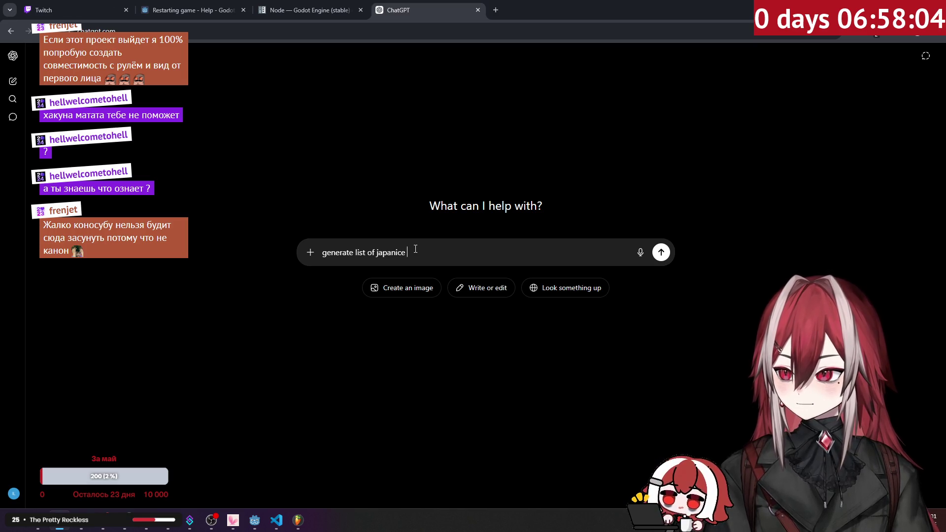
pyautogui.write(' names')
pyautogui.press('Return')
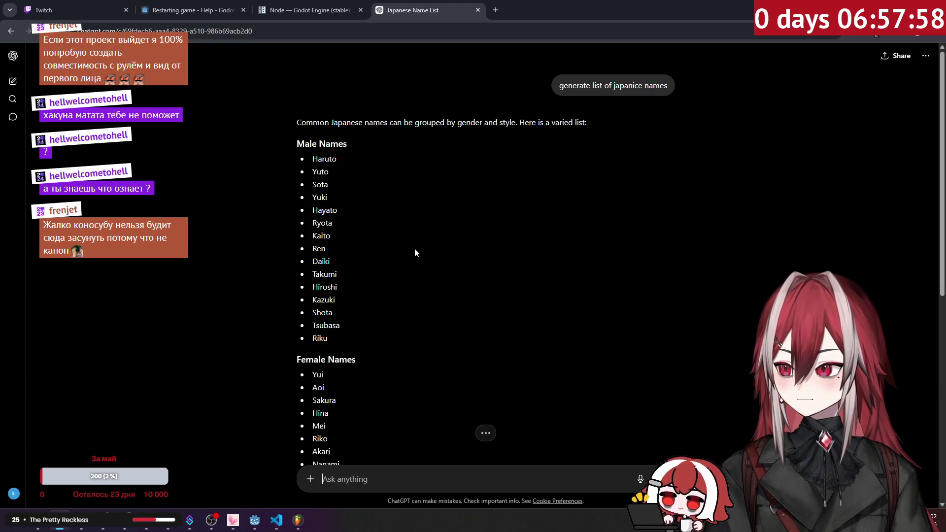
# Paste ChatGPT's male names, Haruto through Riku, into names.txt
pyautogui.scroll(-10, 415, 253)
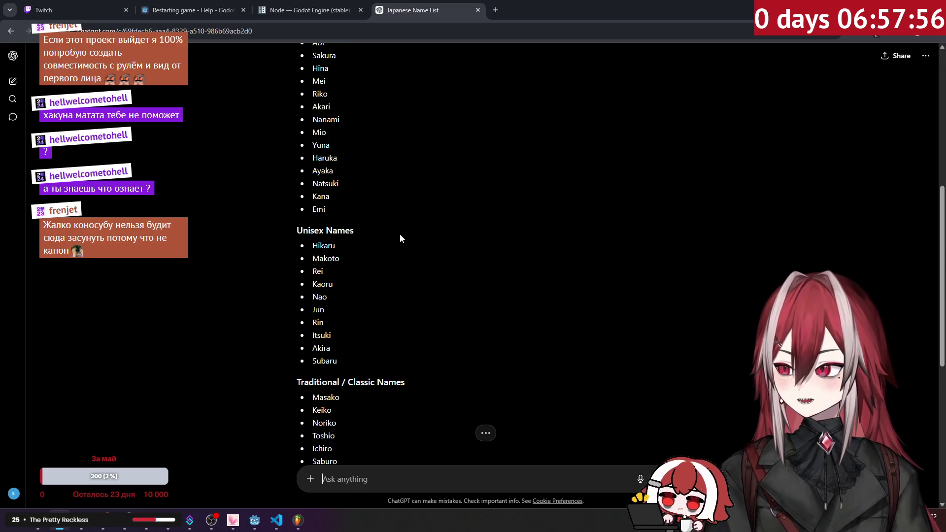
pyautogui.scroll(10, 401, 208)
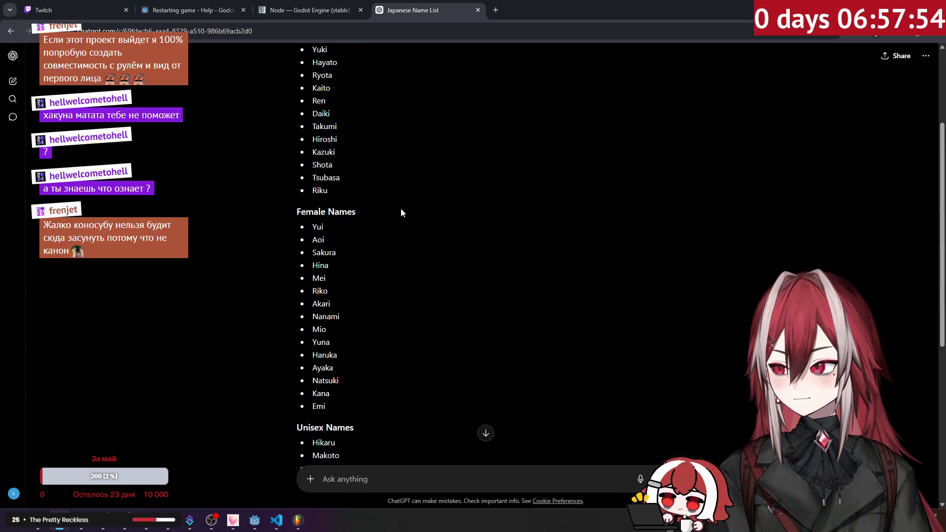
pyautogui.moveTo(334, 335)
pyautogui.mouseDown()
pyautogui.moveTo(315, 174)
pyautogui.moveTo(302, 159)
pyautogui.mouseUp()
pyautogui.hotkey('ctrl', 'c')
pyautogui.hotkey('alt', 'Tab')
pyautogui.hotkey('ctrl', 'v')
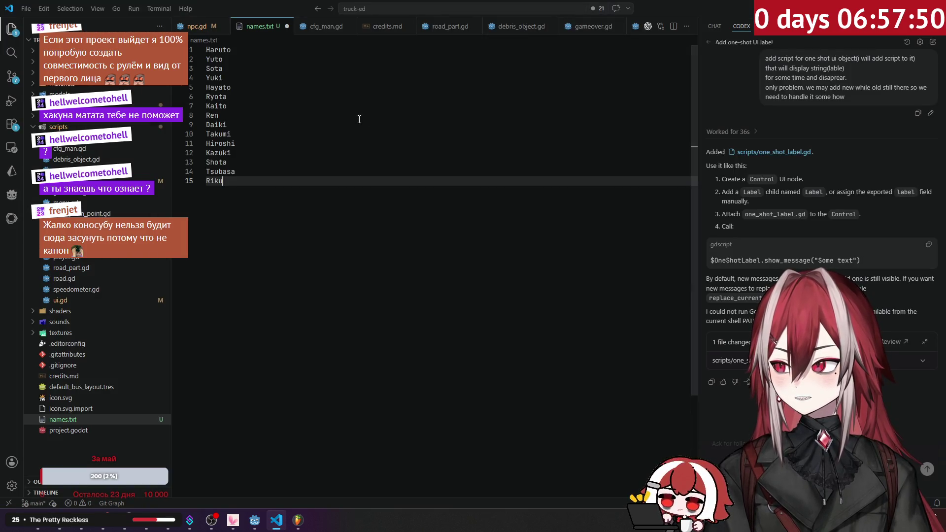
pyautogui.hotkey('alt', 'Tab')
# Add the female Japanese names on new lines below Riku
pyautogui.scroll(-3, 328, 301)
pyautogui.moveTo(326, 361); pyautogui.dragTo(321, 163)
pyautogui.hotkey('ctrl', 'c')
pyautogui.hotkey('alt', 'Tab')
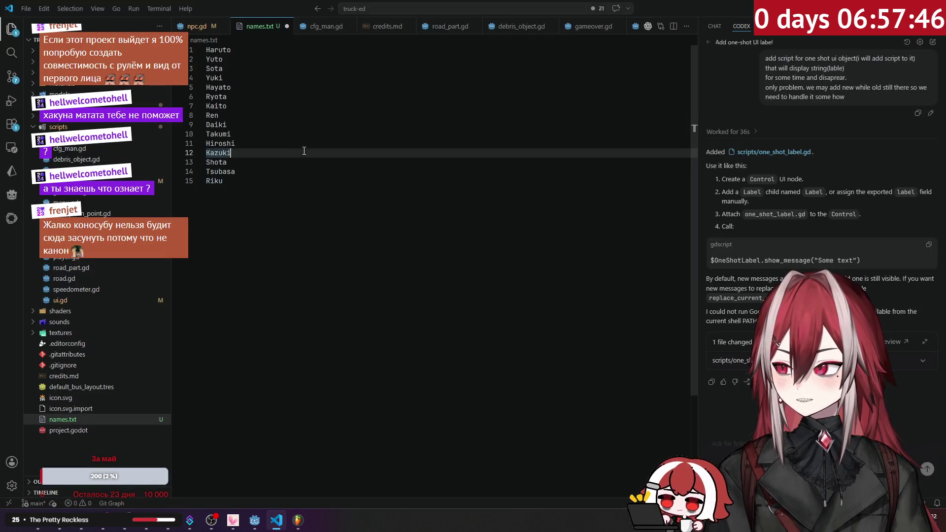
pyautogui.press('Return')
pyautogui.hotkey('ctrl', 'v')
pyautogui.hotkey('alt', 'Tab')
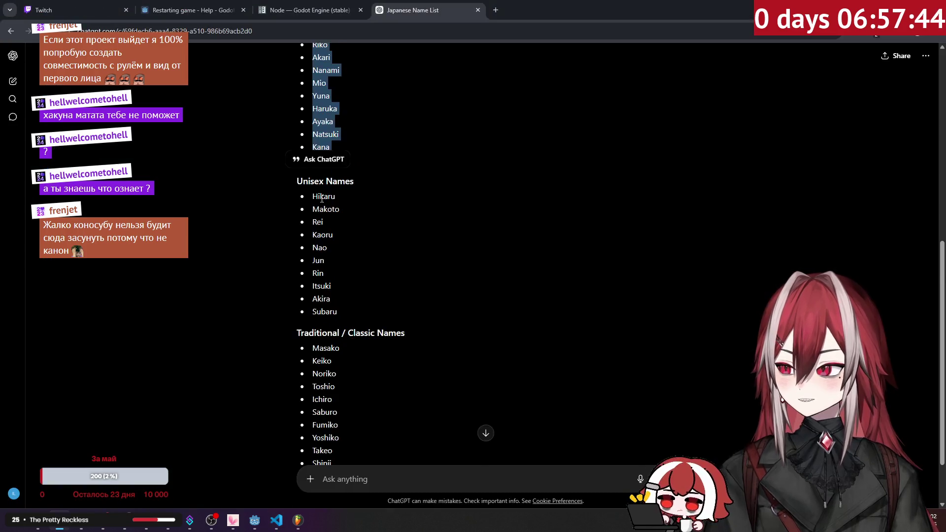
# Add the unisex names Hikaru to Subaru after Emi in names.txt
pyautogui.scroll(4, 328, 206)
pyautogui.click(360, 241)
pyautogui.scroll(-2, 367, 223)
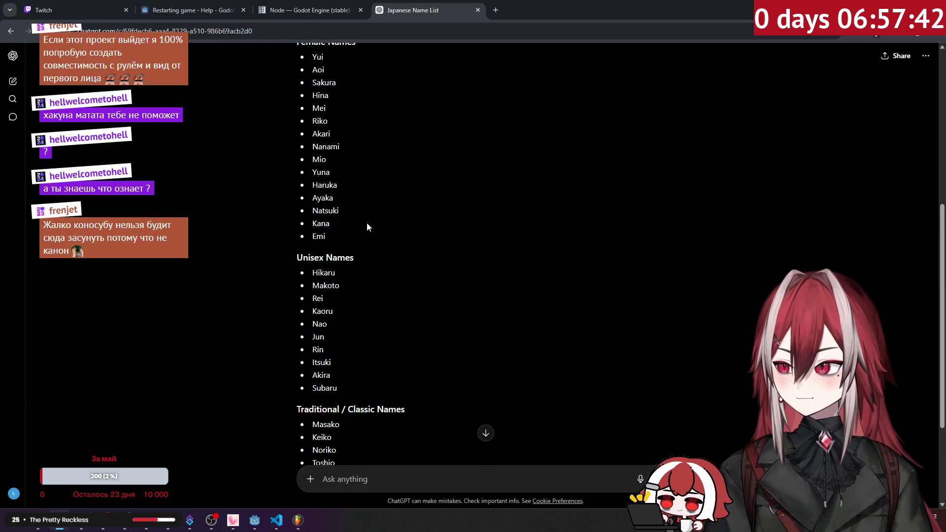
pyautogui.scroll(1, 347, 291)
pyautogui.scroll(-1, 347, 296)
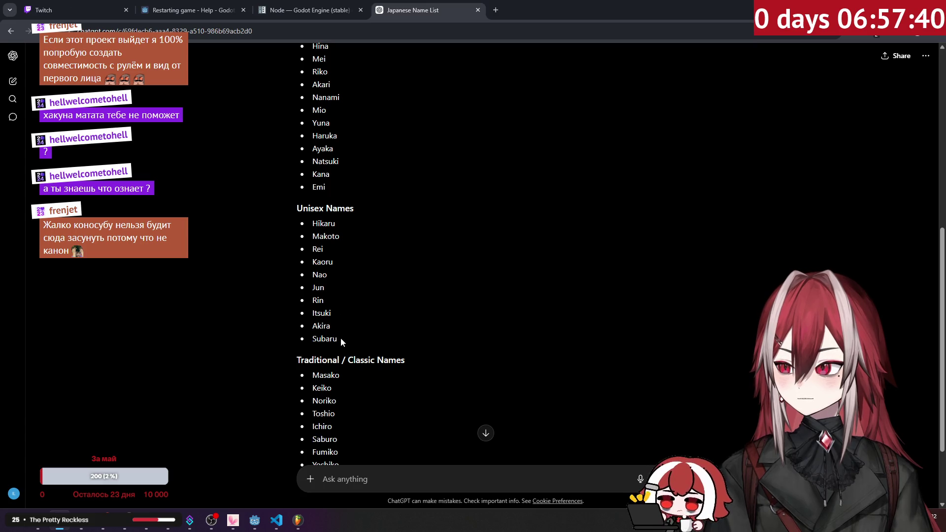
pyautogui.moveTo(339, 340); pyautogui.dragTo(317, 231)
pyautogui.hotkey('ctrl', 'c')
pyautogui.hotkey('alt', 'Tab')
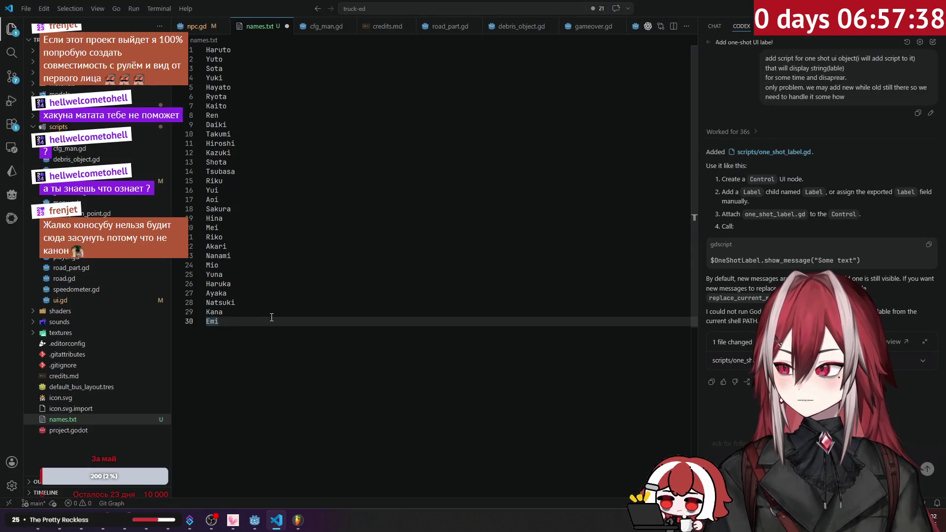
pyautogui.press('Return')
pyautogui.hotkey('ctrl', 'v')
pyautogui.hotkey('alt', 'Tab')
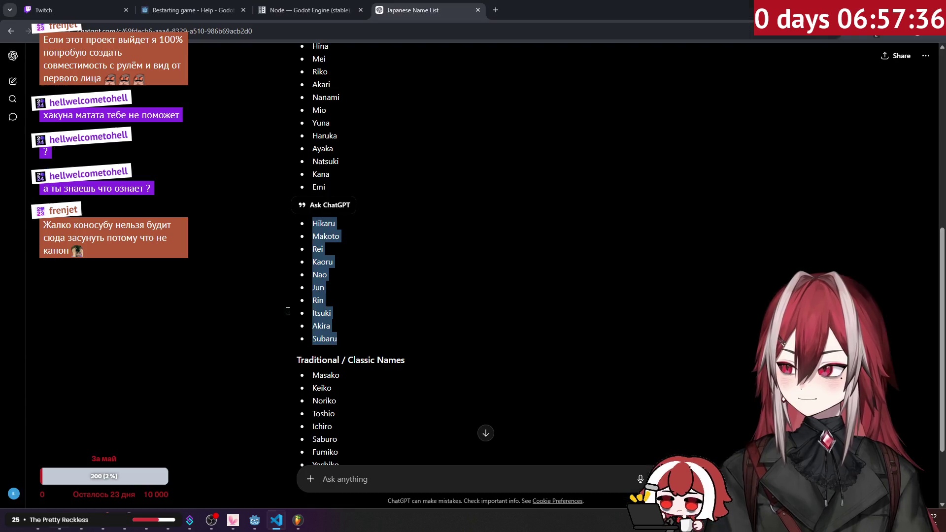
# Add the traditional names Masako to Shinji after Subaru in names.txt
pyautogui.scroll(2, 347, 283)
pyautogui.click(369, 276)
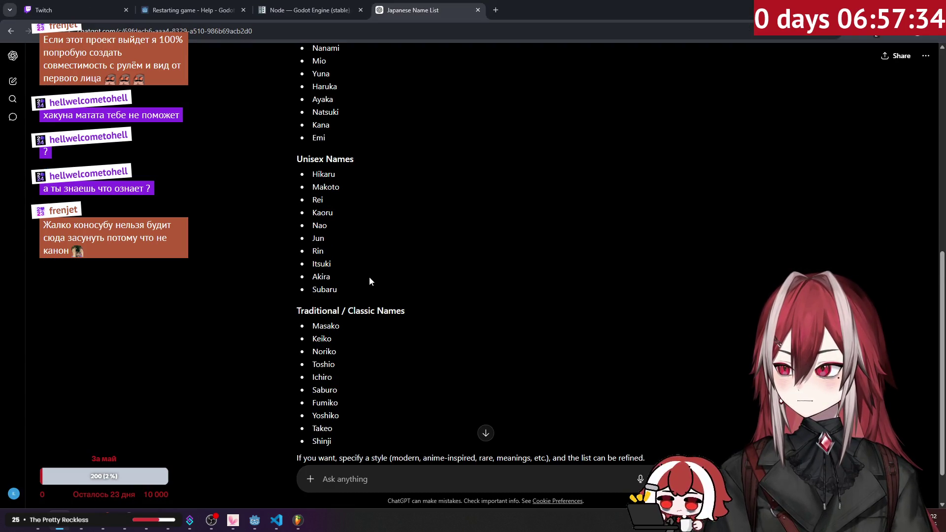
pyautogui.scroll(-1, 369, 277)
pyautogui.moveTo(340, 395)
pyautogui.mouseDown()
pyautogui.moveTo(316, 326)
pyautogui.moveTo(312, 276)
pyautogui.mouseUp()
pyautogui.hotkey('ctrl', 'c')
pyautogui.hotkey('alt', 'Tab')
pyautogui.press('Return')
pyautogui.hotkey('ctrl', 'v')
pyautogui.press('Return')
pyautogui.hotkey('alt', 'Tab')
pyautogui.click(404, 359)
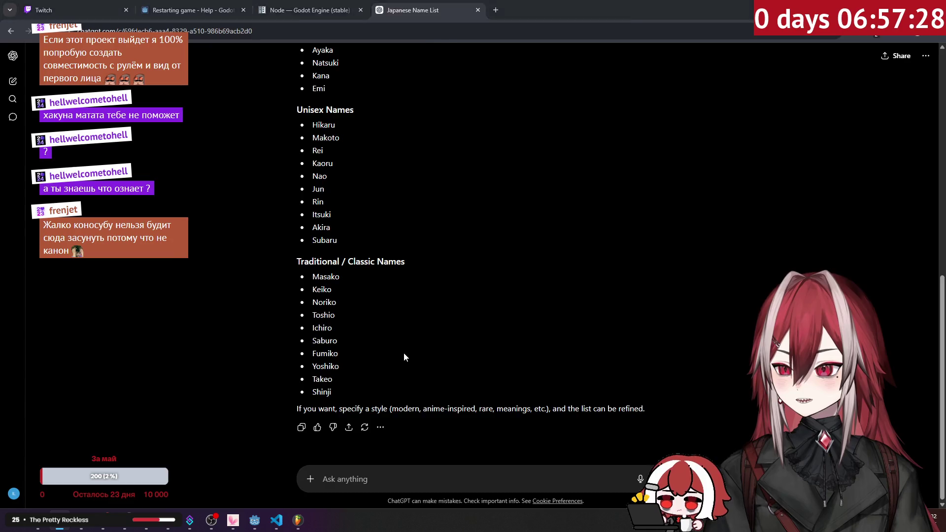
pyautogui.hotkey('alt', 'Tab')
pyautogui.scroll(1, 343, 272)
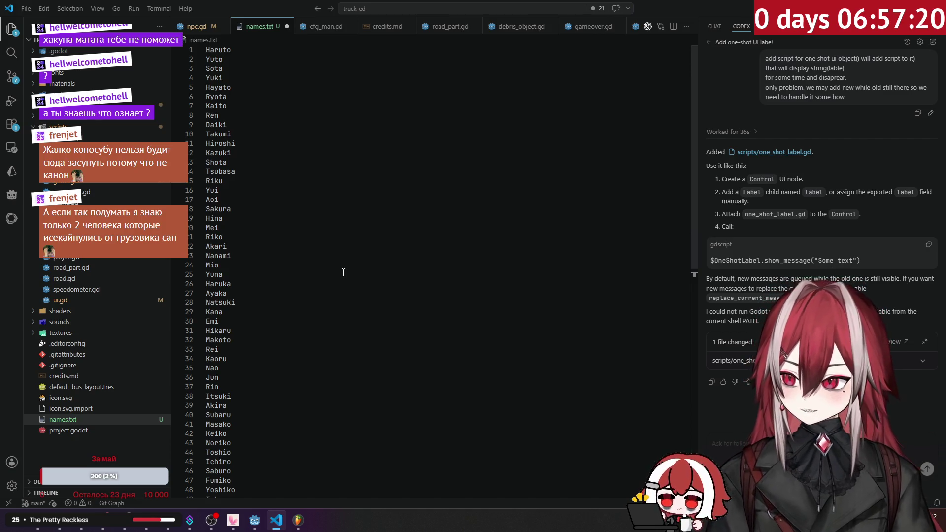
# Type two chat viewers' nicknames on separate lines after Shinji
pyautogui.scroll(-6, 343, 272)
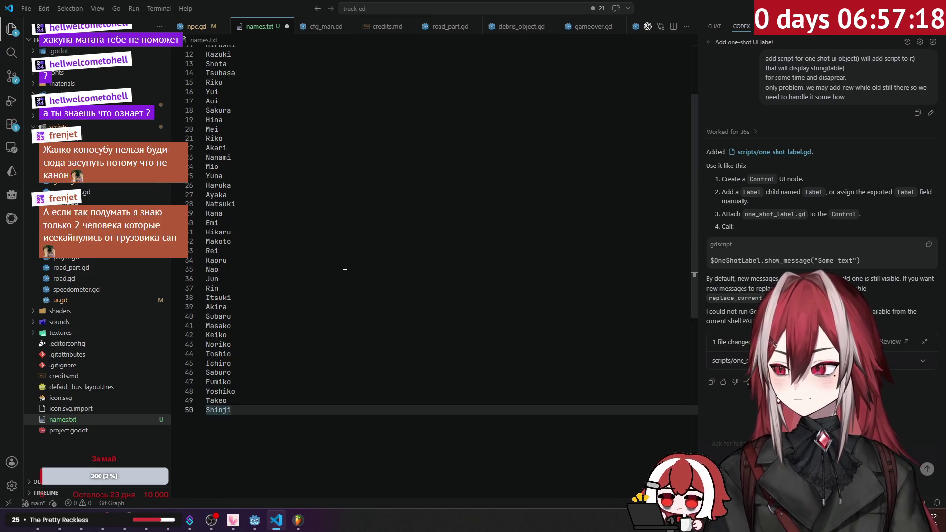
pyautogui.press('Return')
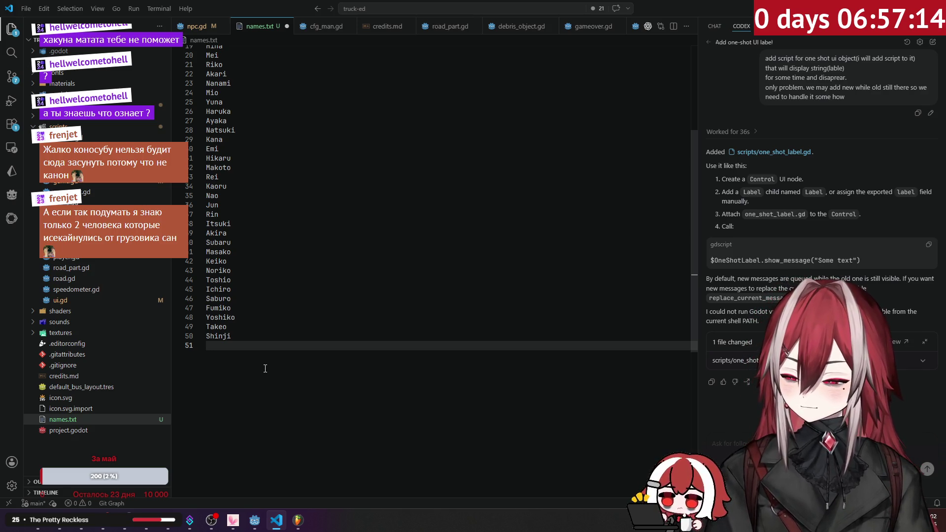
pyautogui.hotkey('ctrl', 'space')
pyautogui.press('Escape')
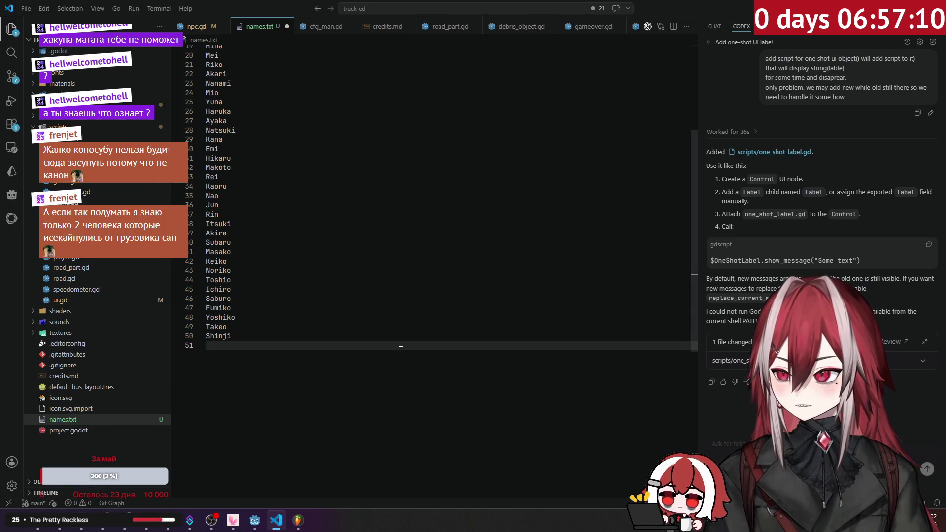
pyautogui.write('ov')
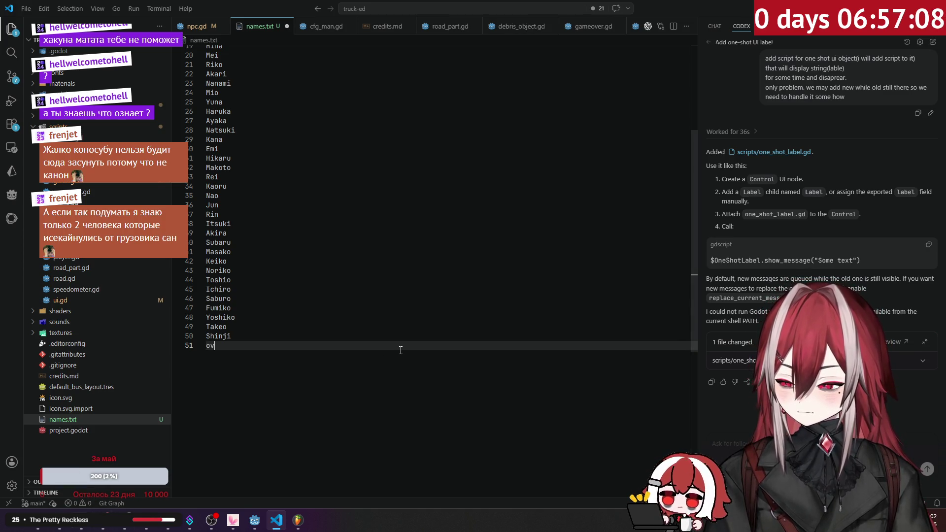
pyautogui.write('ROG')
pyautogui.press('Return')
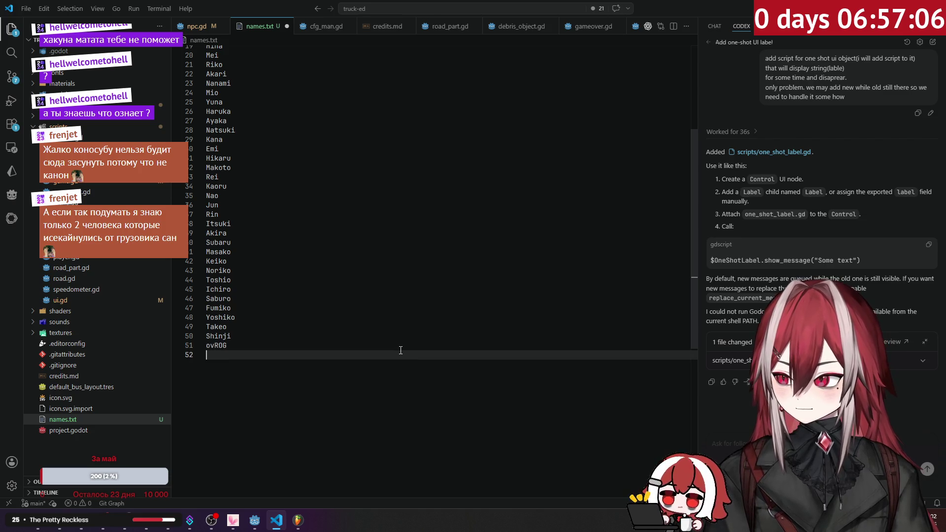
pyautogui.write('kunil')
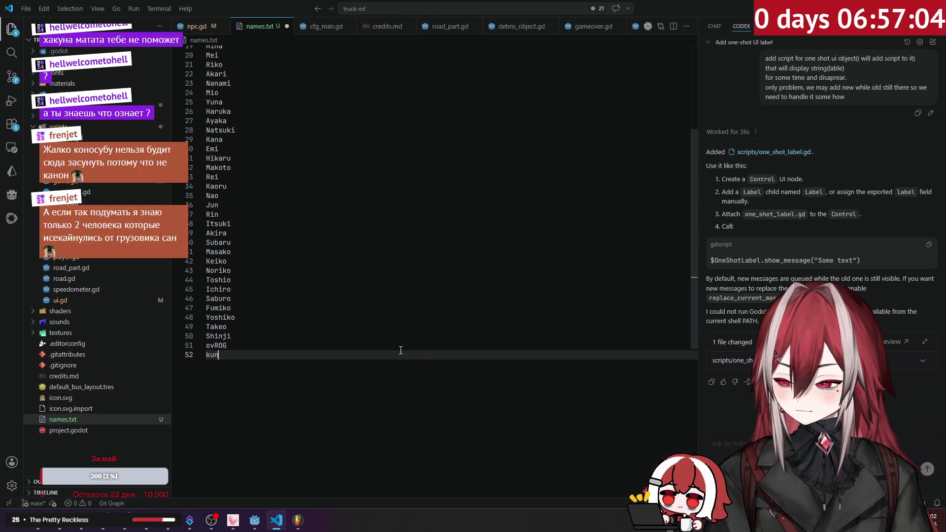
pyautogui.write('ika66')
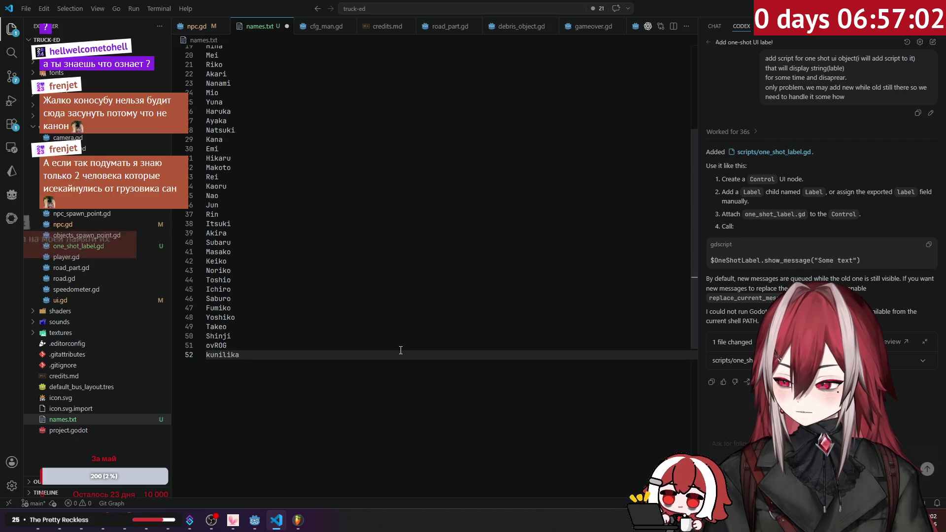
pyautogui.write('6')
# Capitalise the first letter of the second viewer's name as K
pyautogui.press('Up')
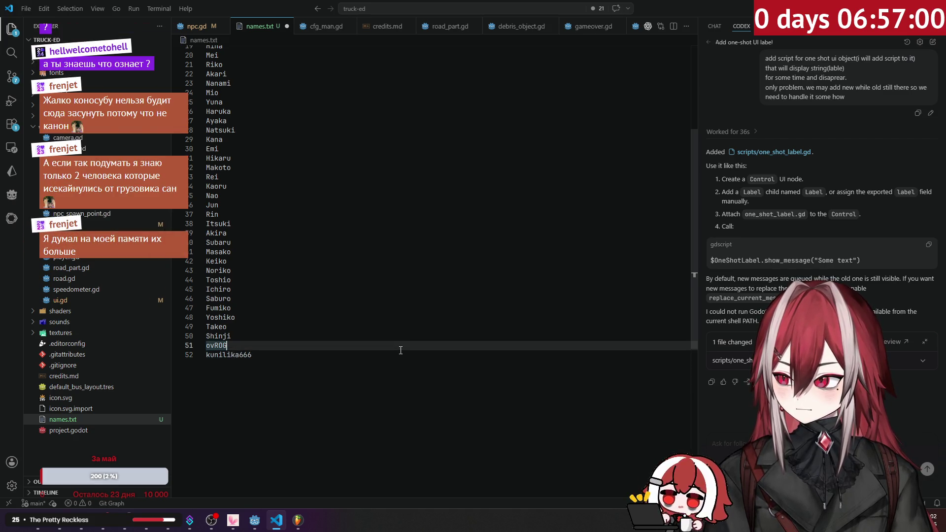
pyautogui.press('Down')
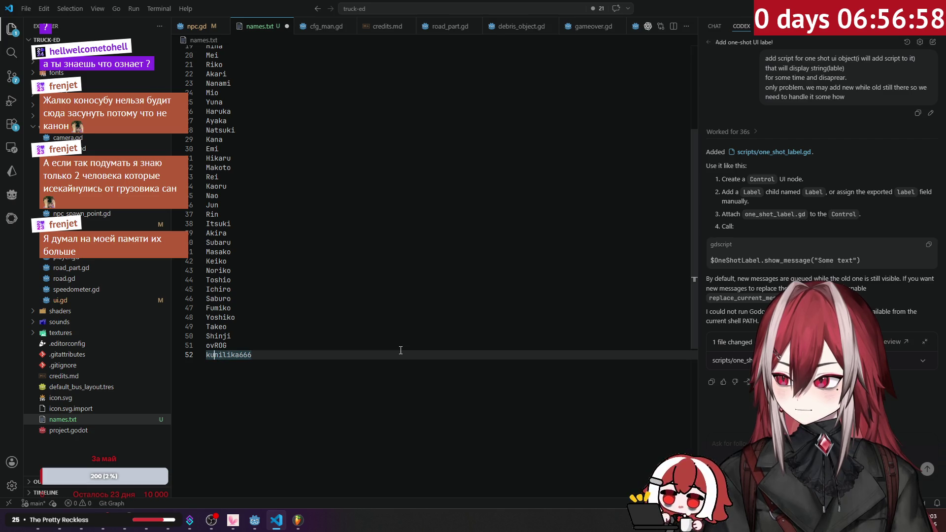
pyautogui.press('Delete')
pyautogui.write('K')
pyautogui.press('Right')
pyautogui.press('Right')
pyautogui.press('Right')
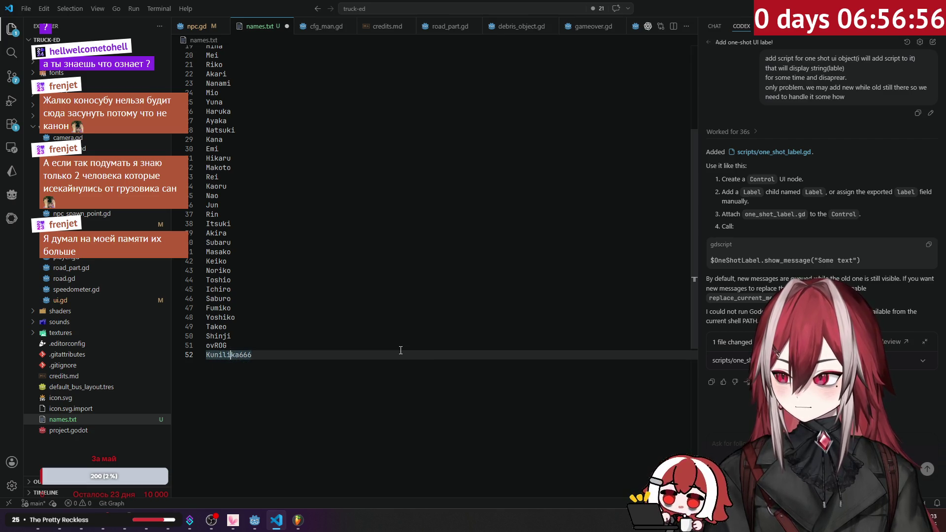
pyautogui.press('Return')
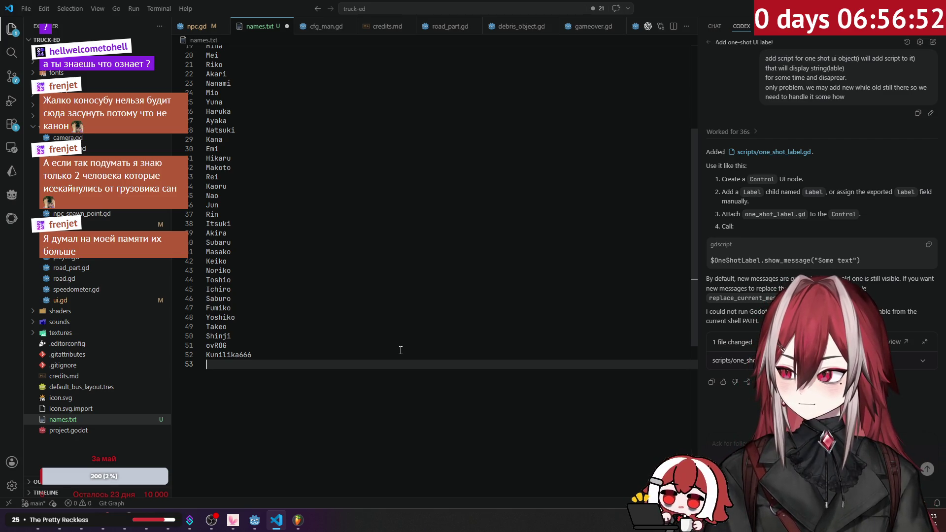
pyautogui.hotkey('ctrl', 'v')
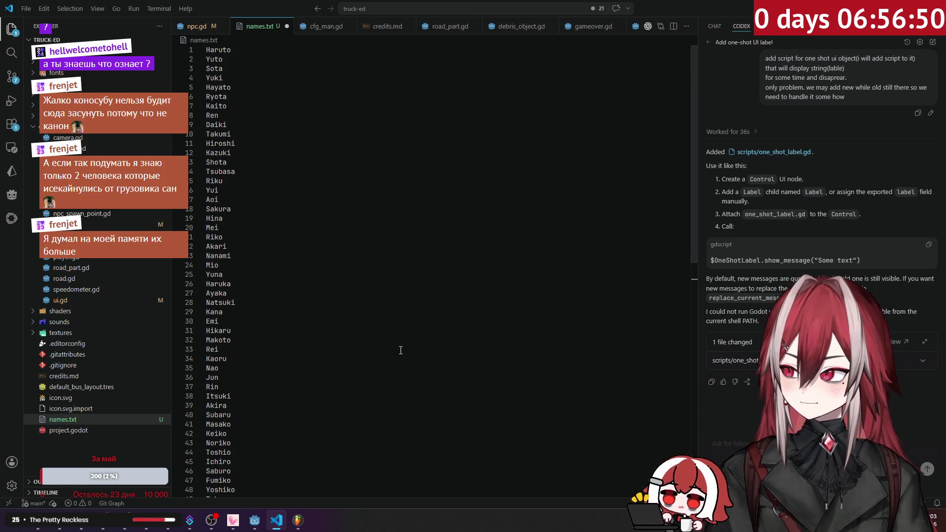
pyautogui.hotkey('ctrl', 'z')
pyautogui.scroll(-1, 275, 366)
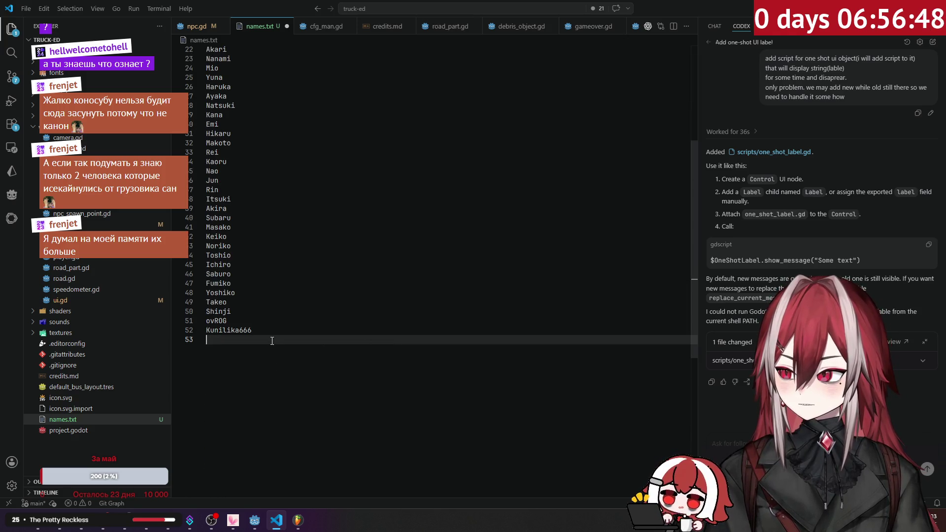
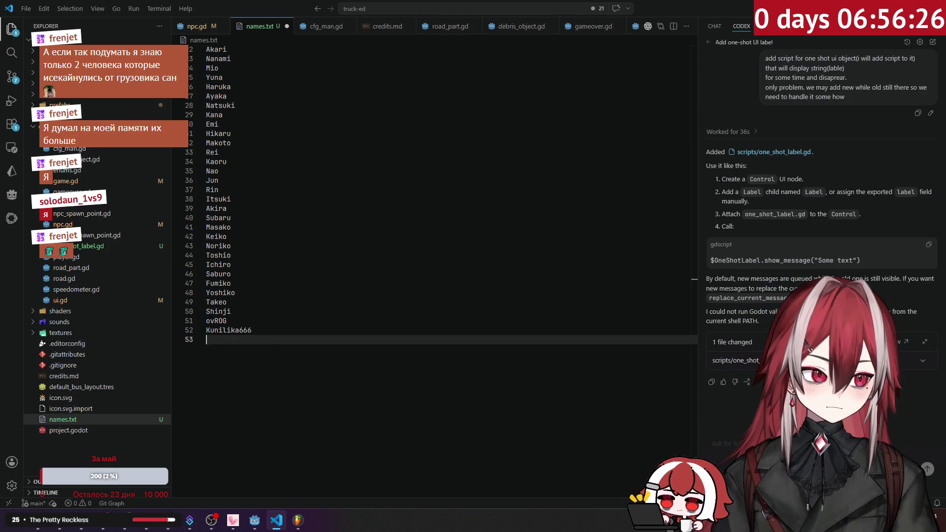
# Add a chat viewer's username as a new line at the end of names.txt
pyautogui.hotkey('alt', 'Tab')
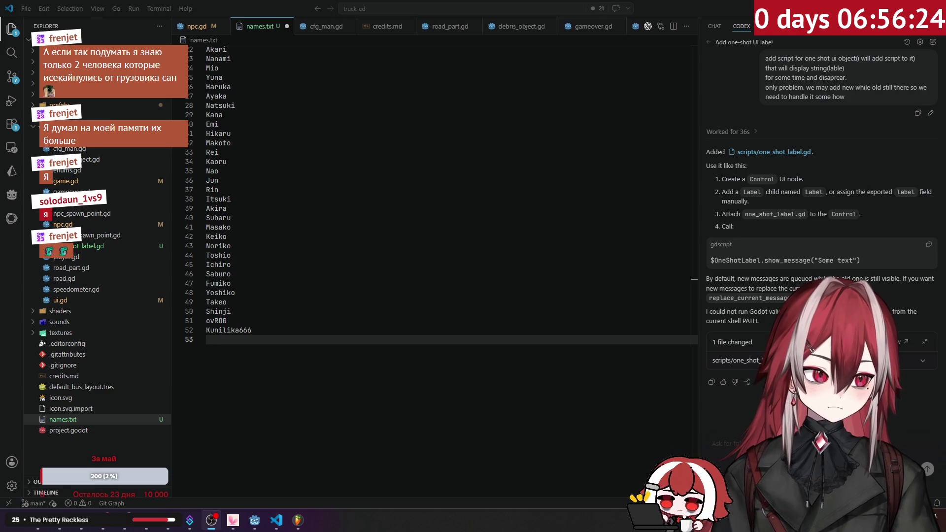
pyautogui.click(288, 345)
pyautogui.write('frenjet')
pyautogui.press('Return')
# Paste a second viewer's username on line 54, then bring up Streamer.bot's viewer list
pyautogui.hotkey('alt', 'Tab')
pyautogui.click(253, 355)
pyautogui.hotkey('ctrl', 'v')
pyautogui.press('Return')
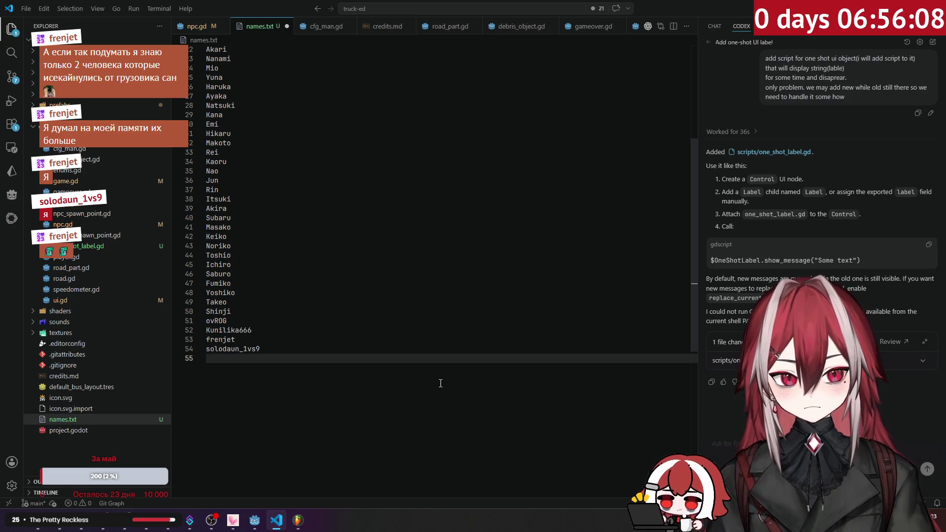
pyautogui.click(189, 520)
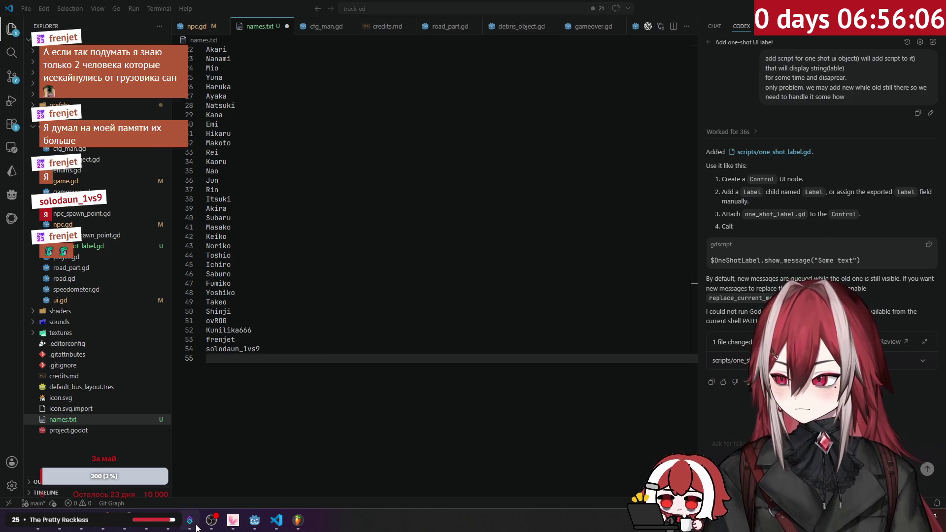
pyautogui.click(179, 185)
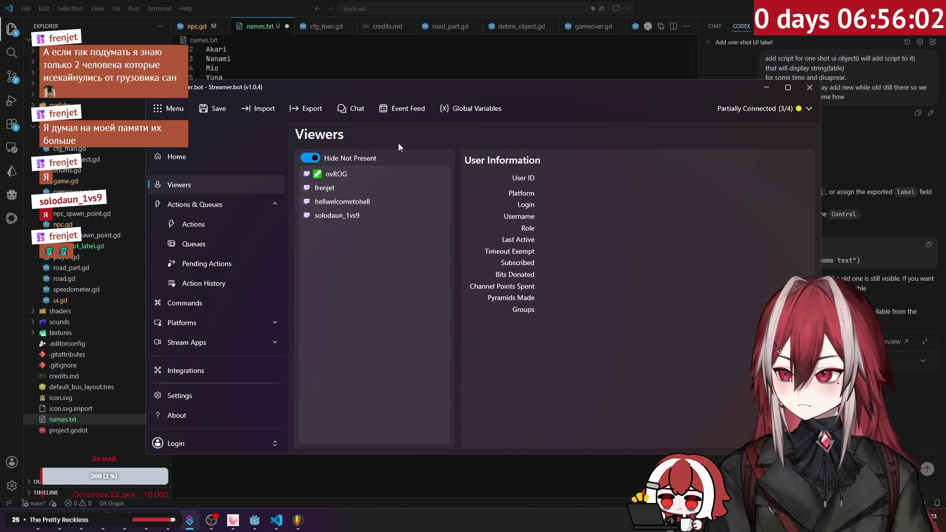
# Show all viewers, including absent ones, and delete one viewer's record
pyautogui.click(360, 157)
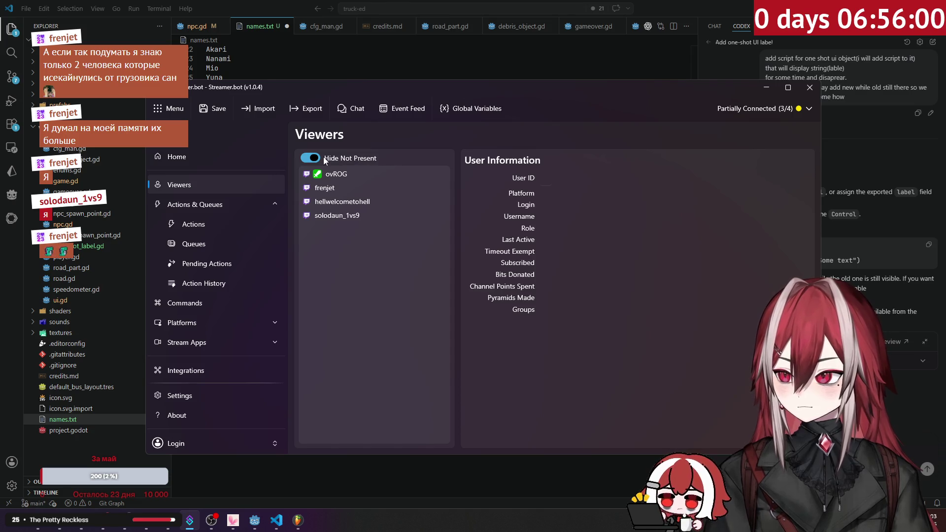
pyautogui.scroll(-10, 423, 229)
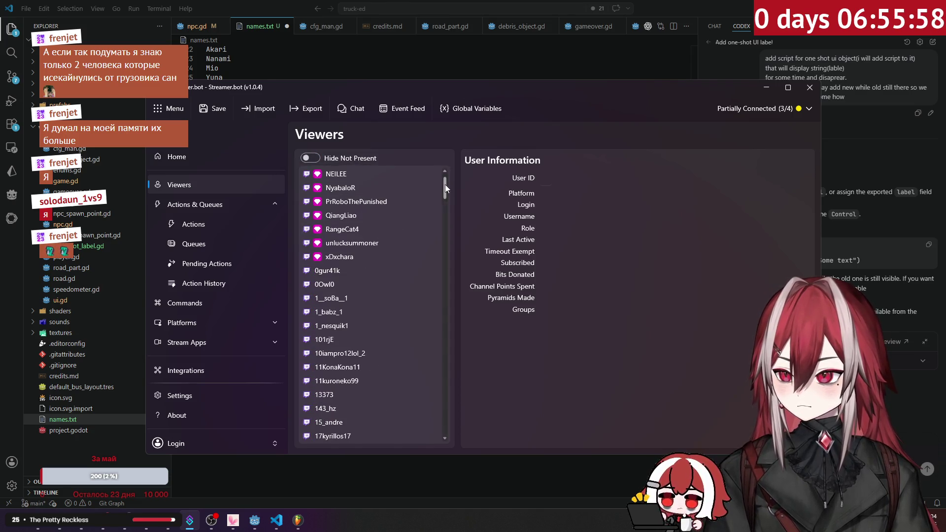
pyautogui.moveTo(442, 305)
pyautogui.mouseDown()
pyautogui.moveTo(444, 426)
pyautogui.moveTo(416, 202)
pyautogui.mouseUp()
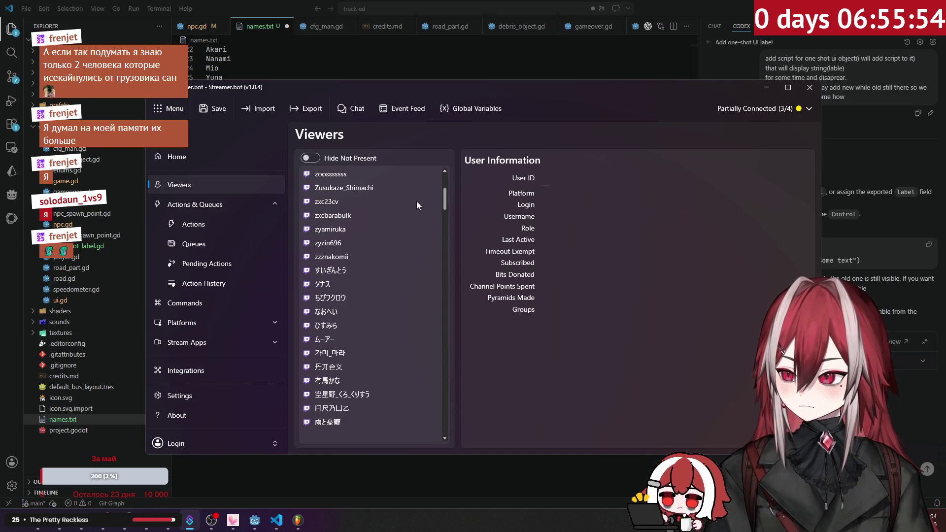
pyautogui.scroll(-3, 421, 217)
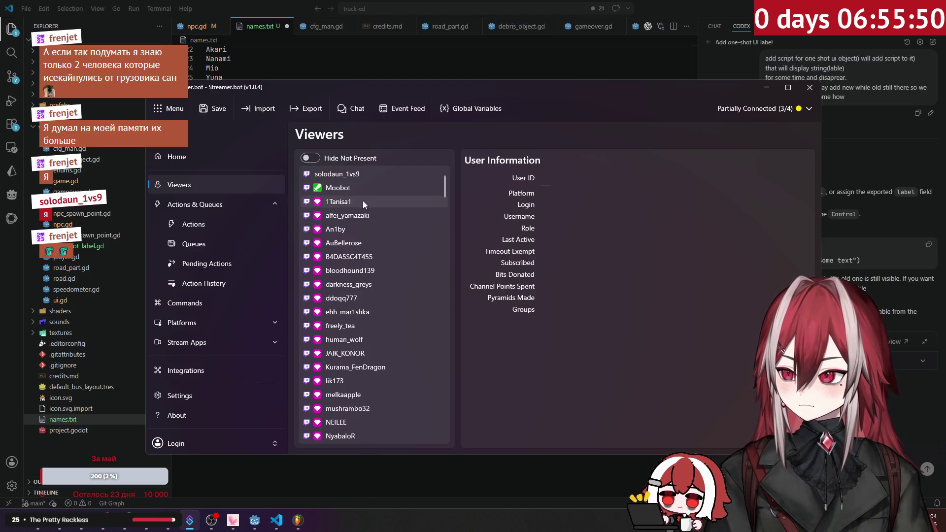
pyautogui.click(360, 200)
pyautogui.rightClick(356, 201)
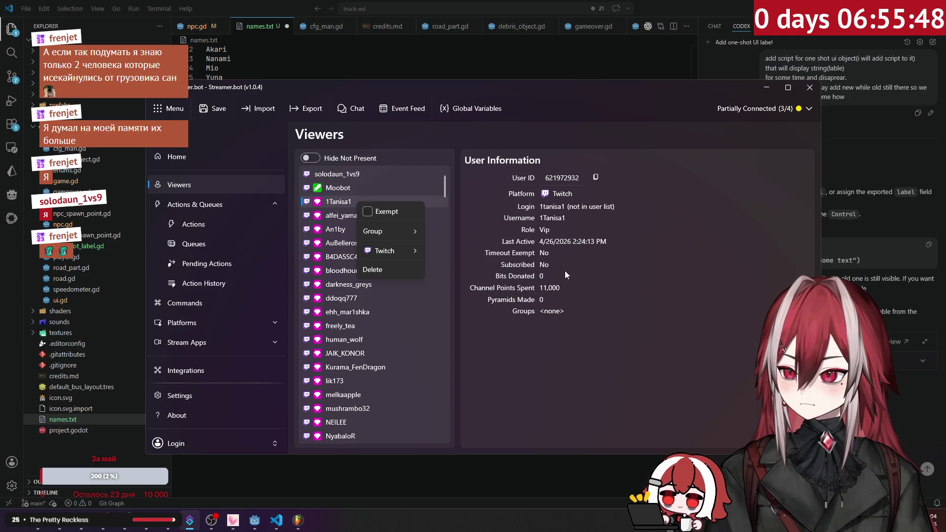
pyautogui.click(550, 230)
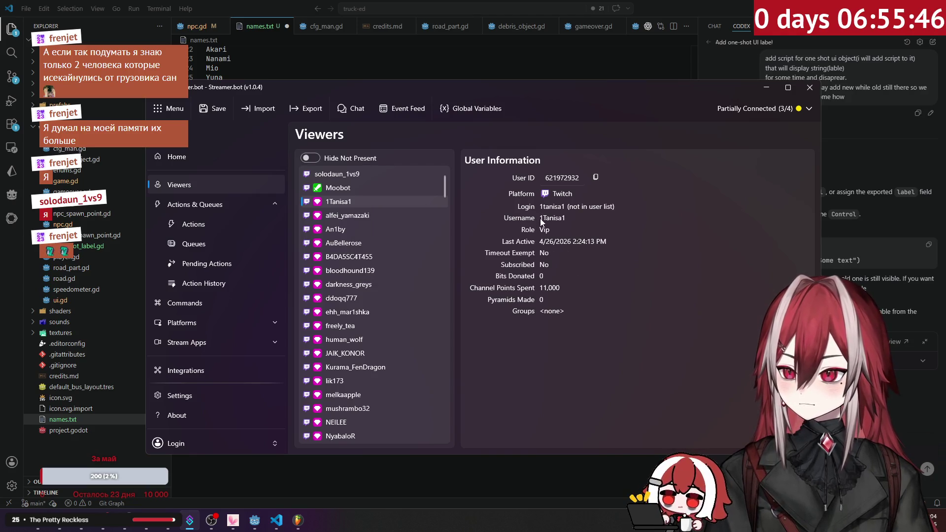
pyautogui.rightClick(368, 204)
pyautogui.moveTo(400, 257)
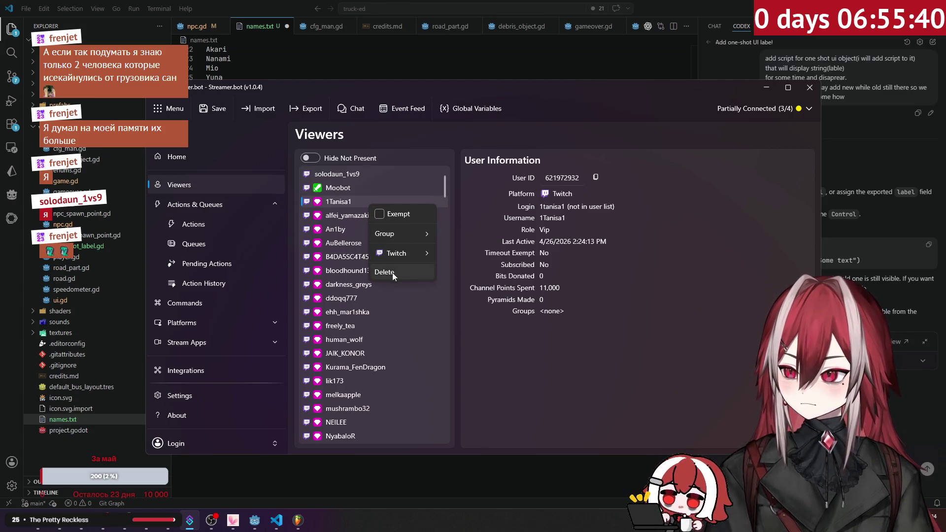
pyautogui.click(393, 274)
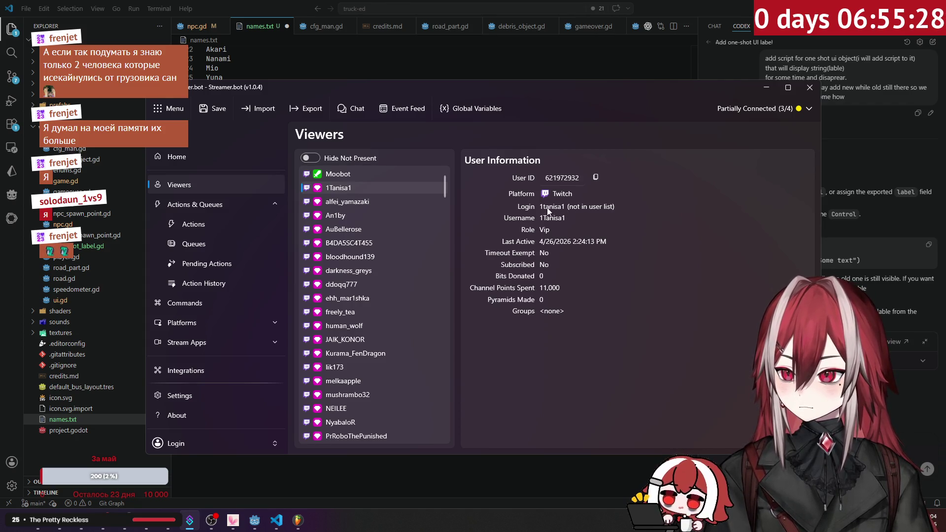
# Step through several viewers' details, re-enable Hide Not Present, and minimize Streamer.bot
pyautogui.click(356, 203)
pyautogui.click(358, 191)
pyautogui.click(400, 201)
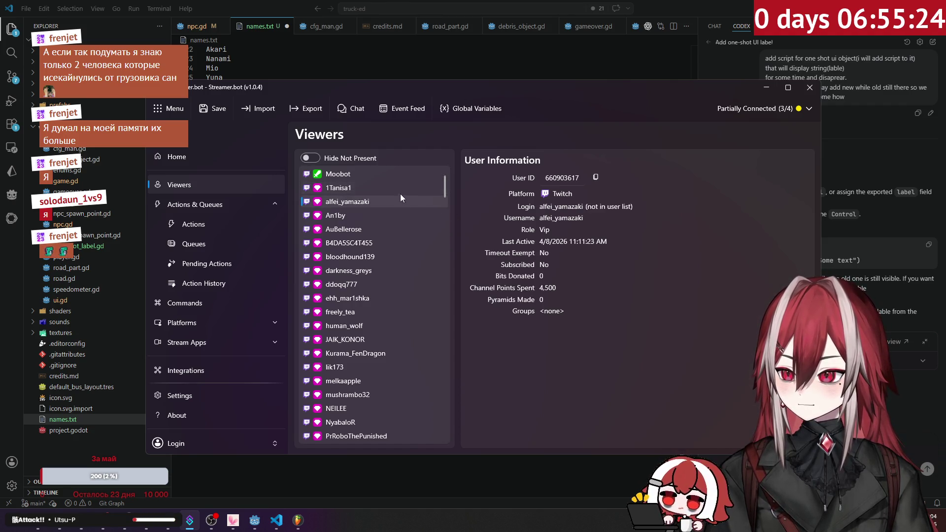
pyautogui.click(401, 190)
pyautogui.moveTo(378, 203)
pyautogui.mouseDown()
pyautogui.moveTo(354, 217)
pyautogui.moveTo(363, 245)
pyautogui.moveTo(358, 383)
pyautogui.mouseUp()
pyautogui.scroll(-1, 356, 365)
pyautogui.click(814, 92)
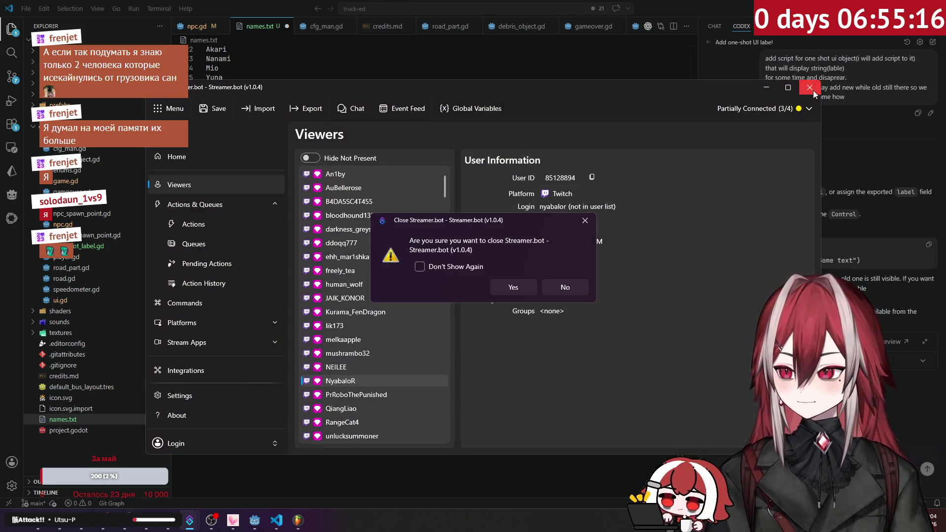
pyautogui.click(563, 287)
pyautogui.click(310, 158)
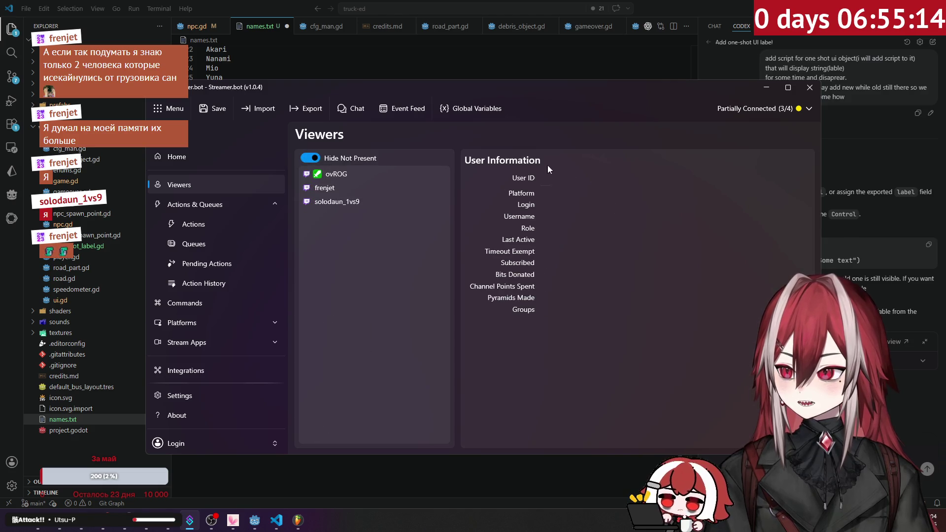
pyautogui.click(771, 91)
# Select the name on line 52 and open the Twitch followers list in a new tab
pyautogui.doubleClick(408, 332)
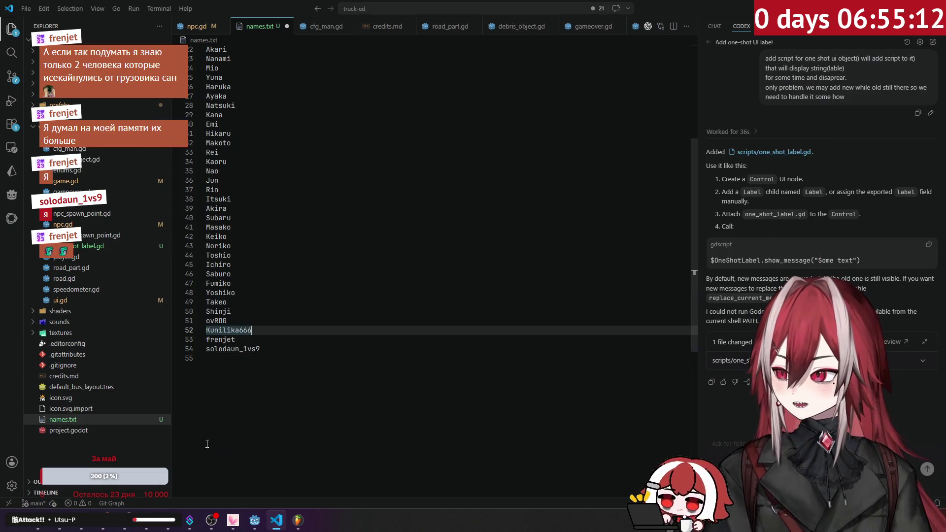
pyautogui.hotkey('alt', 'Tab')
pyautogui.hotkey('ctrl', '1')
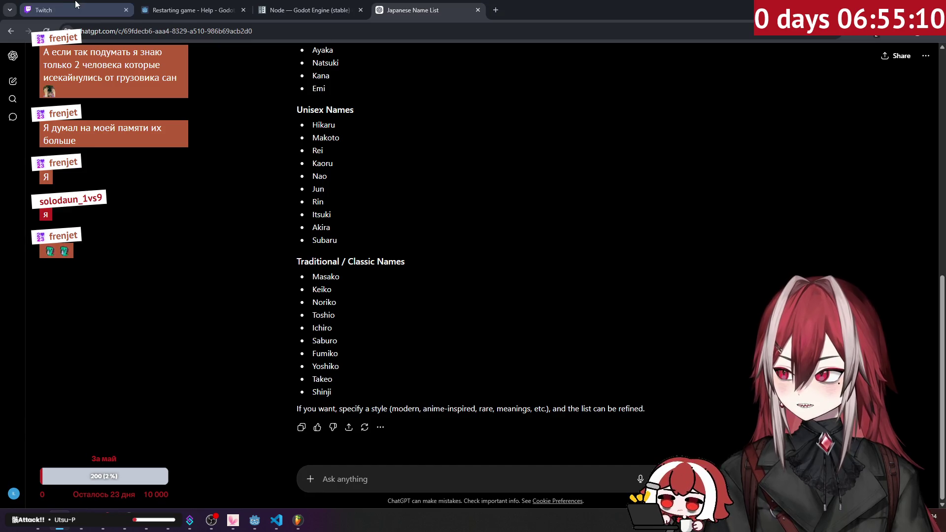
pyautogui.click(935, 54)
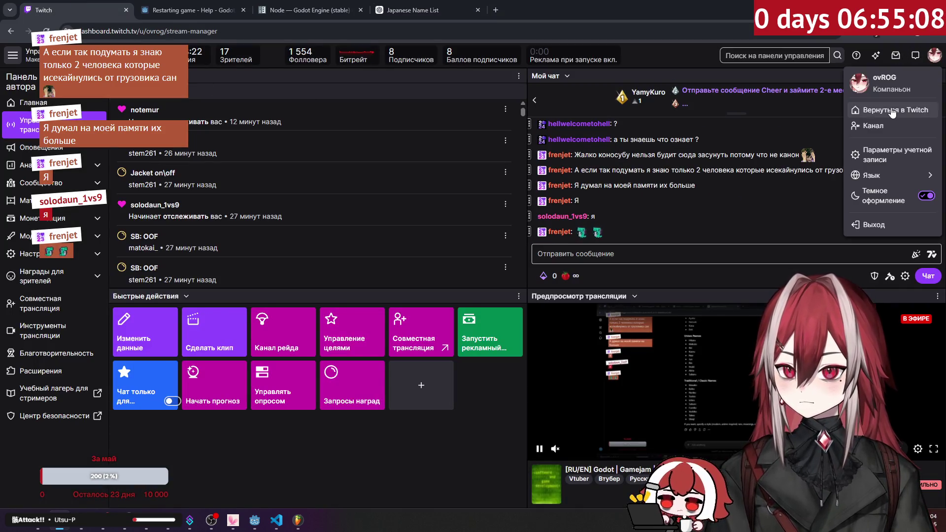
pyautogui.click(66, 183)
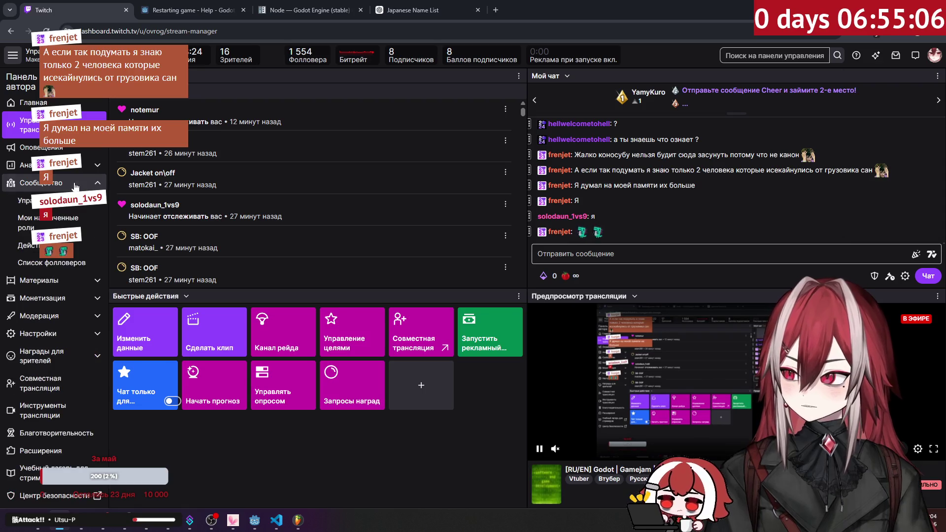
pyautogui.middleClick(64, 263)
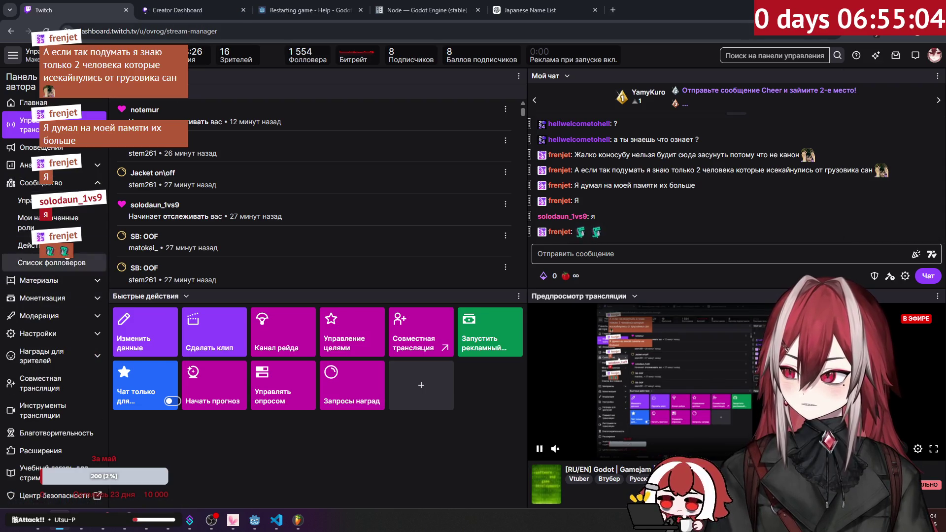
pyautogui.click(64, 182)
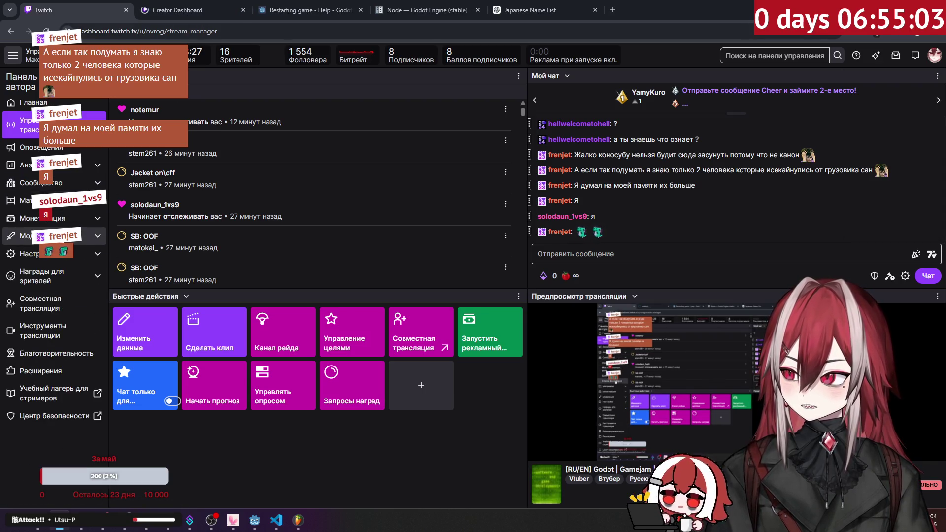
# Browse the dashboard menus, open the assigned roles page, and close the followers tab
pyautogui.click(73, 255)
pyautogui.click(73, 254)
pyautogui.click(64, 221)
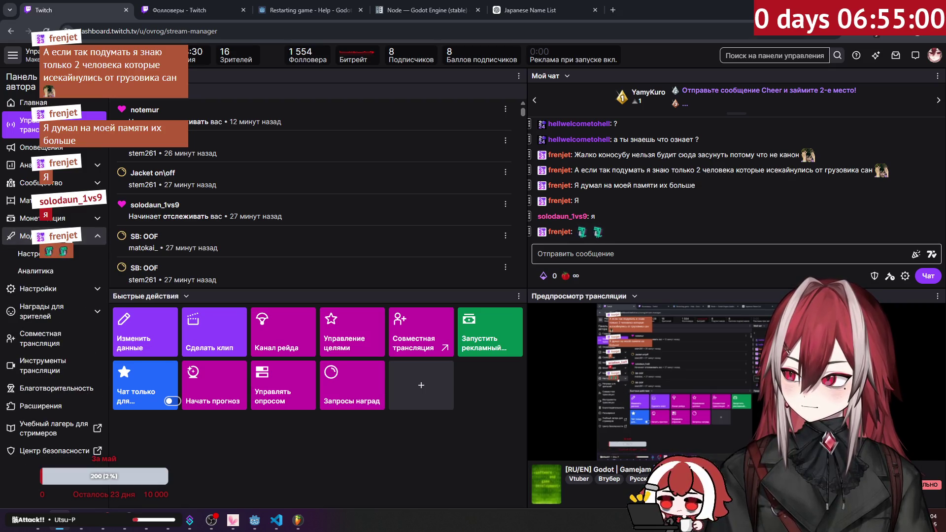
pyautogui.click(65, 222)
pyautogui.click(65, 222)
pyautogui.click(65, 222)
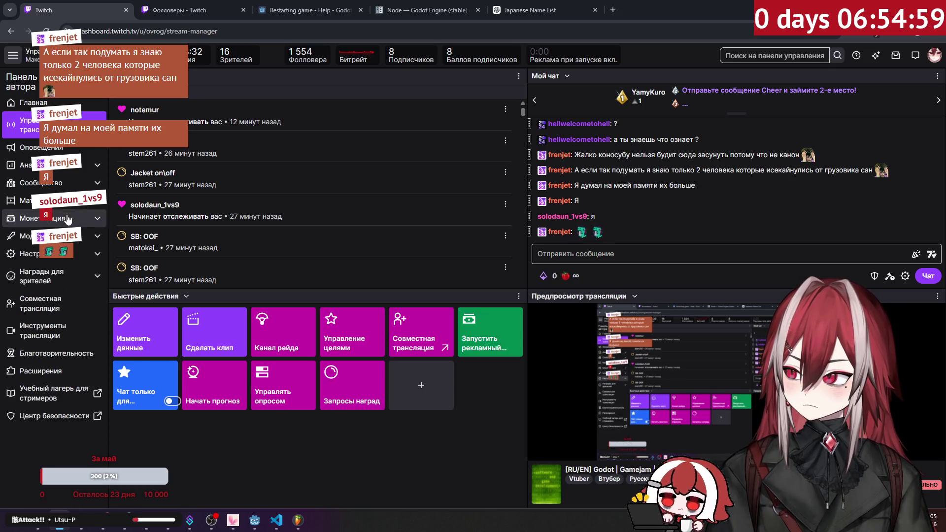
pyautogui.click(64, 183)
pyautogui.click(59, 228)
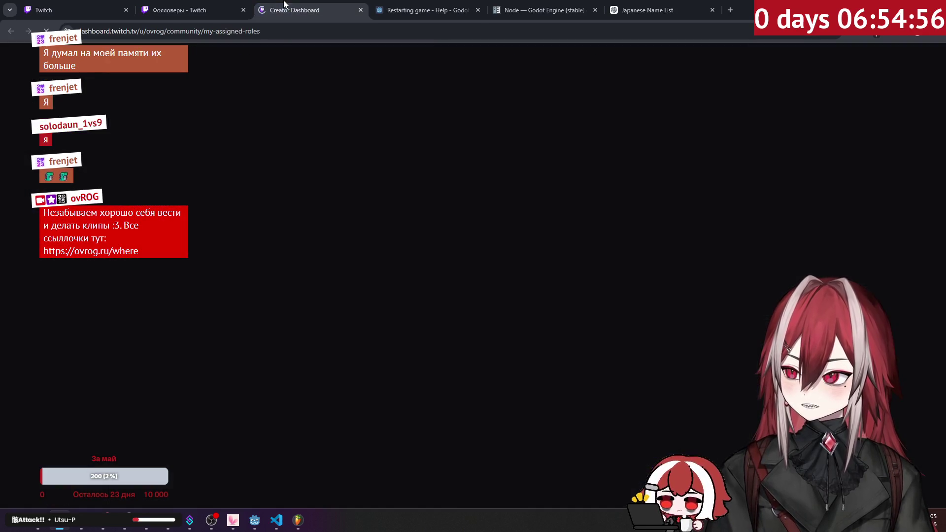
pyautogui.middleClick(196, 4)
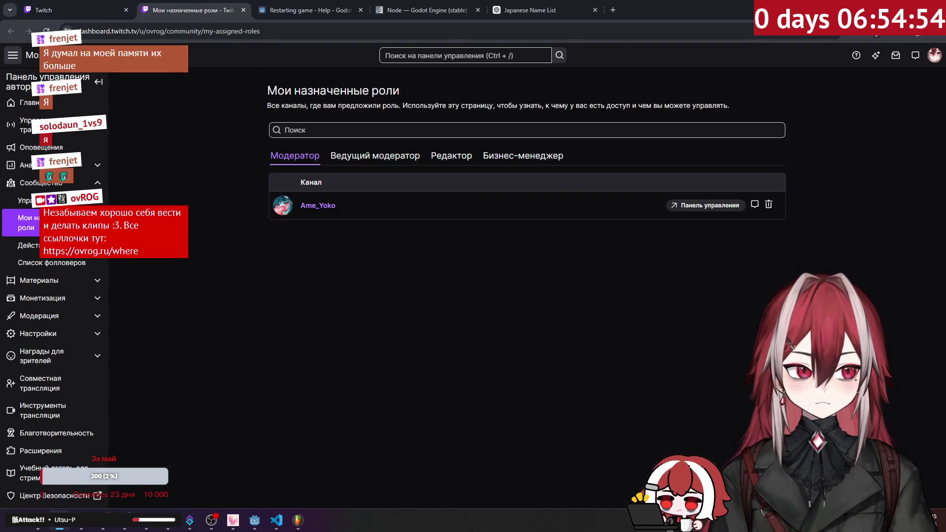
pyautogui.hotkey('alt', 'Tab')
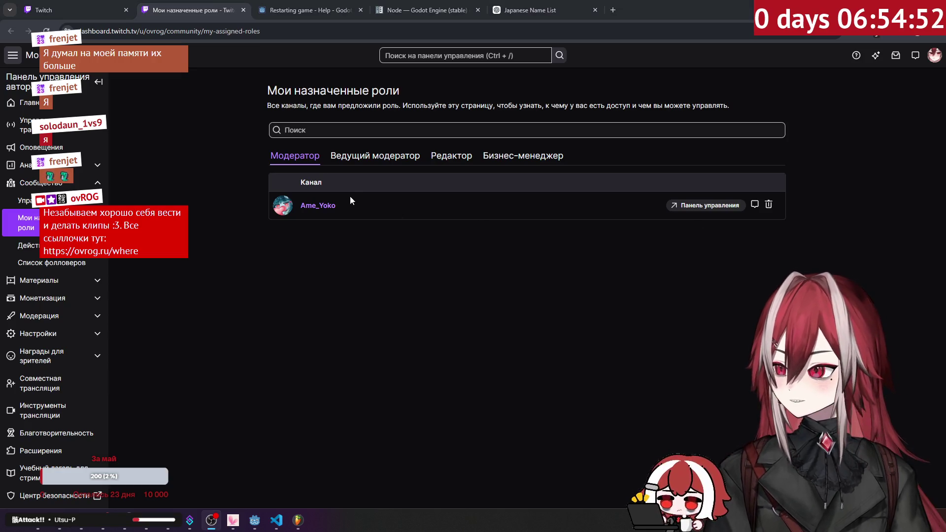
pyautogui.click(372, 155)
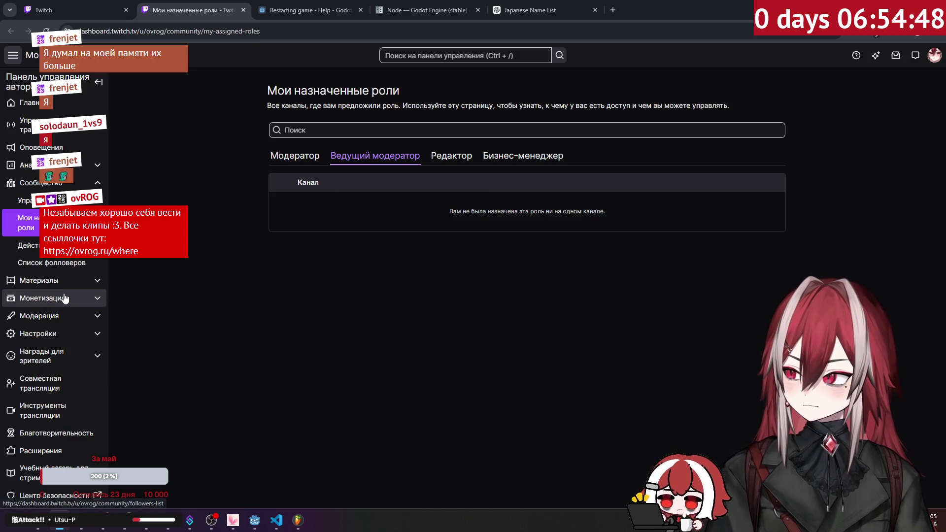
# Expand and collapse the moderation, channel settings, viewer rewards and materials sidebar sections
pyautogui.click(49, 316)
pyautogui.click(45, 378)
pyautogui.click(49, 464)
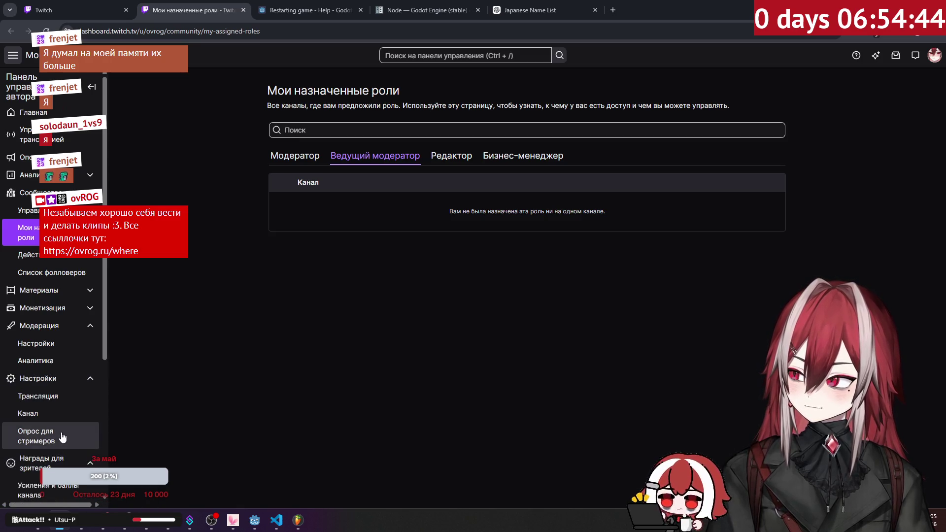
pyautogui.scroll(-2, 60, 444)
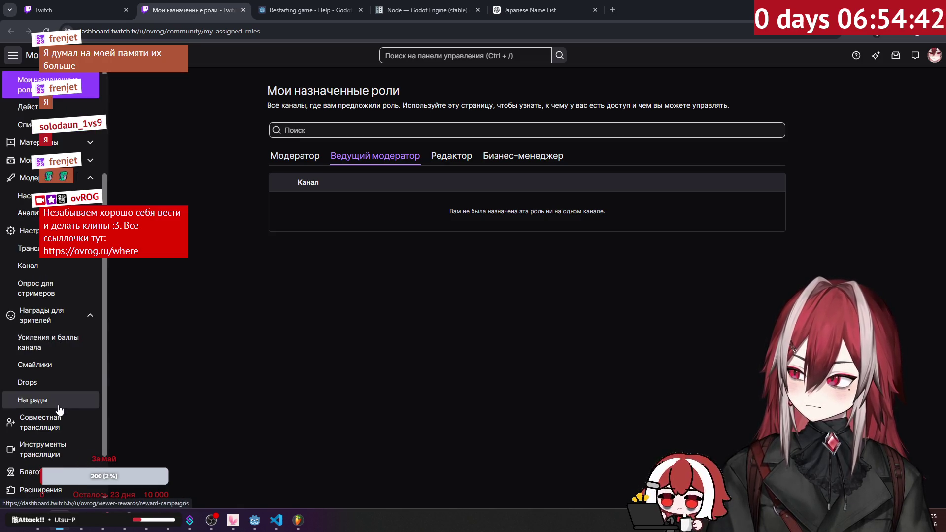
pyautogui.click(49, 364)
pyautogui.click(68, 257)
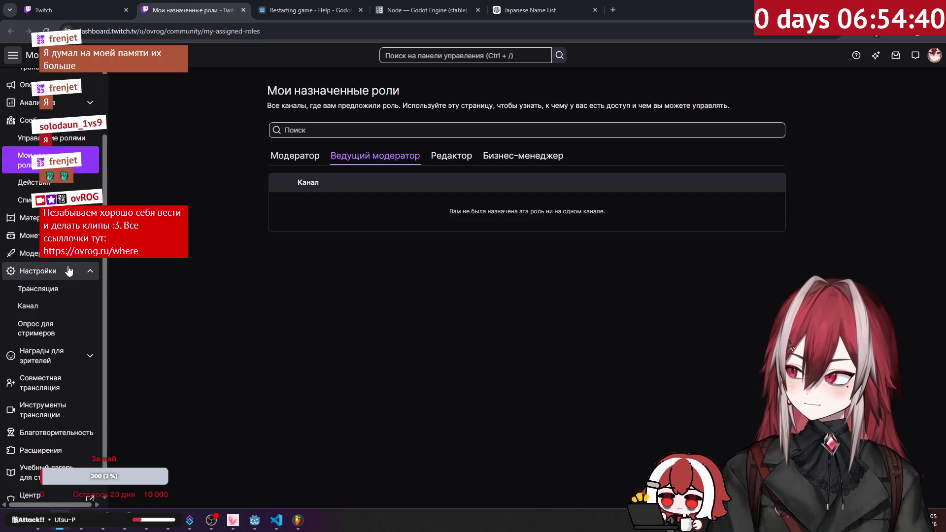
pyautogui.click(69, 272)
pyautogui.click(69, 277)
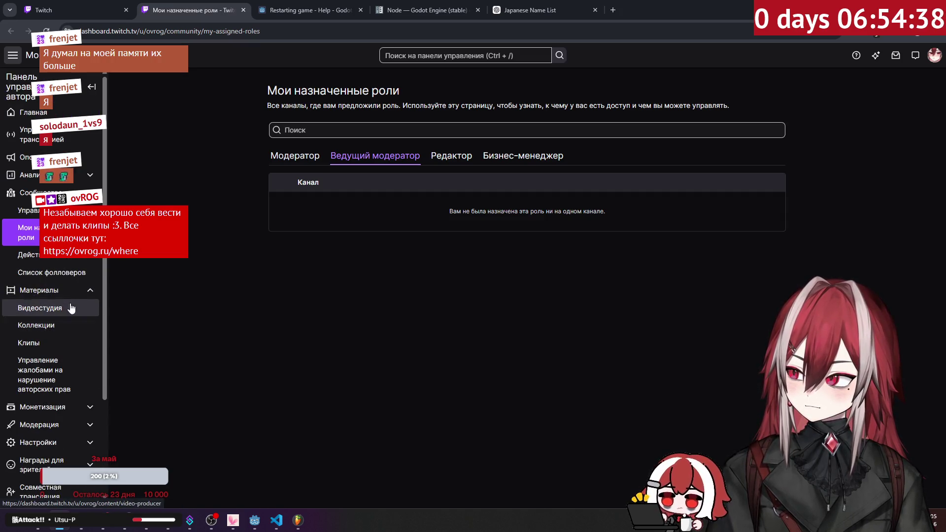
pyautogui.click(69, 280)
pyautogui.click(72, 323)
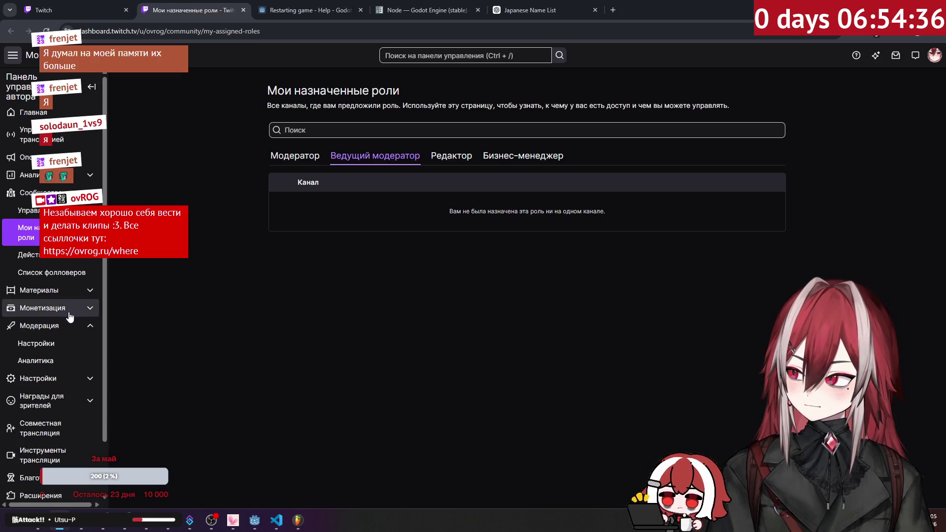
pyautogui.click(70, 321)
# Open the community support page, then the community roles management list
pyautogui.click(70, 302)
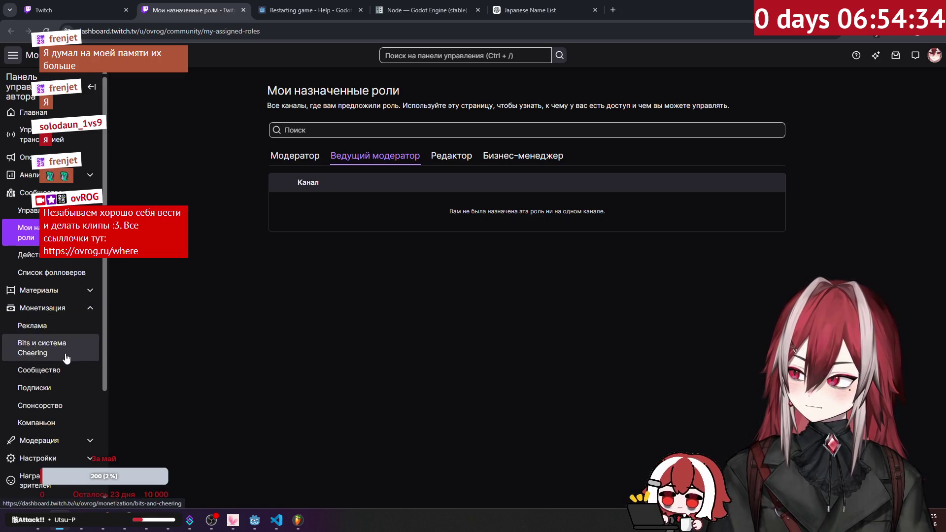
pyautogui.click(65, 378)
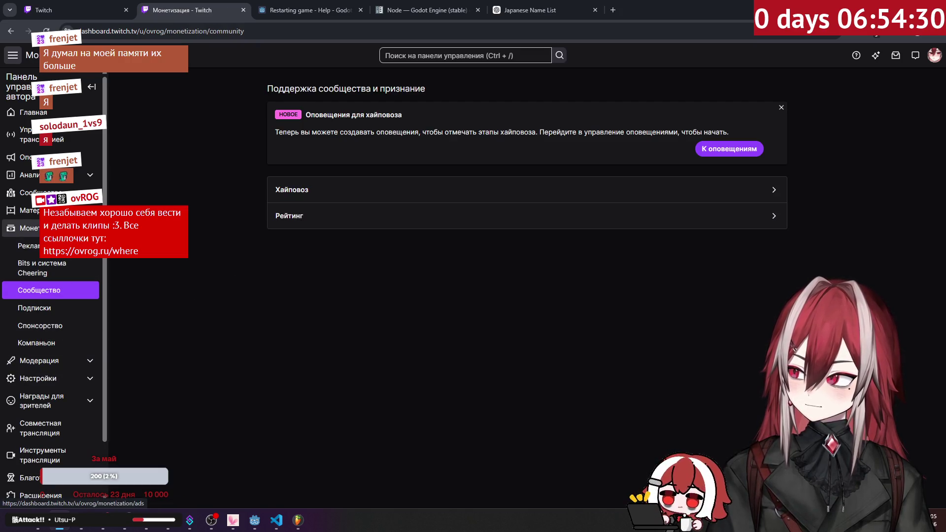
pyautogui.click(69, 228)
pyautogui.click(69, 183)
pyautogui.click(59, 200)
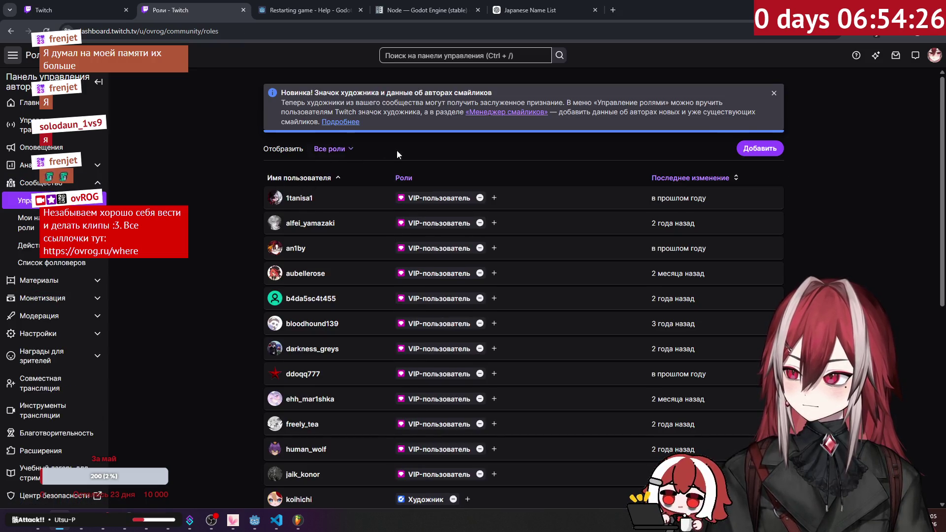
# Paste the roles table header and first username onto line 55, deleting the header lines
pyautogui.scroll(-8, 391, 149)
pyautogui.scroll(4, 412, 151)
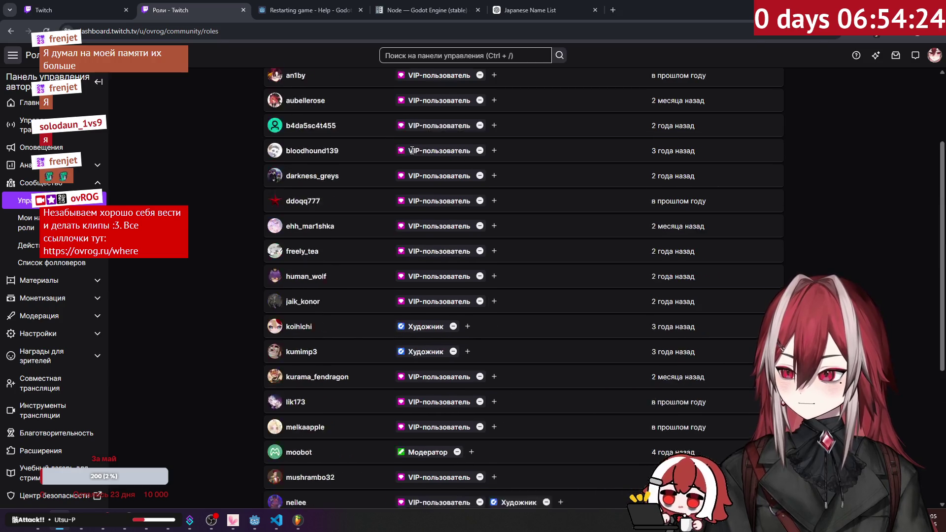
pyautogui.scroll(4, 412, 150)
pyautogui.moveTo(279, 182); pyautogui.dragTo(315, 196)
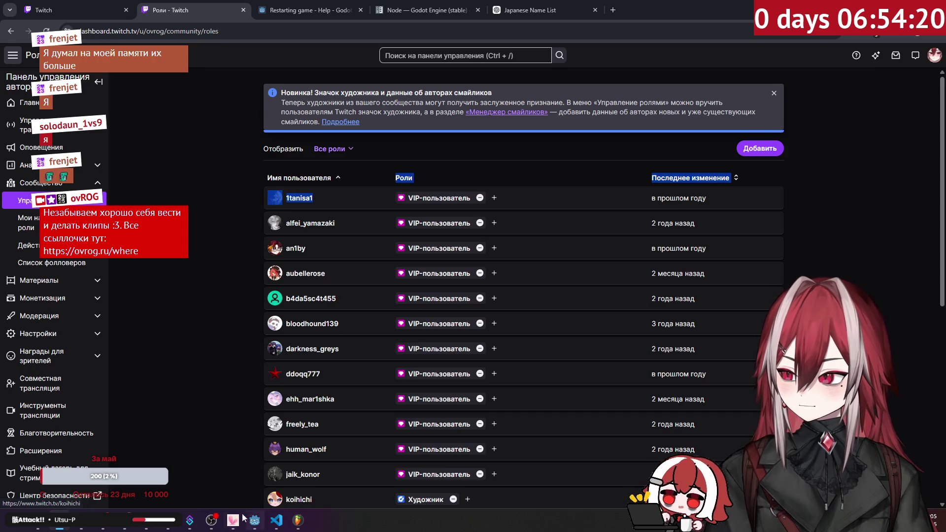
pyautogui.hotkey('alt', 'Tab')
pyautogui.click(281, 371)
pyautogui.hotkey('ctrl', 'v')
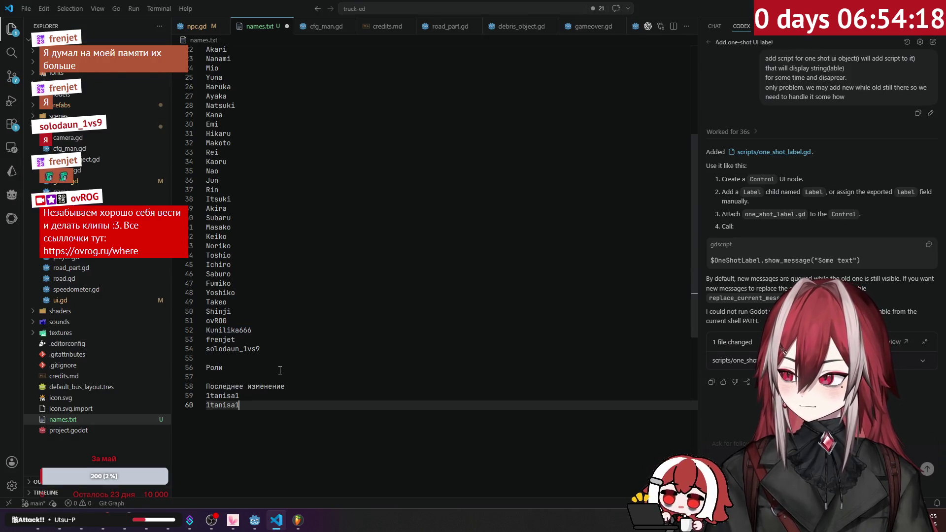
pyautogui.moveTo(240, 397)
pyautogui.mouseDown()
pyautogui.moveTo(212, 390)
pyautogui.moveTo(200, 372)
pyautogui.mouseUp()
pyautogui.press('BackSpace')
pyautogui.press('BackSpace')
pyautogui.press('BackSpace')
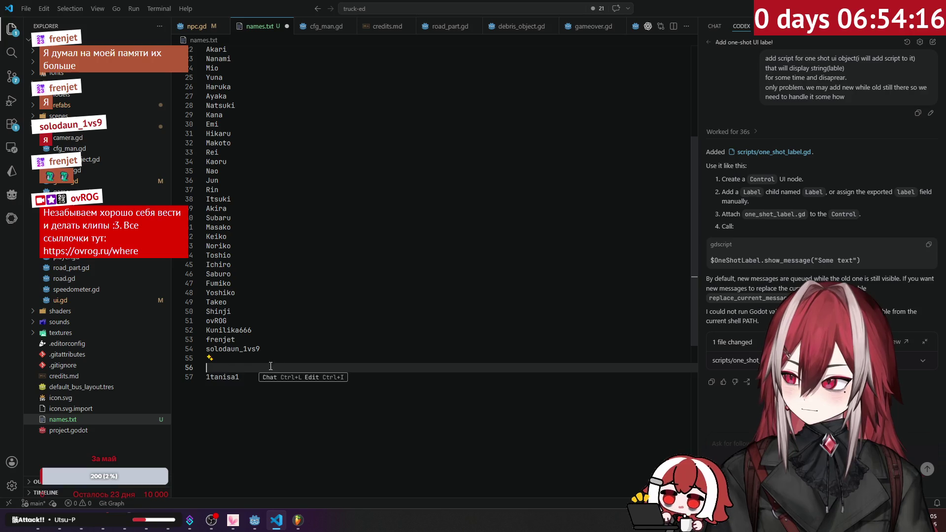
# Copy the remaining roles list and paste it below the first username in names.txt
pyautogui.hotkey('alt', 'Tab')
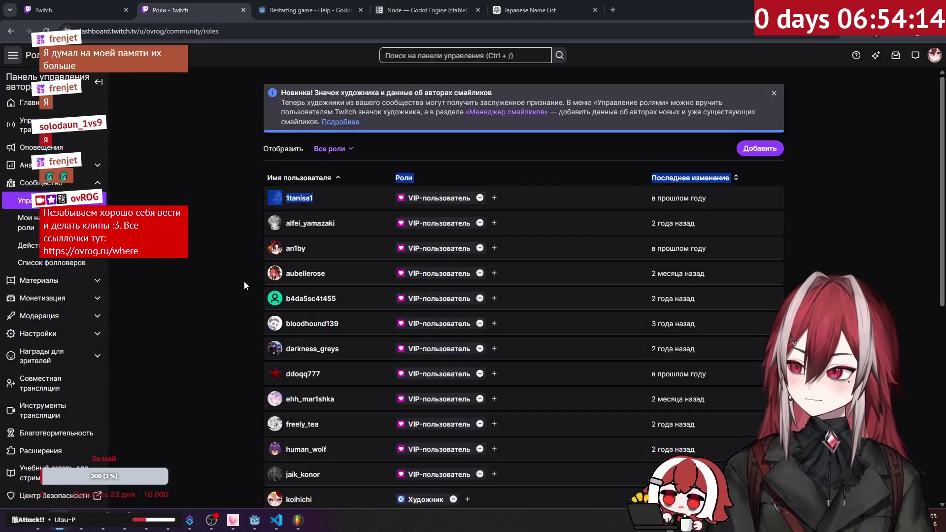
pyautogui.click(324, 223)
pyautogui.hotkey('ctrl', 'w')
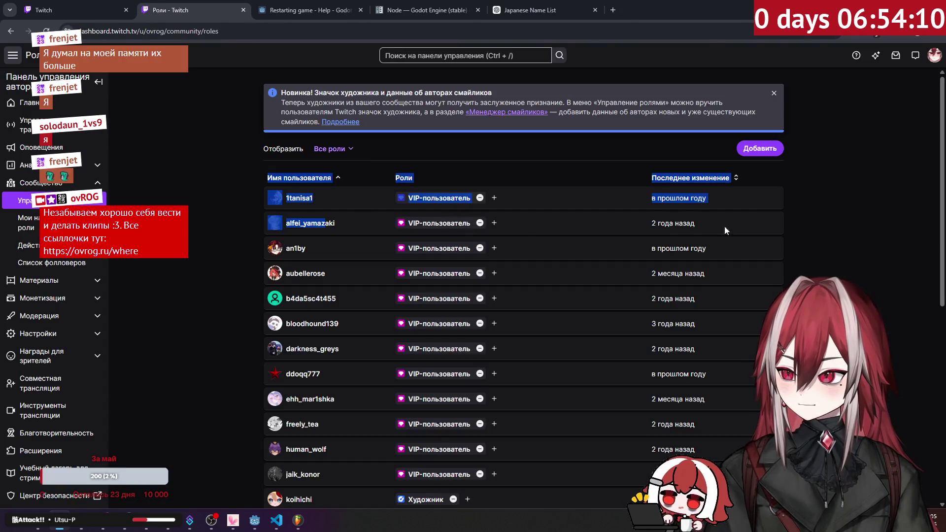
pyautogui.moveTo(340, 226)
pyautogui.mouseDown()
pyautogui.moveTo(334, 419)
pyautogui.moveTo(357, 465)
pyautogui.mouseUp()
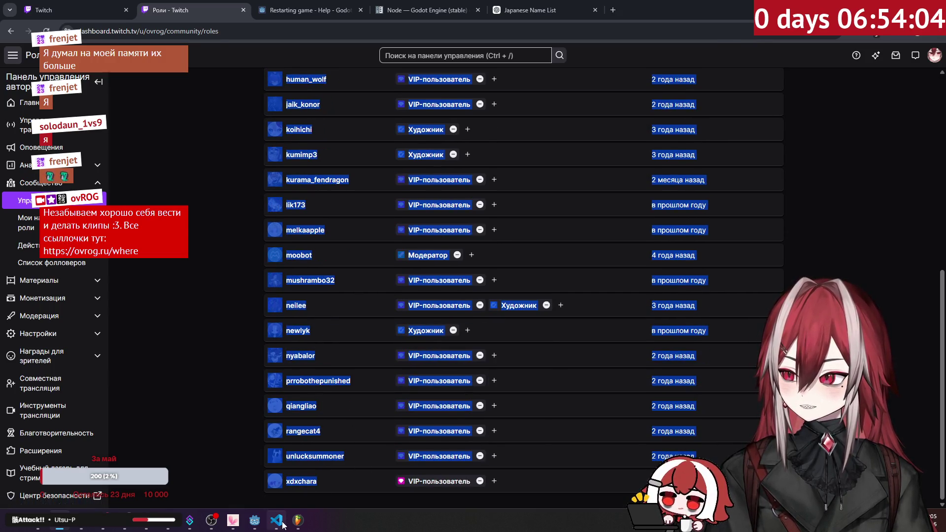
pyautogui.click(276, 521)
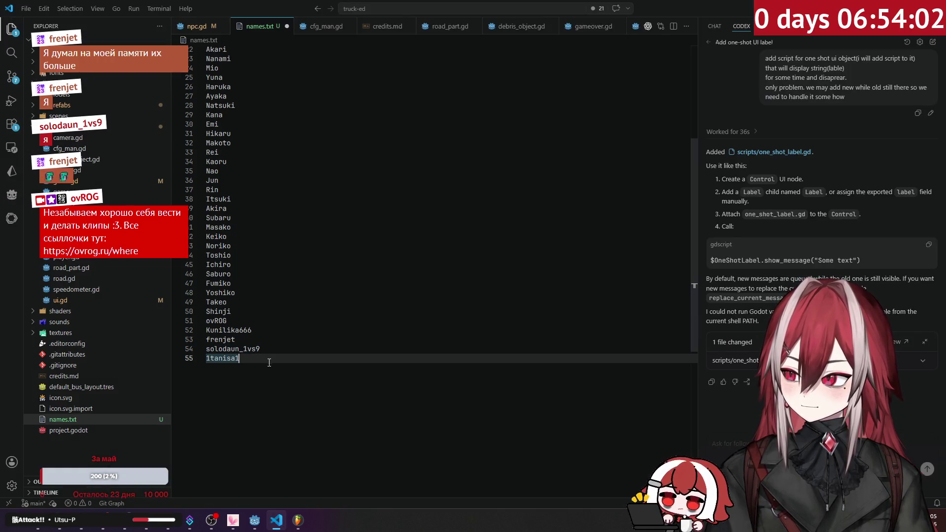
pyautogui.press('Return')
pyautogui.hotkey('ctrl', 'v')
pyautogui.scroll(20, 284, 316)
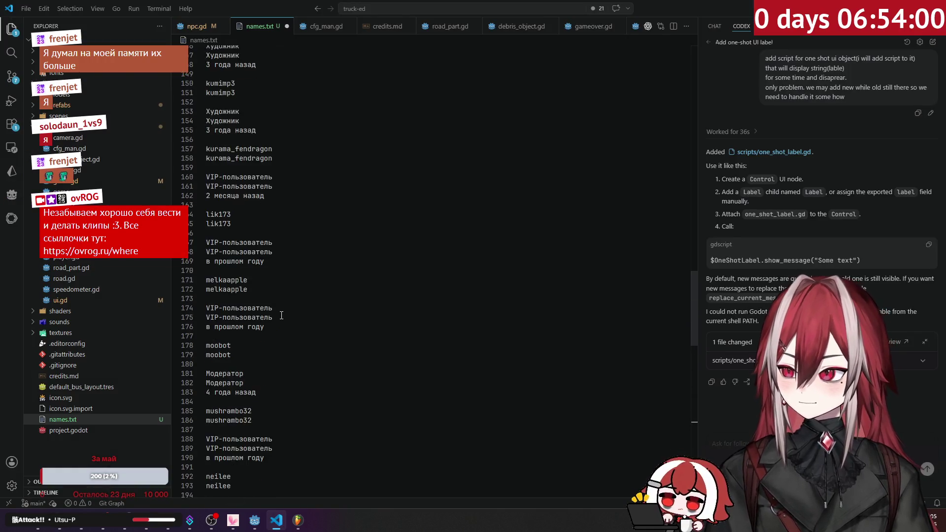
pyautogui.scroll(7, 274, 315)
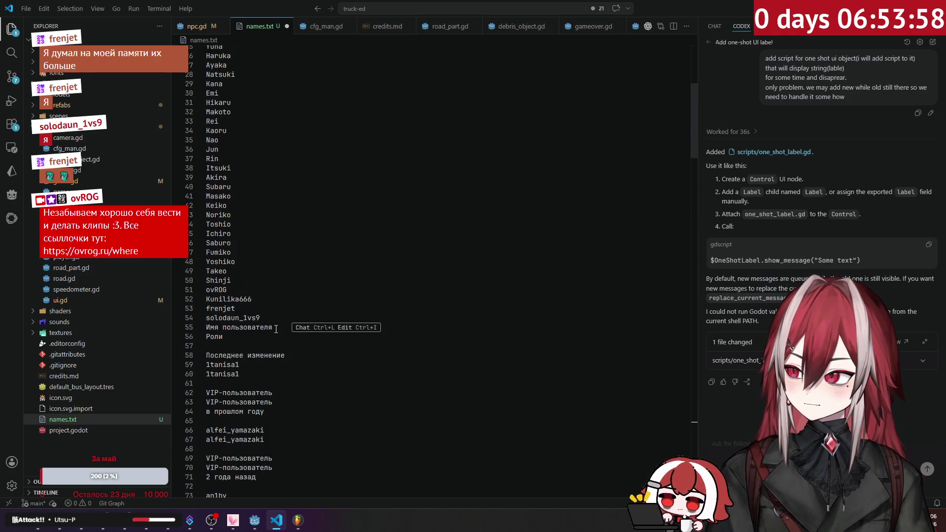
pyautogui.moveTo(239, 315)
pyautogui.mouseDown()
pyautogui.moveTo(249, 307)
pyautogui.moveTo(206, 306)
pyautogui.moveTo(206, 279)
pyautogui.moveTo(262, 315)
pyautogui.mouseUp()
# Delete the leftover header lines and the first duplicate name, role and date blocks
pyautogui.press('BackSpace')
pyautogui.press('Delete')
pyautogui.press('BackSpace')
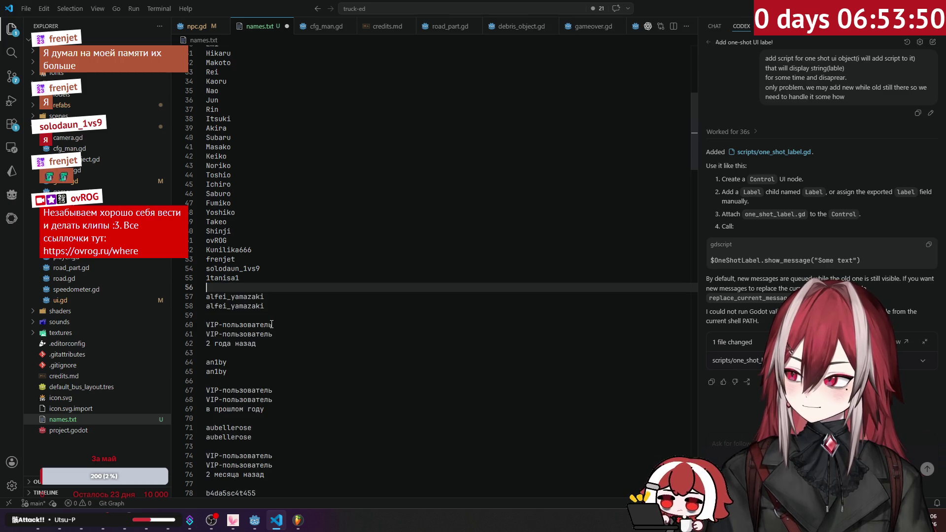
pyautogui.press('Delete')
pyautogui.moveTo(210, 297)
pyautogui.mouseDown()
pyautogui.moveTo(237, 302)
pyautogui.moveTo(269, 334)
pyautogui.mouseUp()
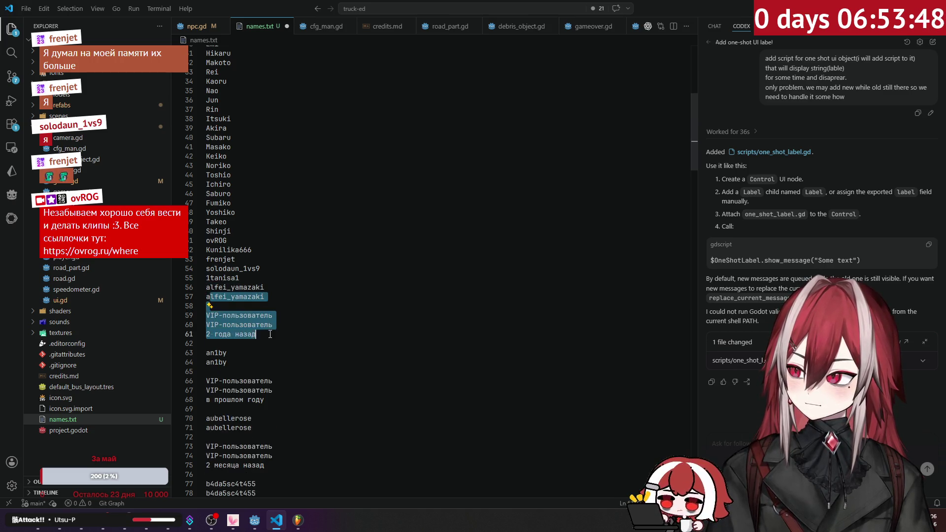
pyautogui.press('BackSpace')
pyautogui.press('BackSpace')
pyautogui.press('BackSpace')
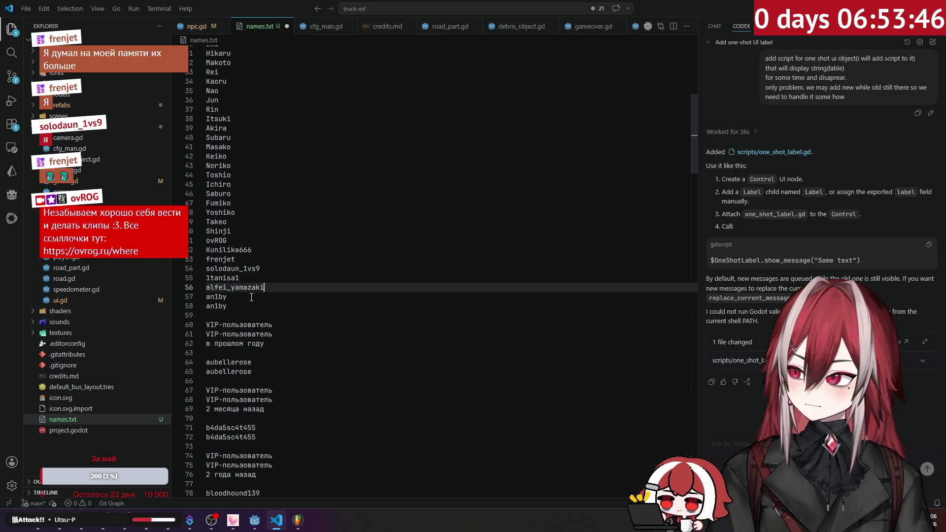
pyautogui.moveTo(211, 306); pyautogui.dragTo(258, 344)
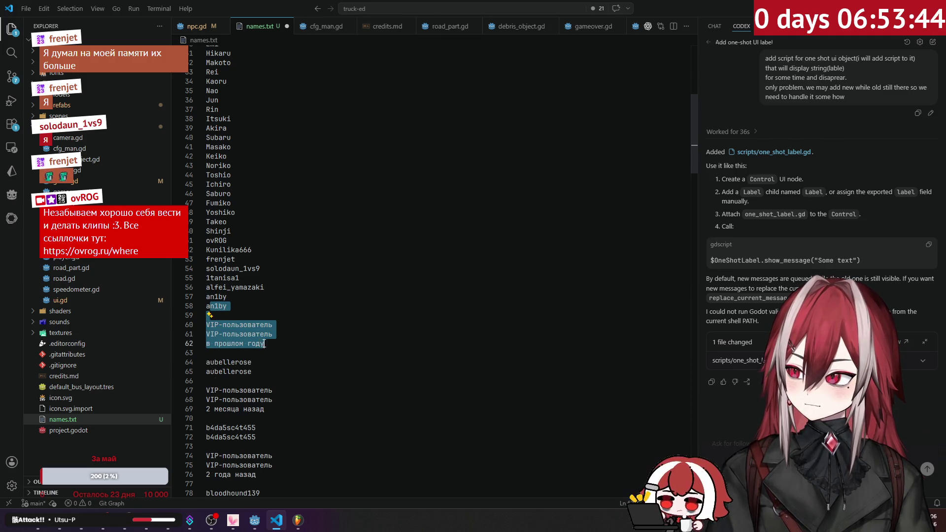
pyautogui.press('BackSpace')
pyautogui.press('BackSpace')
pyautogui.press('BackSpace')
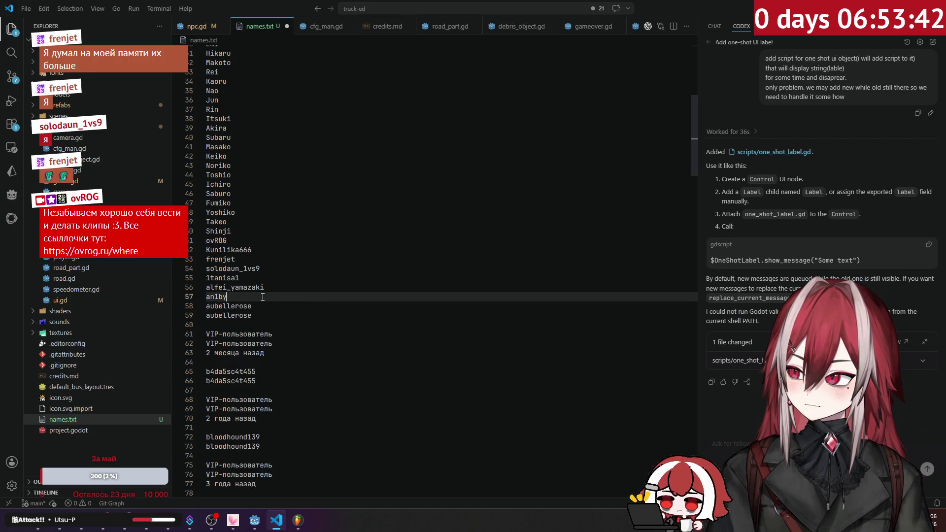
pyautogui.moveTo(206, 316)
pyautogui.mouseDown()
pyautogui.moveTo(266, 345)
pyautogui.moveTo(262, 356)
pyautogui.mouseUp()
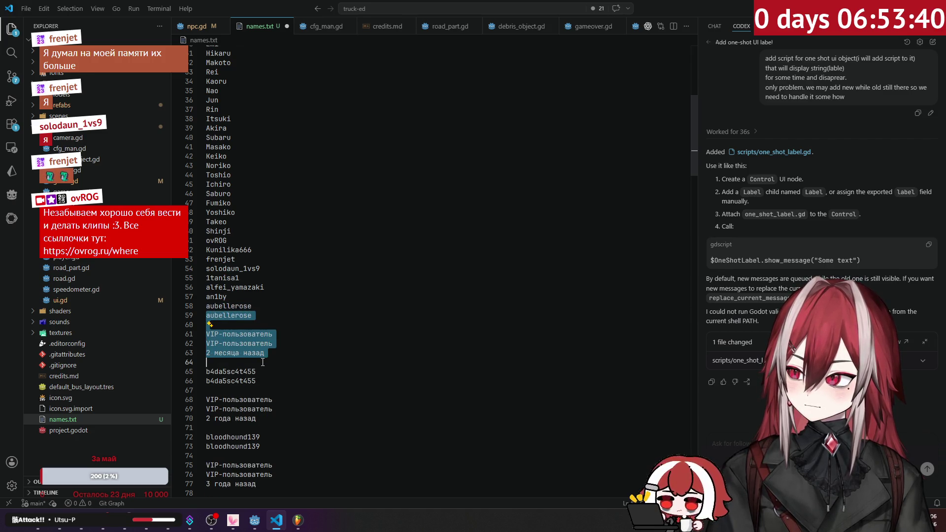
pyautogui.press('BackSpace')
pyautogui.press('BackSpace')
pyautogui.moveTo(210, 324); pyautogui.dragTo(264, 364)
pyautogui.press('BackSpace')
# Keep deleting duplicate name, role and date blocks down to line 68
pyautogui.press('BackSpace')
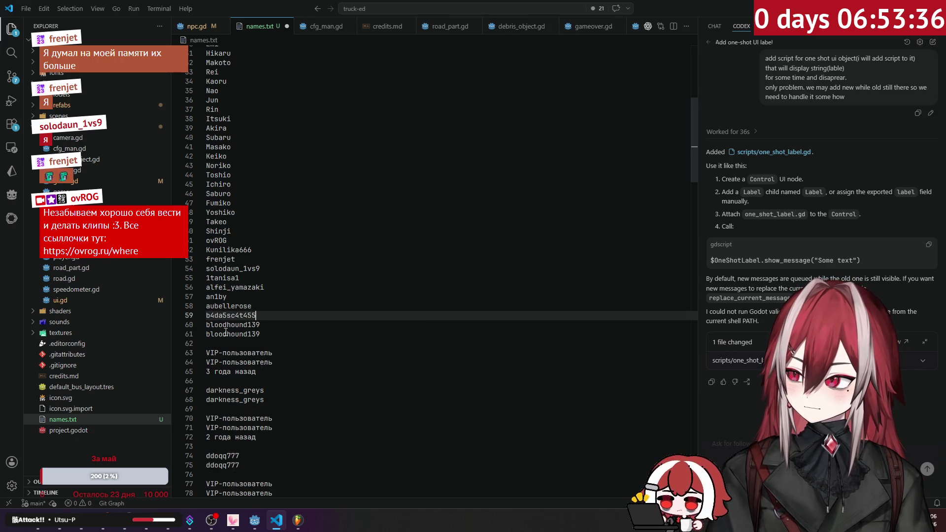
pyautogui.moveTo(210, 334)
pyautogui.mouseDown()
pyautogui.moveTo(261, 339)
pyautogui.moveTo(281, 368)
pyautogui.moveTo(276, 382)
pyautogui.mouseUp()
pyautogui.press('BackSpace')
pyautogui.press('BackSpace')
pyautogui.moveTo(209, 342)
pyautogui.mouseDown()
pyautogui.moveTo(274, 365)
pyautogui.moveTo(260, 391)
pyautogui.mouseUp()
pyautogui.press('BackSpace')
pyautogui.press('BackSpace')
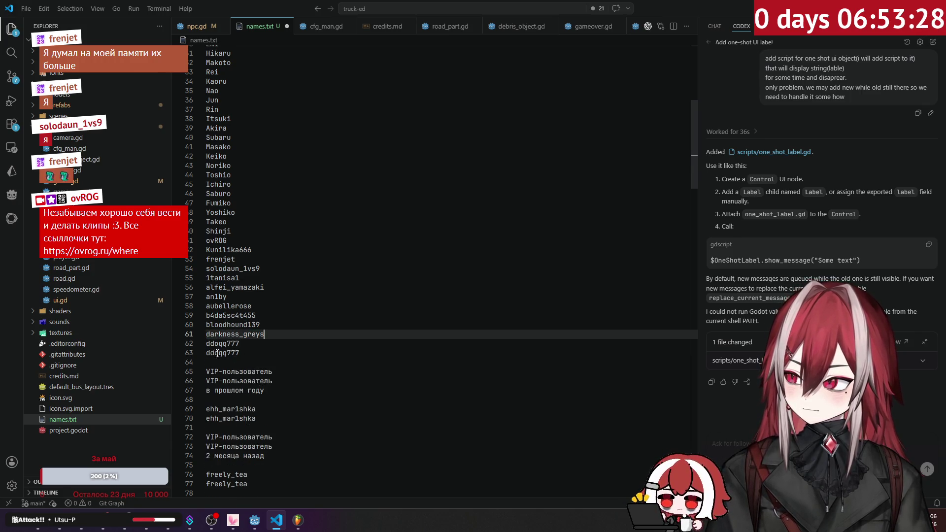
pyautogui.moveTo(207, 353)
pyautogui.mouseDown()
pyautogui.moveTo(269, 382)
pyautogui.moveTo(255, 398)
pyautogui.mouseUp()
pyautogui.press('BackSpace')
pyautogui.press('BackSpace')
pyautogui.moveTo(208, 362)
pyautogui.mouseDown()
pyautogui.moveTo(274, 382)
pyautogui.moveTo(269, 400)
pyautogui.mouseUp()
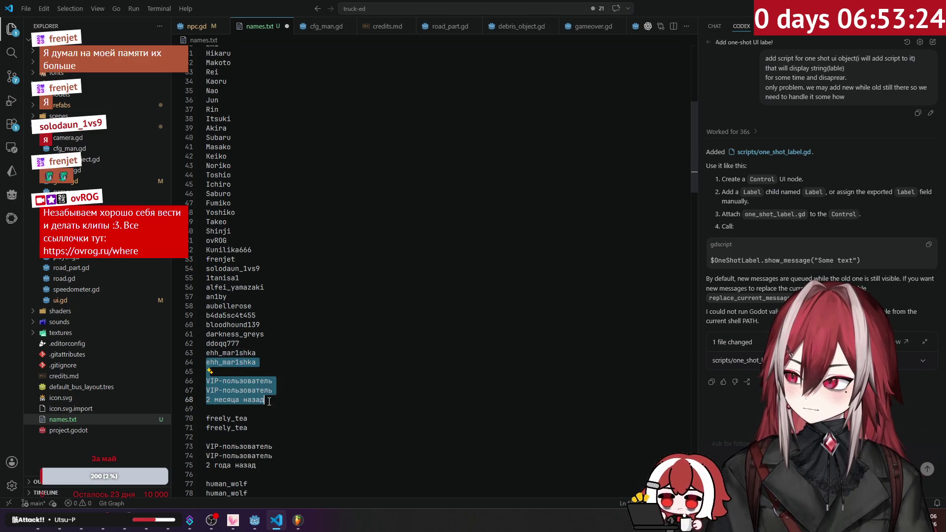
pyautogui.press('BackSpace')
pyautogui.press('BackSpace')
pyautogui.moveTo(210, 371); pyautogui.dragTo(259, 409)
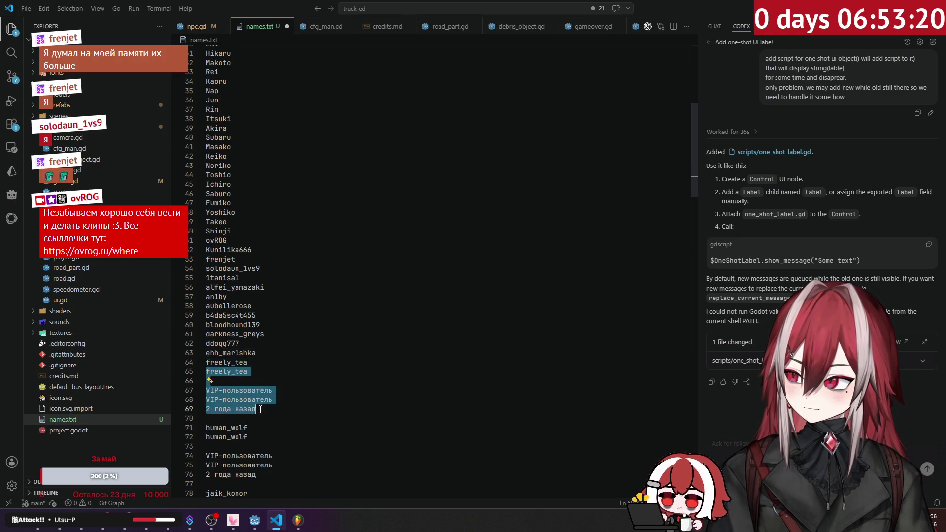
pyautogui.press('BackSpace')
pyautogui.press('BackSpace')
pyautogui.moveTo(207, 381)
pyautogui.mouseDown()
pyautogui.moveTo(251, 402)
pyautogui.moveTo(261, 422)
pyautogui.mouseUp()
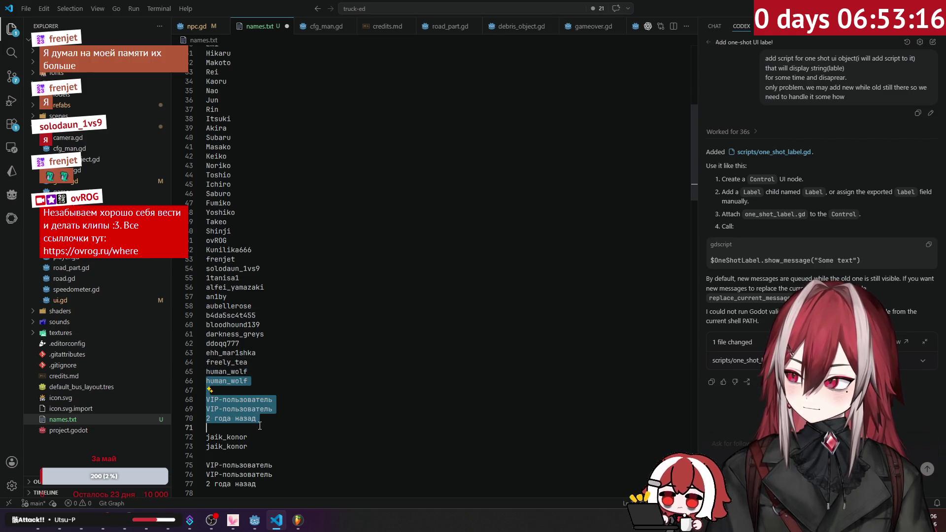
pyautogui.press('BackSpace')
pyautogui.press('BackSpace')
pyautogui.moveTo(208, 389)
pyautogui.mouseDown()
pyautogui.moveTo(247, 409)
pyautogui.moveTo(258, 432)
pyautogui.mouseUp()
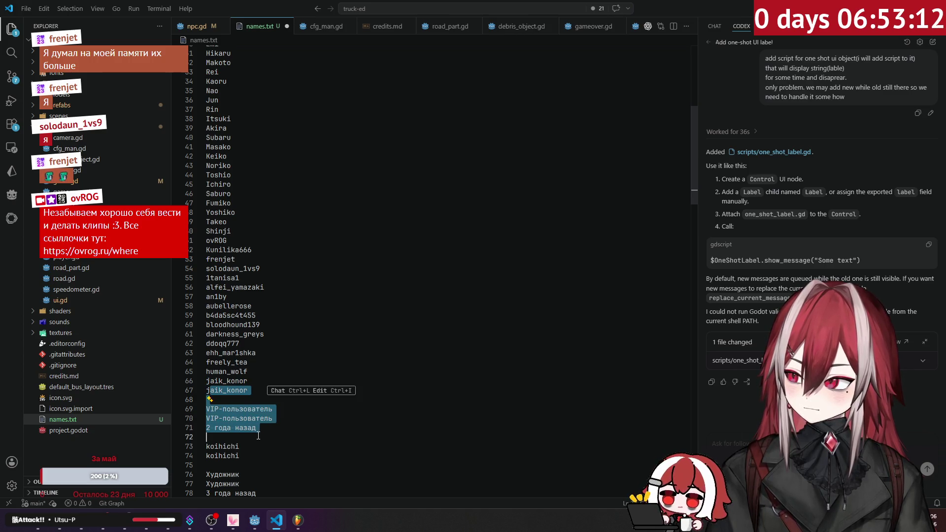
pyautogui.press('BackSpace')
pyautogui.press('BackSpace')
pyautogui.press('BackSpace')
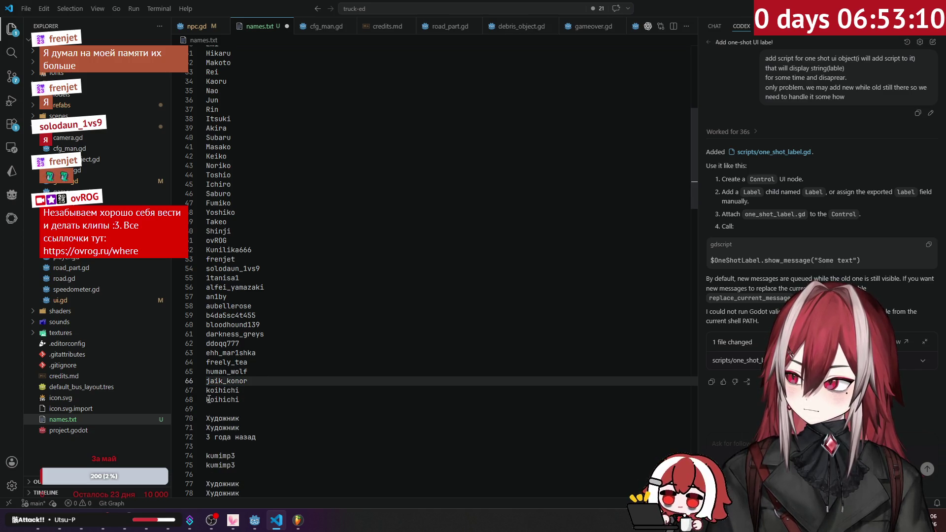
pyautogui.moveTo(209, 399)
pyautogui.mouseDown()
pyautogui.moveTo(249, 417)
pyautogui.moveTo(254, 447)
pyautogui.mouseUp()
pyautogui.press('BackSpace')
pyautogui.press('BackSpace')
# Remove more duplicate VIP blocks, the bot's moderator entry and the leftover '4 года назад' line
pyautogui.moveTo(211, 409)
pyautogui.mouseDown()
pyautogui.moveTo(259, 457)
pyautogui.moveTo(266, 450)
pyautogui.mouseUp()
pyautogui.press('BackSpace')
pyautogui.press('BackSpace')
pyautogui.moveTo(209, 418); pyautogui.dragTo(256, 458)
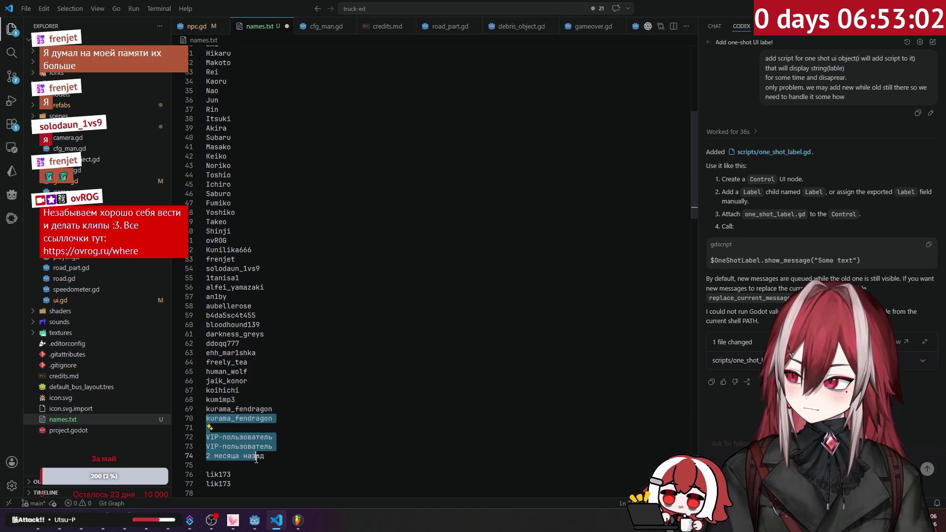
pyautogui.press('BackSpace')
pyautogui.press('BackSpace')
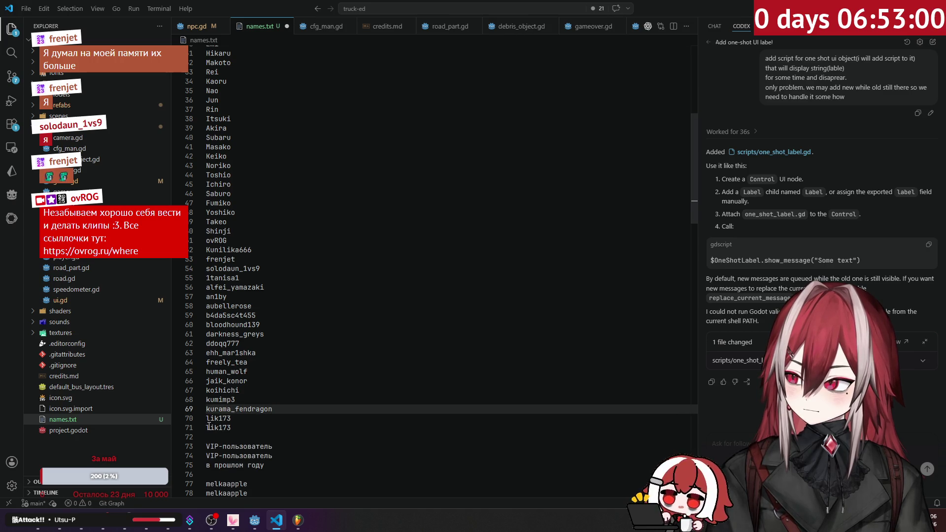
pyautogui.moveTo(209, 427); pyautogui.dragTo(260, 465)
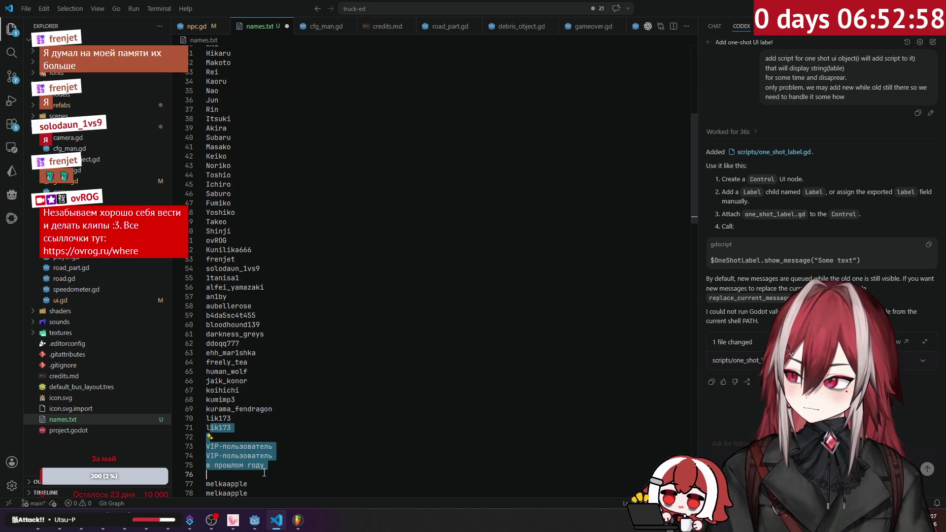
pyautogui.press('BackSpace')
pyautogui.press('BackSpace')
pyautogui.press('BackSpace')
pyautogui.moveTo(209, 437); pyautogui.dragTo(212, 484)
pyautogui.press('BackSpace')
pyautogui.press('BackSpace')
pyautogui.press('BackSpace')
pyautogui.moveTo(207, 438)
pyautogui.mouseDown()
pyautogui.moveTo(211, 456)
pyautogui.moveTo(254, 475)
pyautogui.mouseUp()
pyautogui.press('BackSpace')
pyautogui.press('BackSpace')
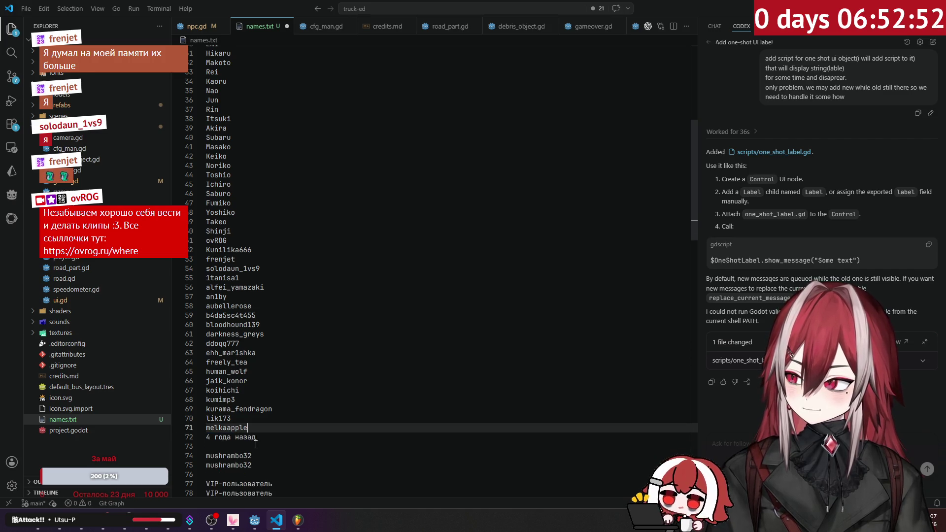
pyautogui.moveTo(211, 439)
pyautogui.mouseDown()
pyautogui.moveTo(252, 456)
pyautogui.moveTo(206, 484)
pyautogui.moveTo(236, 473)
pyautogui.moveTo(275, 483)
pyautogui.mouseUp()
pyautogui.press('BackSpace')
pyautogui.press('BackSpace')
pyautogui.press('BackSpace')
pyautogui.press('BackSpace')
pyautogui.press('BackSpace')
pyautogui.press('BackSpace')
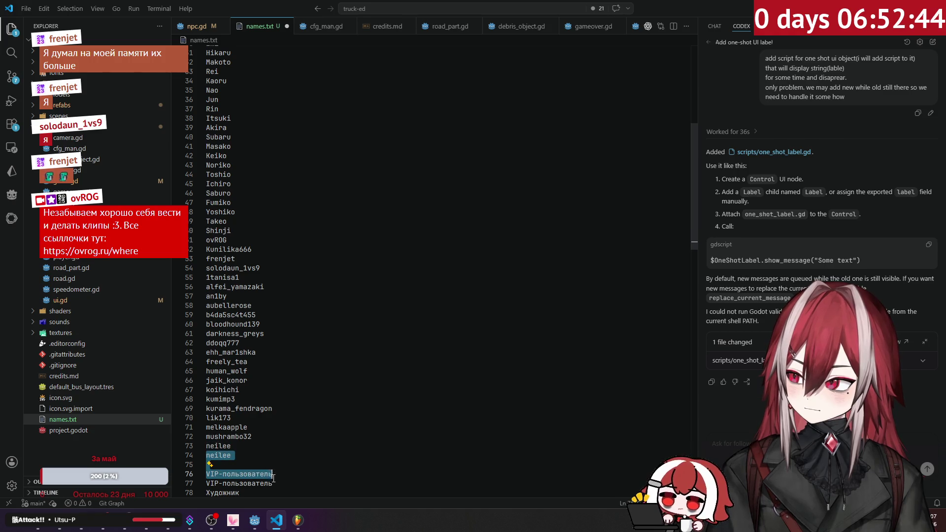
pyautogui.press('BackSpace')
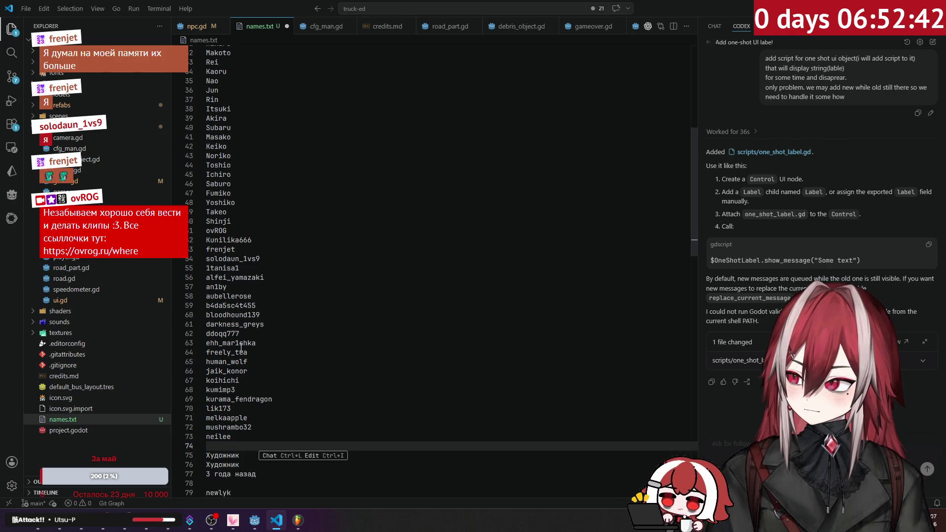
# Delete the remaining duplicate and label blocks so the list ends at line 79
pyautogui.scroll(-4, 243, 315)
pyautogui.moveTo(216, 349); pyautogui.dragTo(239, 442)
pyautogui.press('BackSpace')
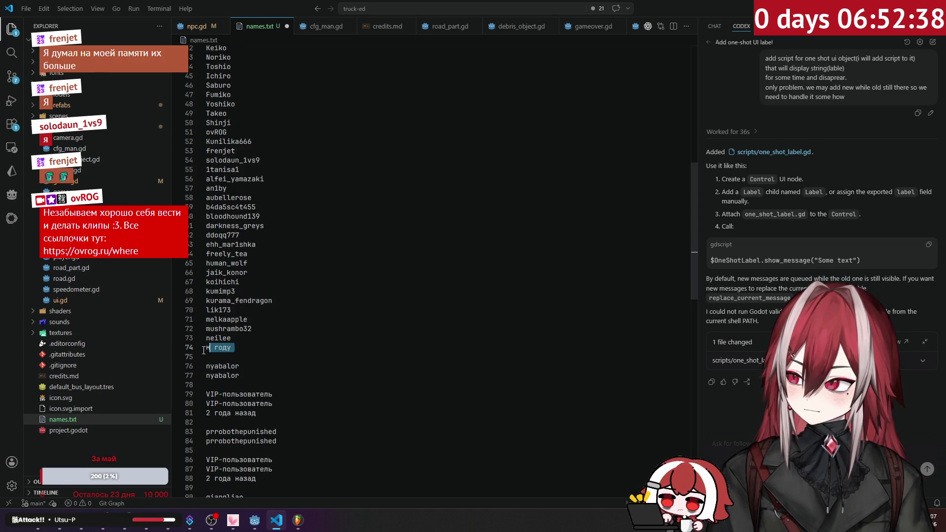
pyautogui.hotkey('ctrl', 'shift', 'k')
pyautogui.hotkey('ctrl', 'shift', 'k')
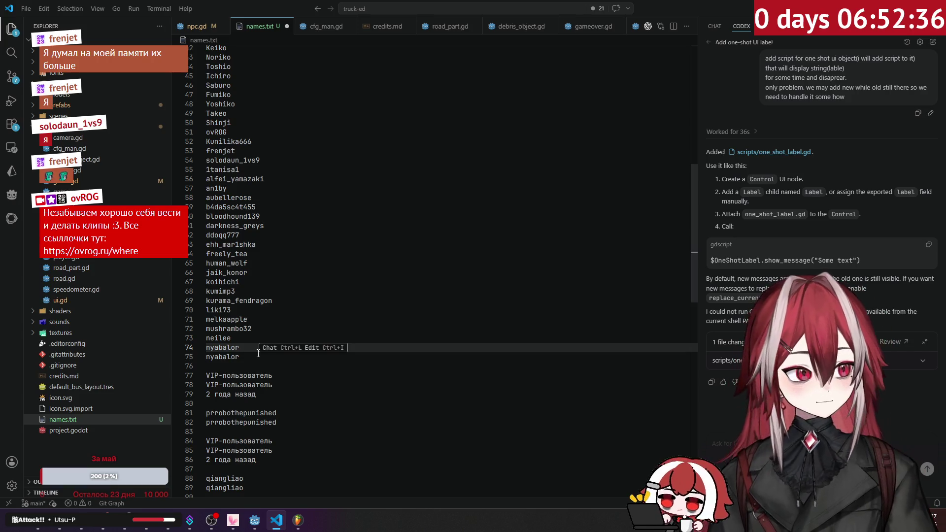
pyautogui.moveTo(212, 359); pyautogui.dragTo(269, 392)
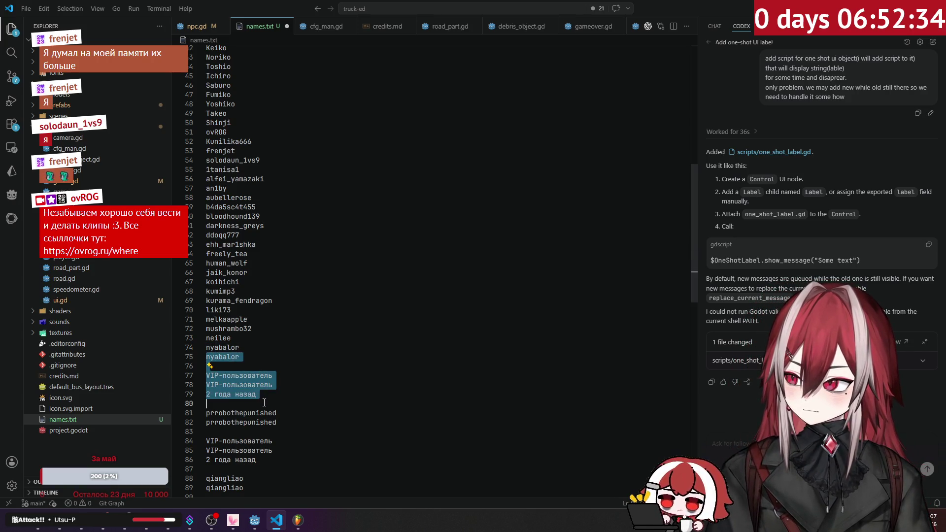
pyautogui.hotkey('ctrl', 'shift', 'k')
pyautogui.hotkey('ctrl', 'shift', 'k')
pyautogui.moveTo(207, 366)
pyautogui.mouseDown()
pyautogui.moveTo(256, 376)
pyautogui.moveTo(267, 404)
pyautogui.mouseUp()
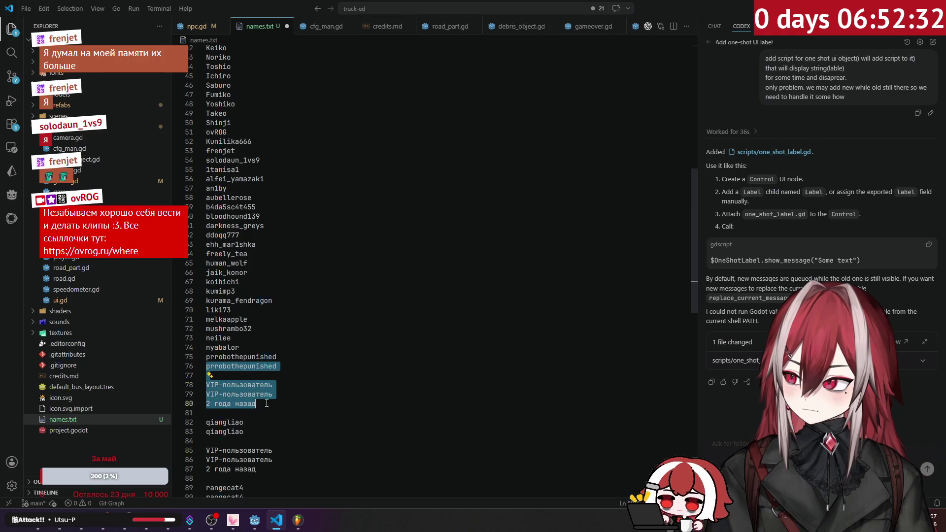
pyautogui.press('BackSpace')
pyautogui.press('BackSpace')
pyautogui.moveTo(208, 376); pyautogui.dragTo(206, 422)
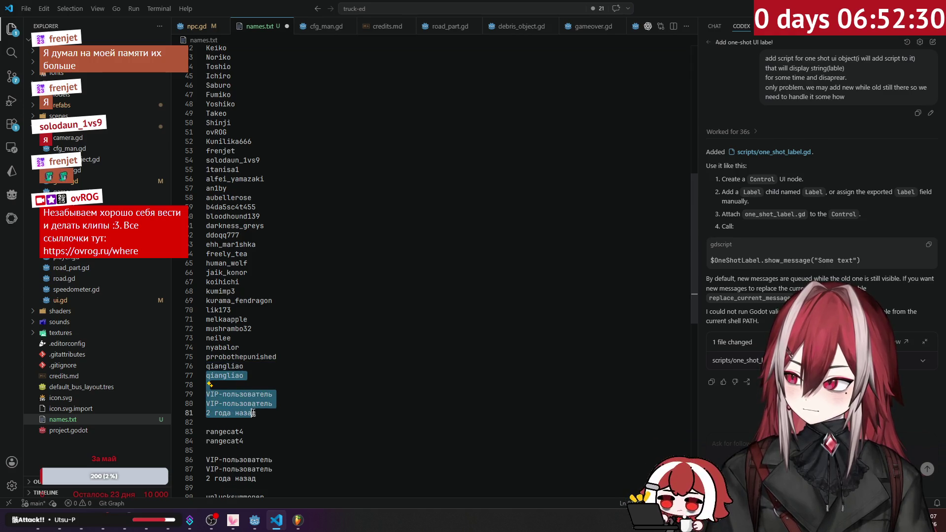
pyautogui.press('BackSpace')
pyautogui.press('BackSpace')
pyautogui.moveTo(207, 385)
pyautogui.mouseDown()
pyautogui.moveTo(244, 390)
pyautogui.moveTo(269, 419)
pyautogui.mouseUp()
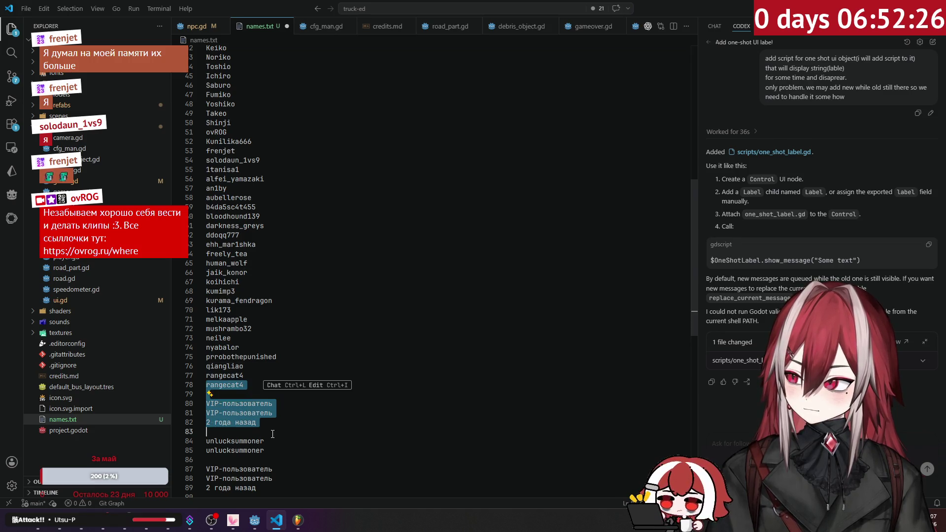
pyautogui.press('BackSpace')
pyautogui.moveTo(206, 385)
pyautogui.mouseDown()
pyautogui.moveTo(232, 399)
pyautogui.moveTo(256, 432)
pyautogui.mouseUp()
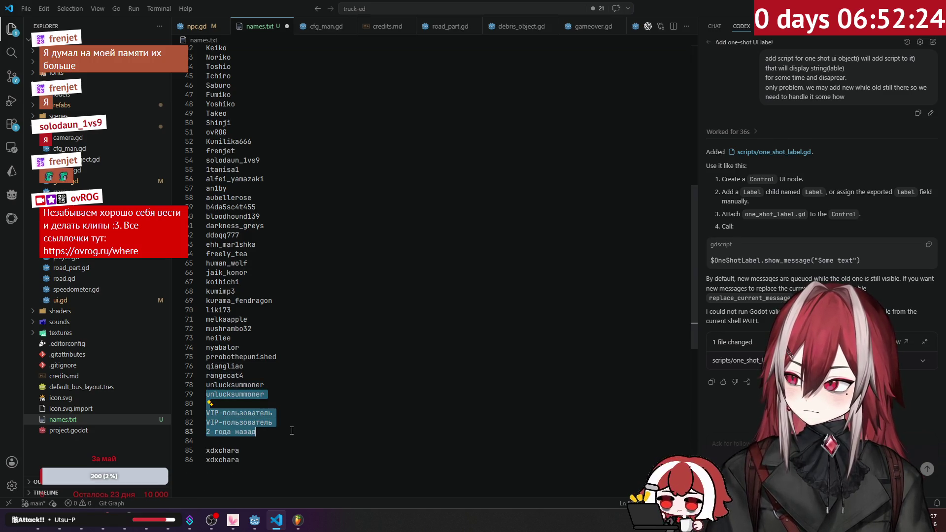
pyautogui.press('BackSpace')
pyautogui.press('BackSpace')
pyautogui.moveTo(220, 405); pyautogui.dragTo(281, 414)
pyautogui.press('BackSpace')
# Delete the trailing blank line at the end of names.txt
pyautogui.click(287, 335)
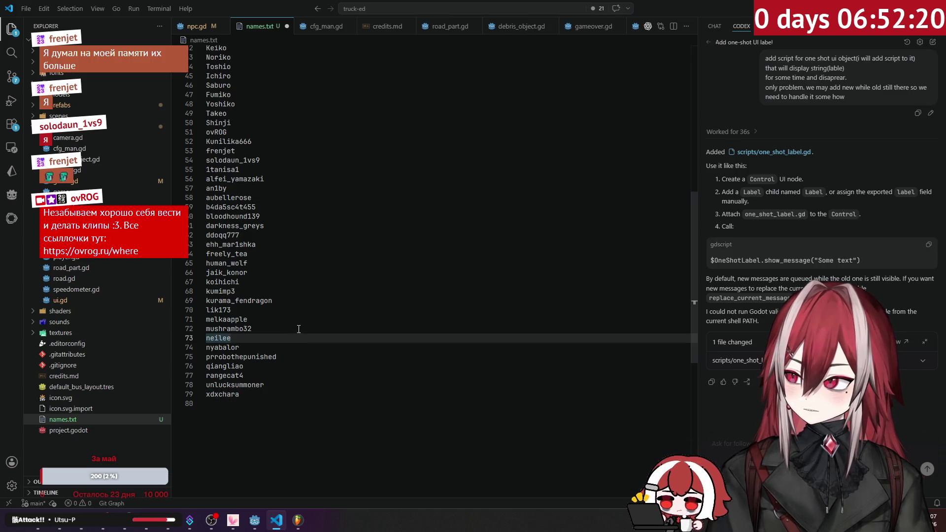
pyautogui.scroll(3, 296, 331)
pyautogui.click(232, 220)
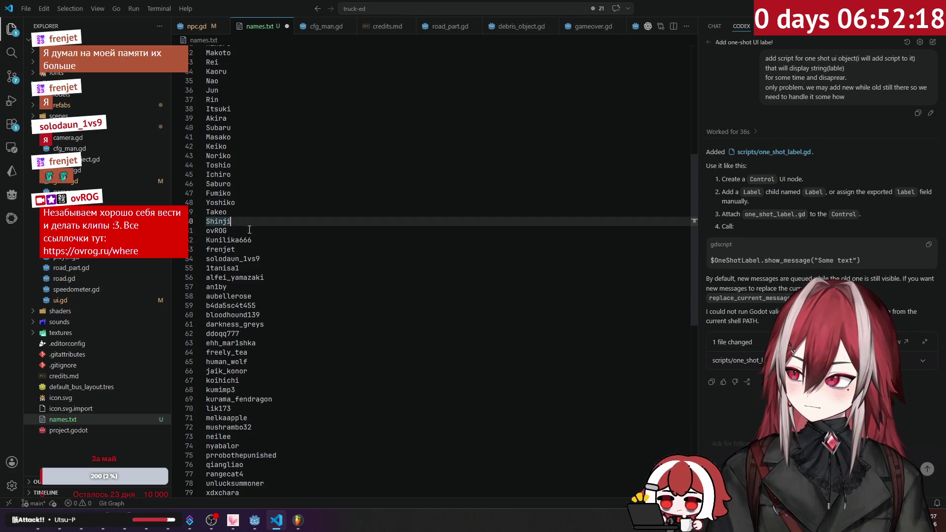
pyautogui.scroll(-3, 301, 230)
pyautogui.click(232, 401)
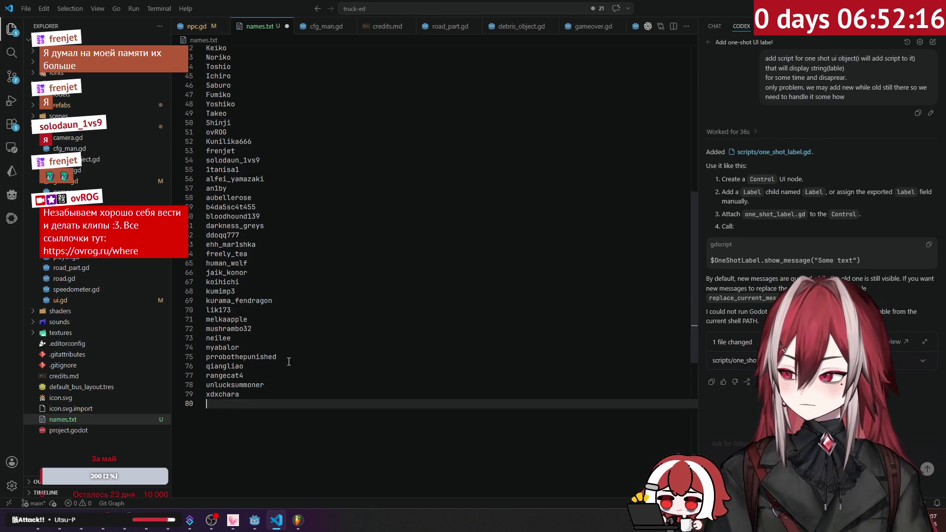
pyautogui.press('BackSpace')
# Save names.txt as the cleaned 79-line list
pyautogui.scroll(6, 307, 291)
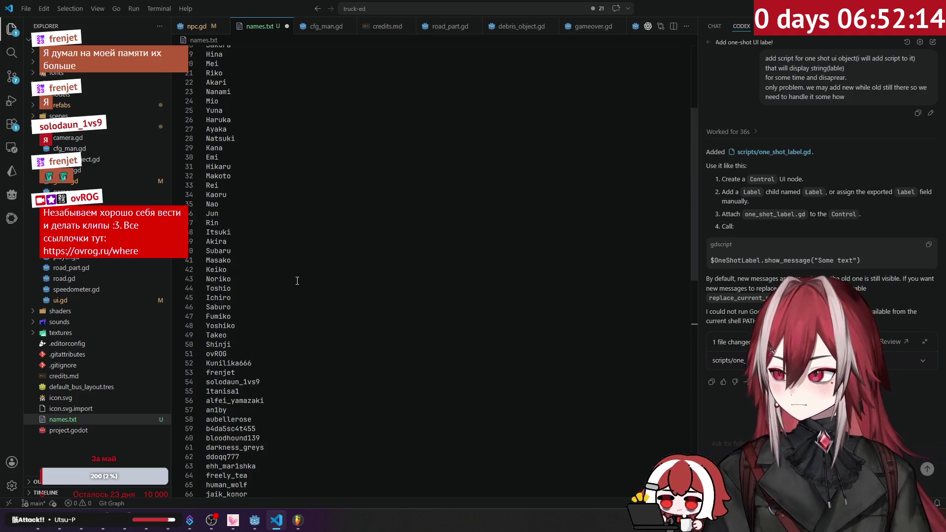
pyautogui.scroll(-3, 302, 270)
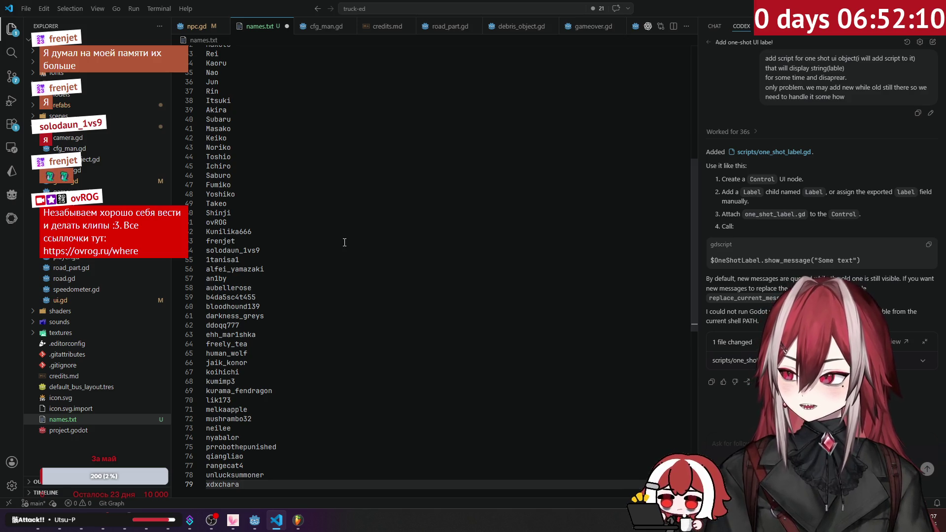
pyautogui.scroll(-3, 342, 243)
pyautogui.click(326, 255)
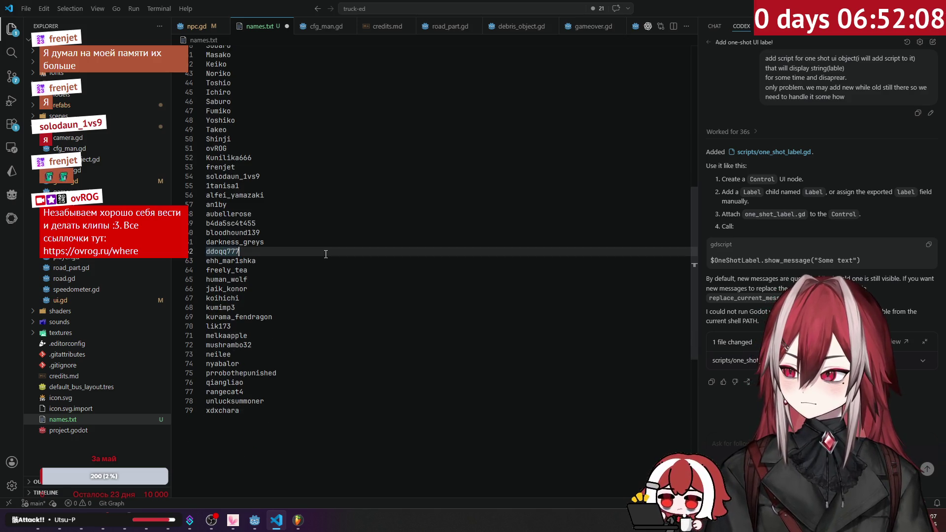
pyautogui.click(380, 221)
pyautogui.hotkey('ctrl', 's')
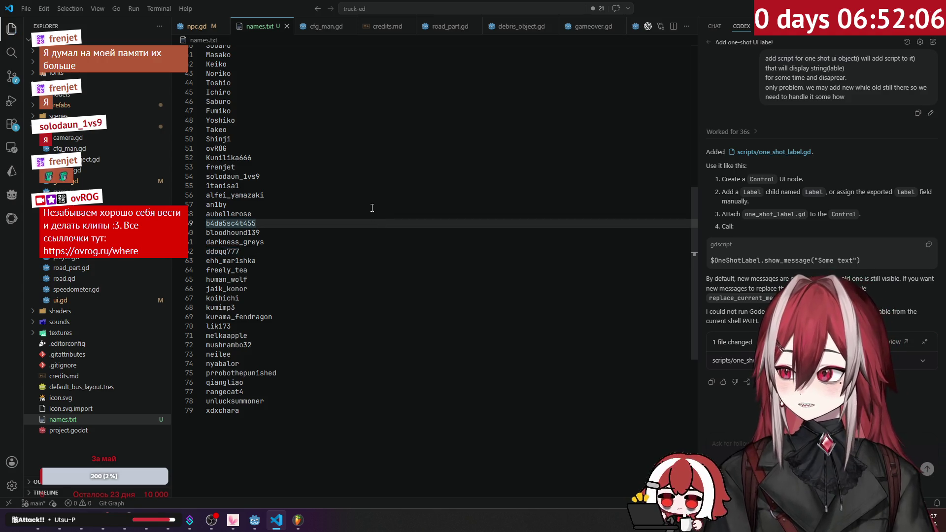
pyautogui.press('Up')
pyautogui.press('Up')
pyautogui.press('Up')
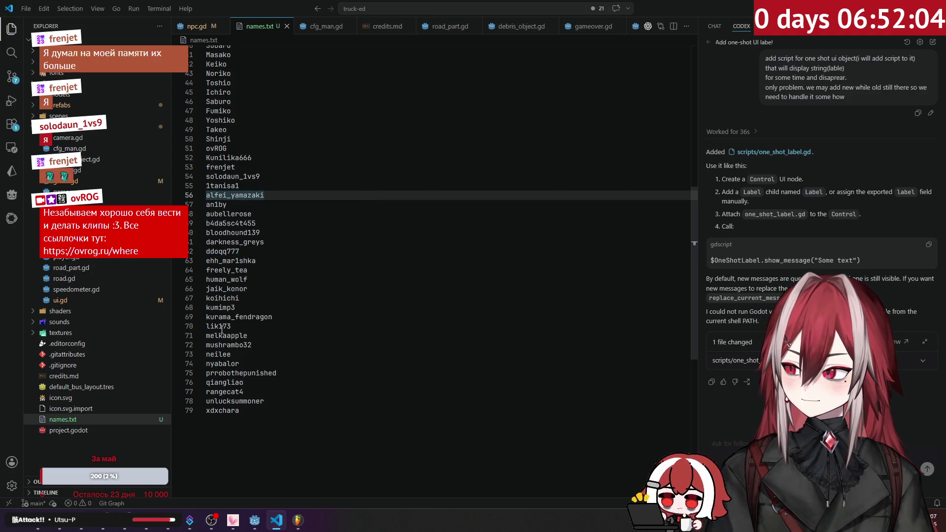
# Select the Japanese names from line 50 upward, then clear the selection
pyautogui.scroll(5, 317, 326)
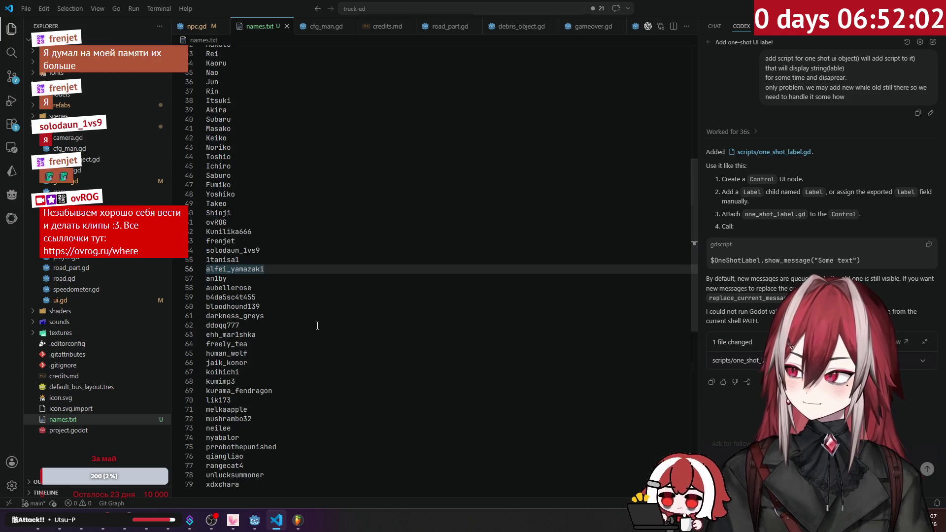
pyautogui.scroll(-3, 315, 328)
pyautogui.click(315, 330)
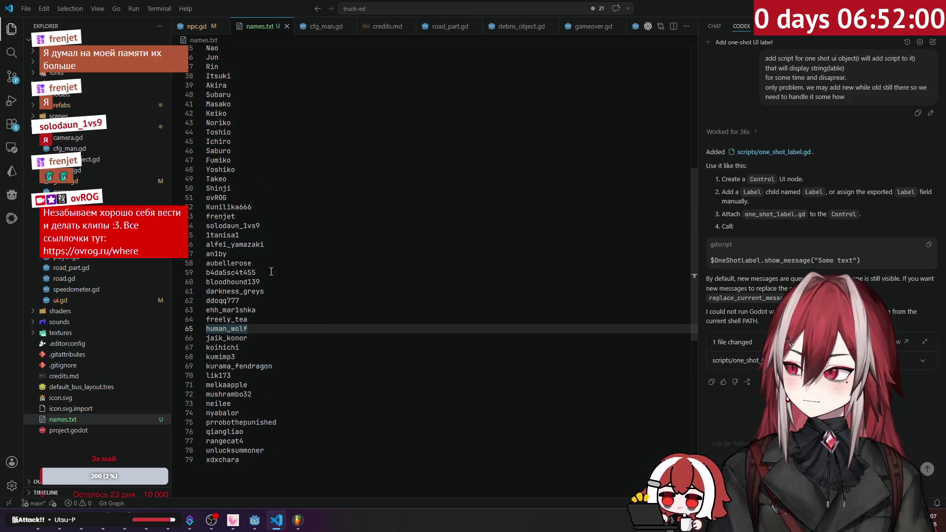
pyautogui.scroll(1, 314, 330)
pyautogui.click(244, 213)
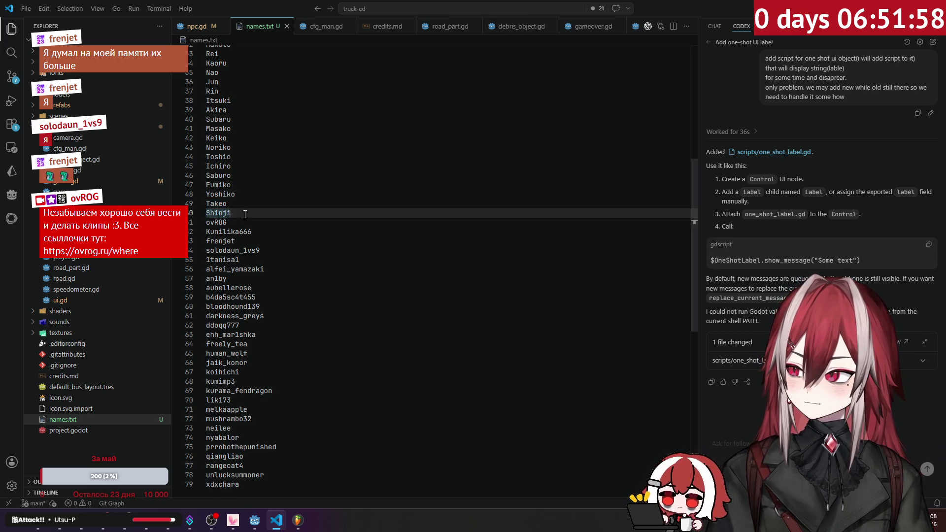
pyautogui.moveTo(245, 213)
pyautogui.mouseDown()
pyautogui.moveTo(236, 59)
pyautogui.moveTo(236, 69)
pyautogui.moveTo(209, 49)
pyautogui.mouseUp()
pyautogui.click(342, 156)
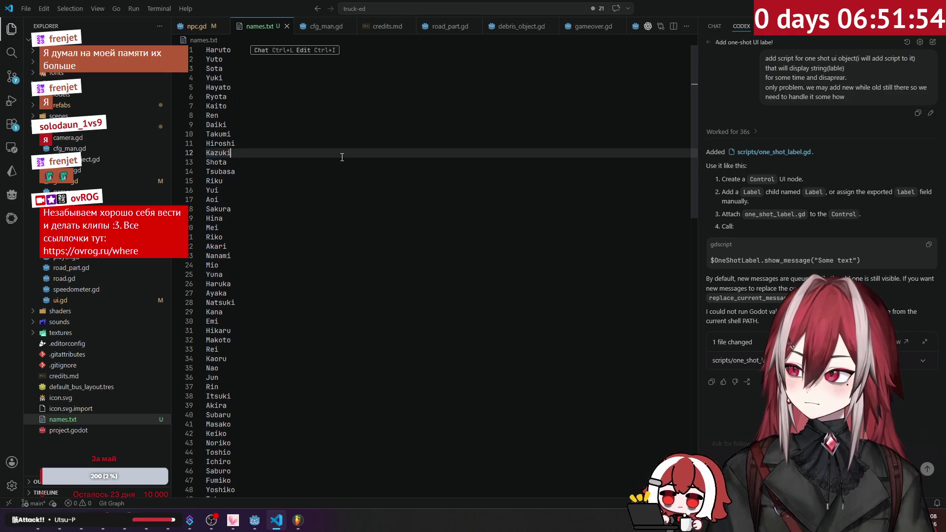
# In the ChatGPT name-list chat, begin the message 'can you write', fixing typos
pyautogui.hotkey('alt', 'Tab')
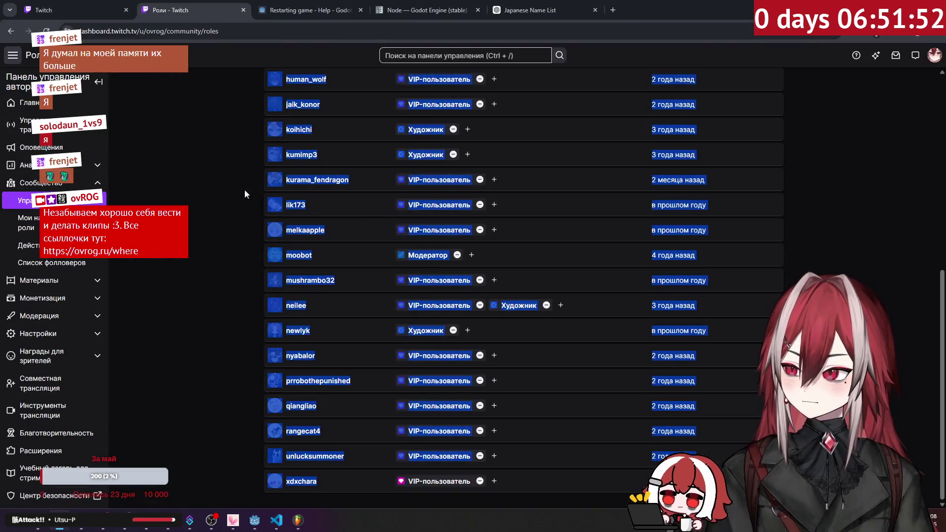
pyautogui.hotkey('ctrl', 'Tab')
pyautogui.hotkey('ctrl', 'Tab')
pyautogui.hotkey('ctrl', 'Tab')
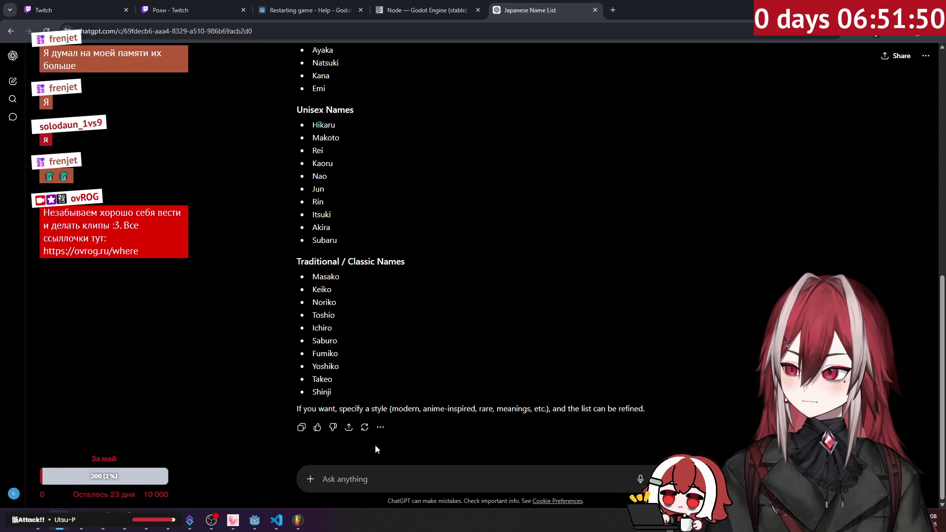
pyautogui.write('can yo')
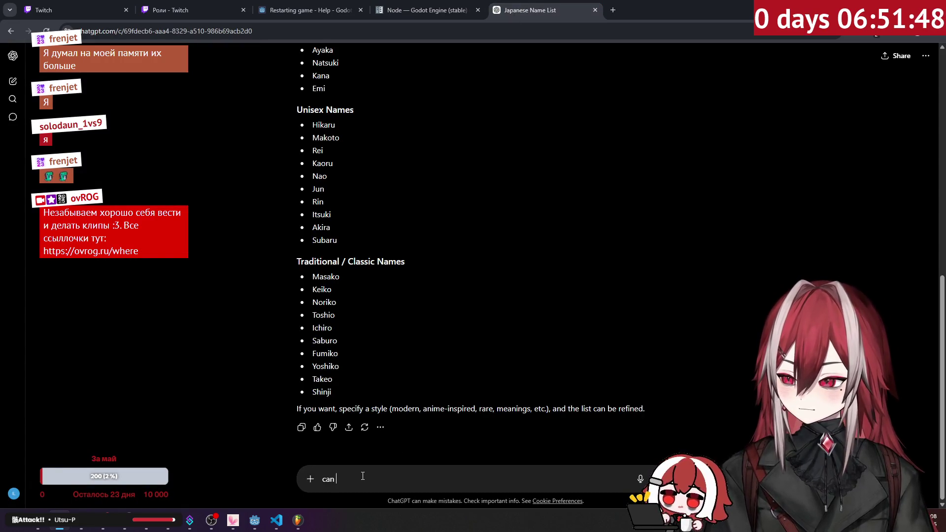
pyautogui.write('u wr')
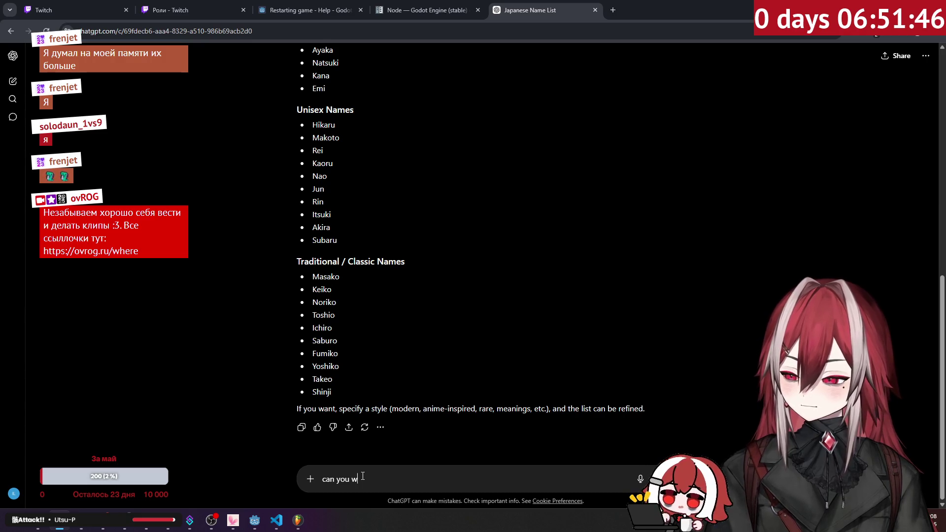
pyautogui.write('ithe')
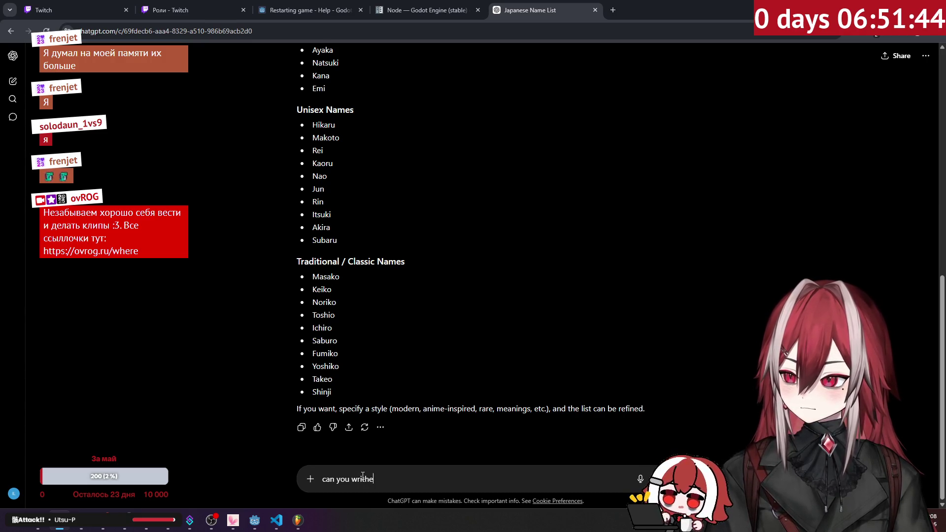
pyautogui.press('BackSpace')
pyautogui.press('BackSpace')
pyautogui.press('BackSpace')
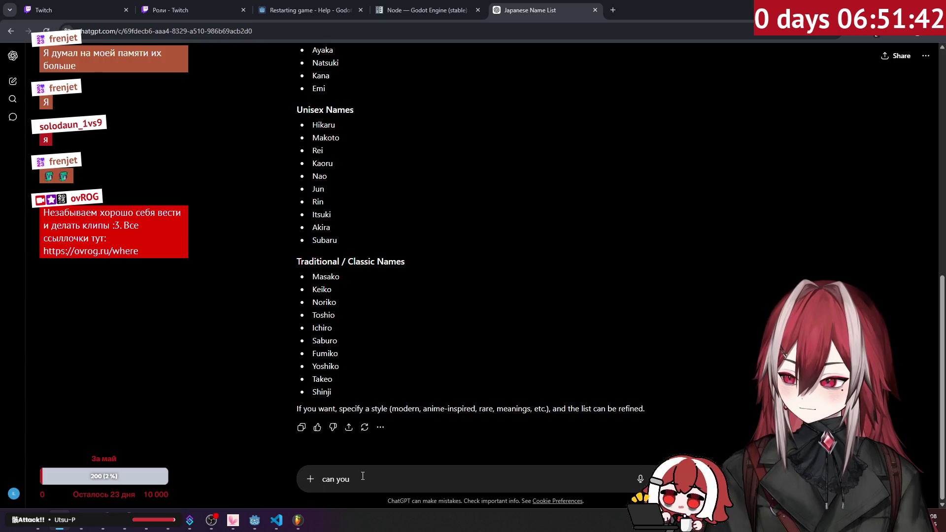
pyautogui.write('r')
pyautogui.press('BackSpace')
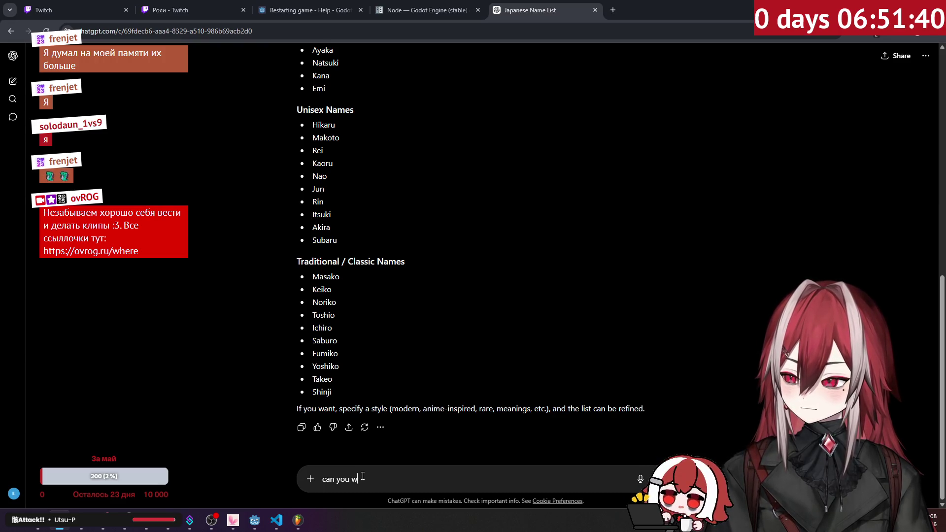
pyautogui.write('hrite')
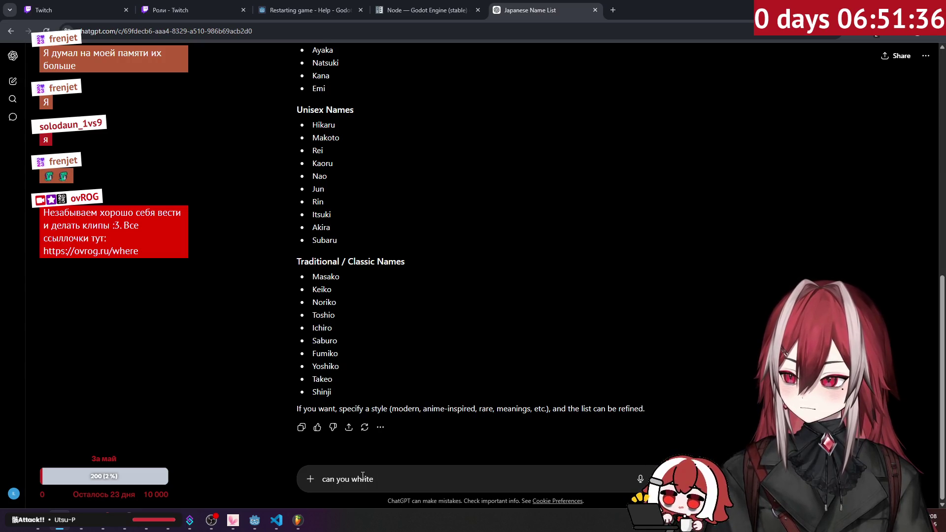
pyautogui.press('BackSpace')
pyautogui.press('BackSpace')
pyautogui.press('BackSpace')
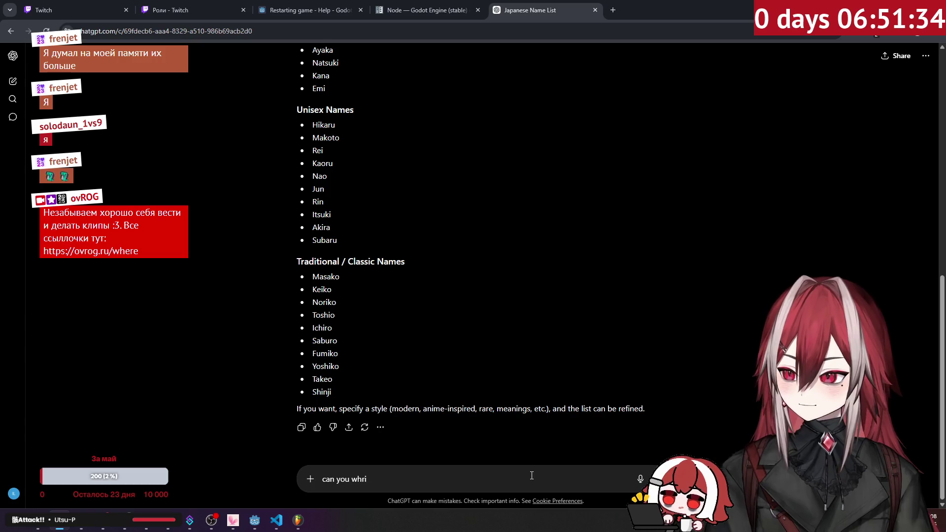
# Continue with 'them in cyrillic', correcting the misspelled word 'cyrillic'
pyautogui.write('write ')
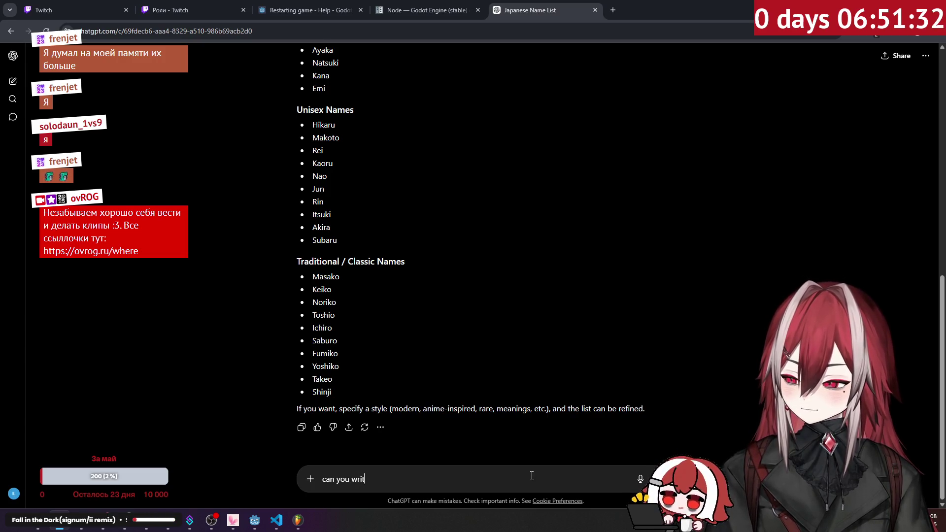
pyautogui.write('them ')
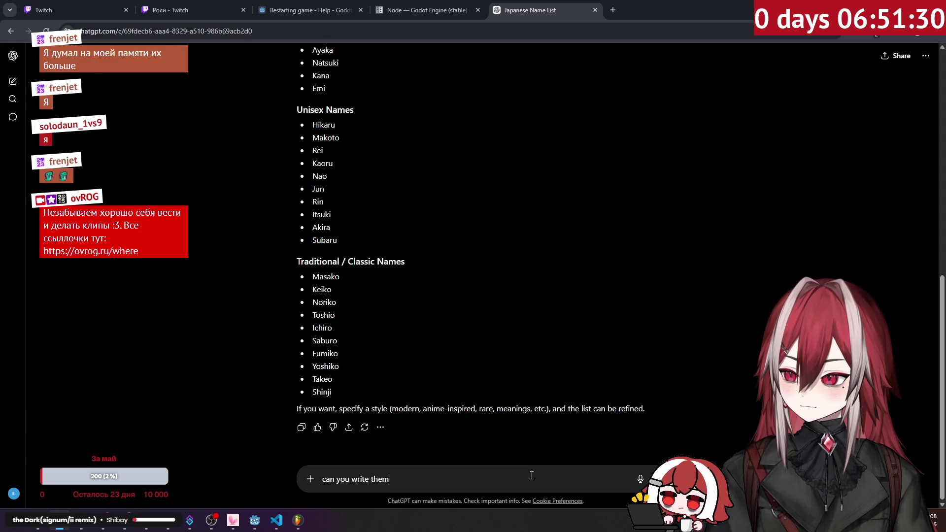
pyautogui.write('in cyryl')
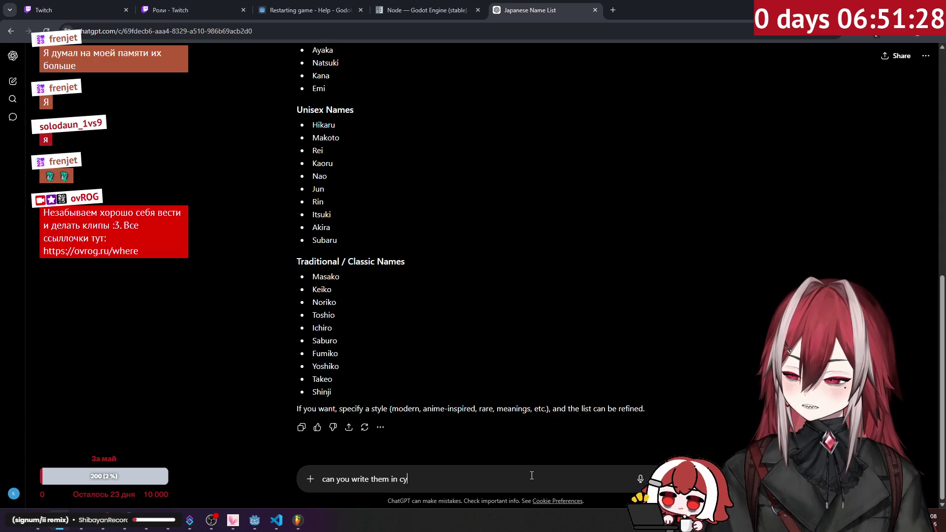
pyautogui.write('ic')
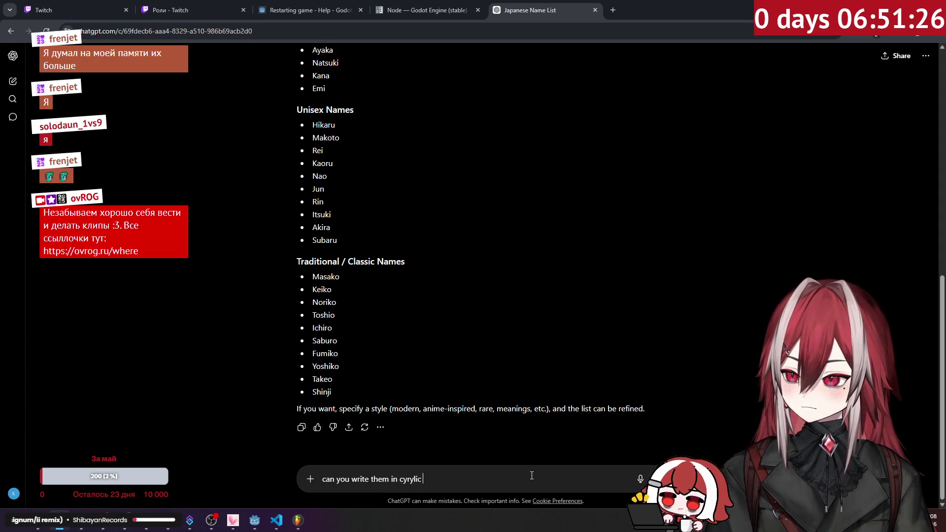
pyautogui.press('BackSpace')
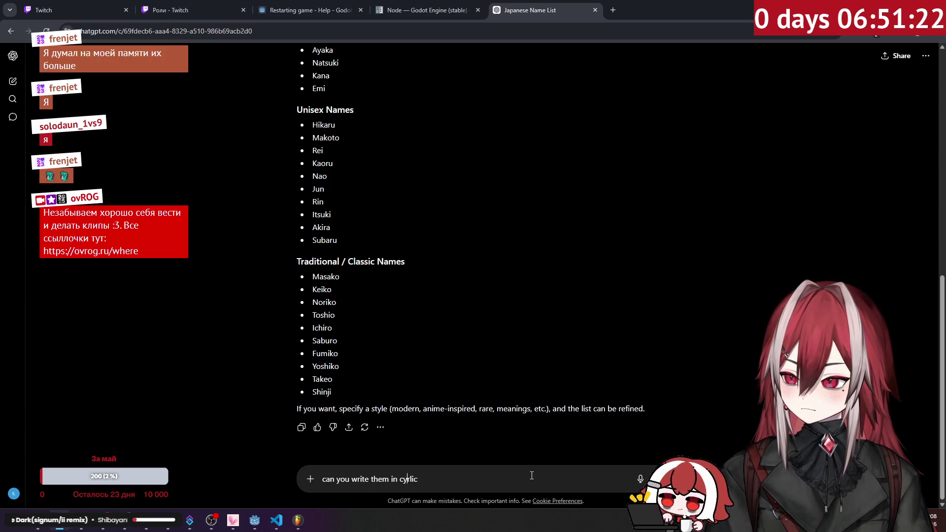
pyautogui.press('Left')
pyautogui.press('BackSpace')
pyautogui.write('u')
pyautogui.write('y')
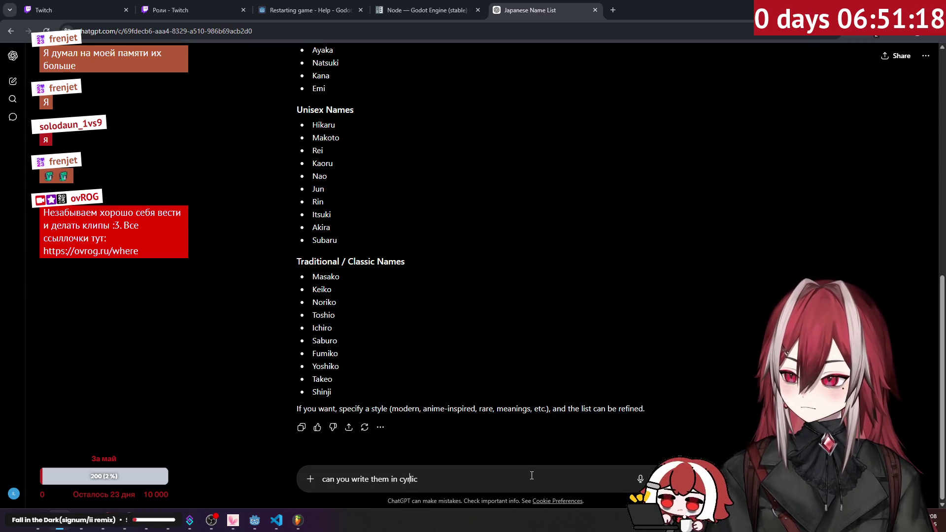
pyautogui.press('BackSpace')
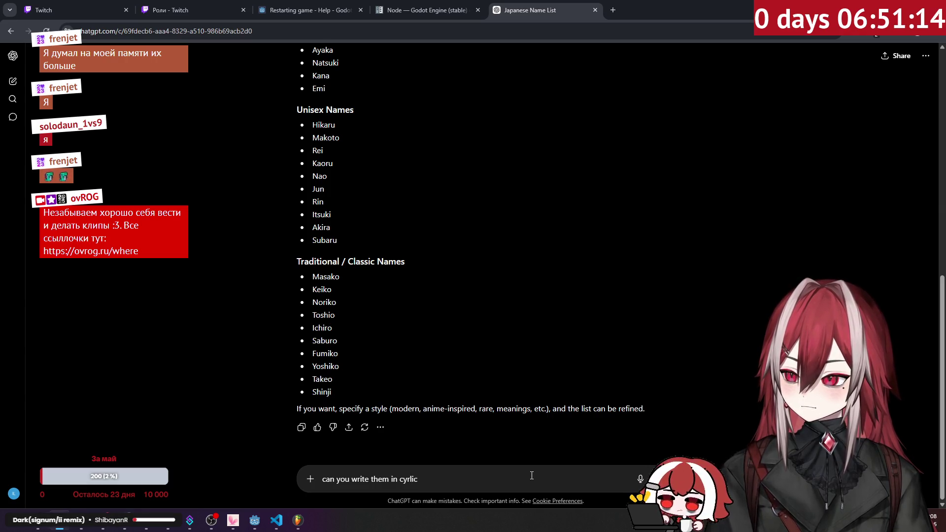
pyautogui.press('Left')
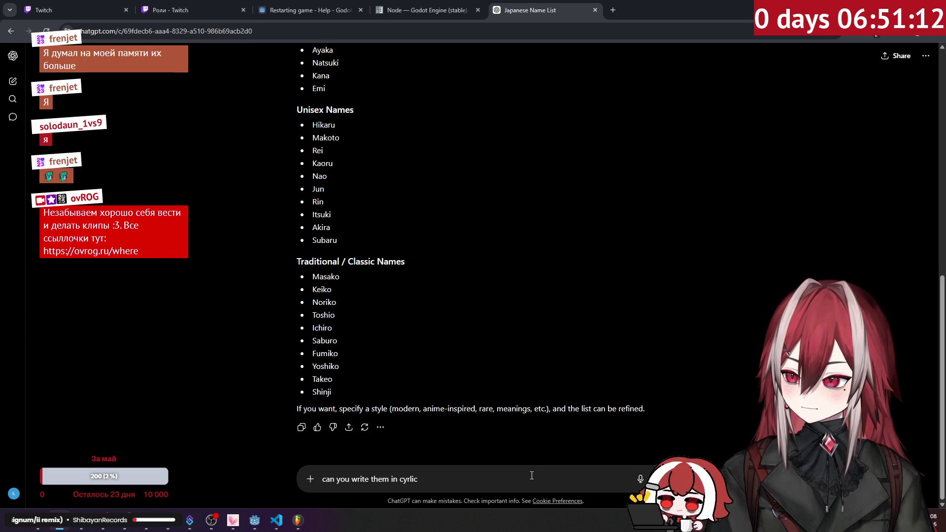
pyautogui.write('u')
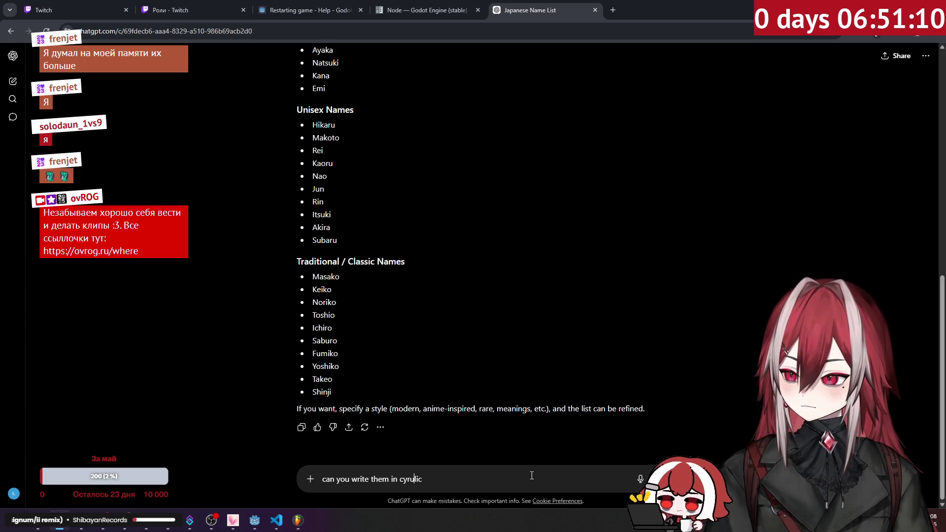
pyautogui.press('BackSpace')
pyautogui.press('BackSpace')
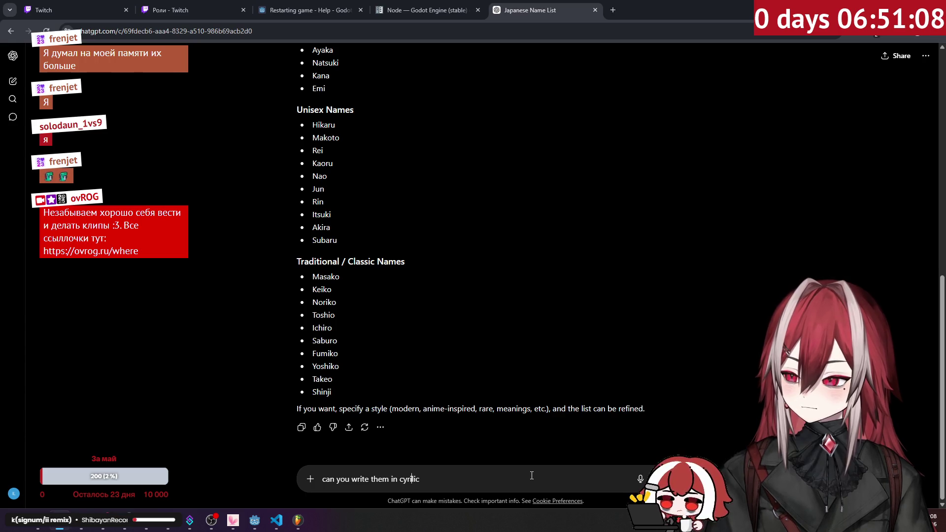
pyautogui.write('i')
pyautogui.press('BackSpace')
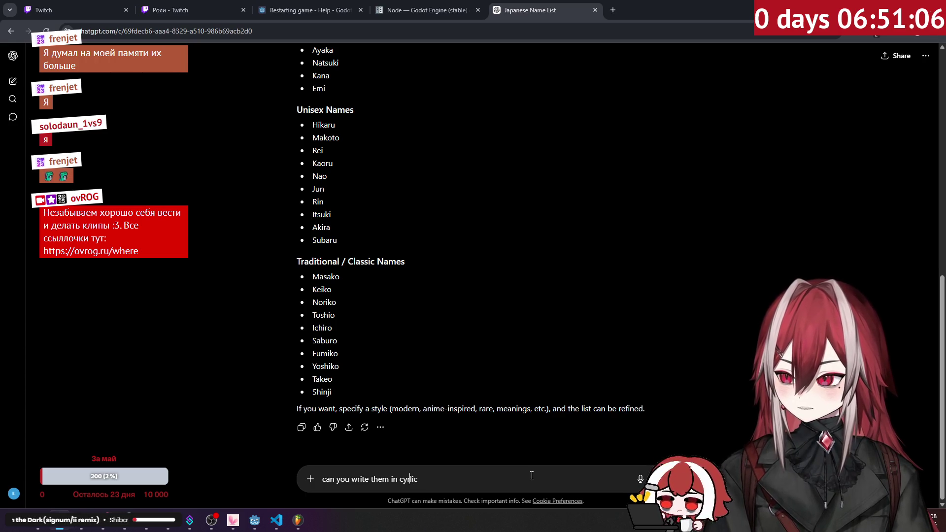
pyautogui.press('End')
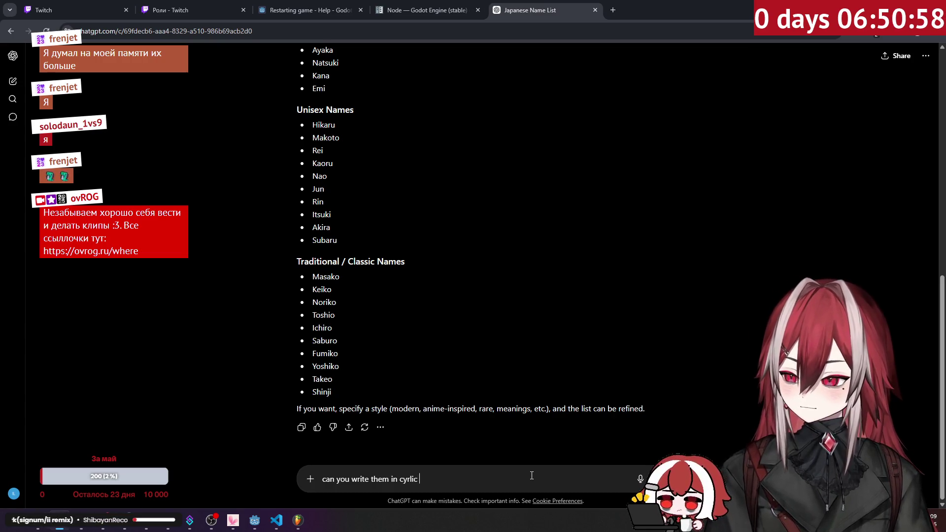
# Send the Cyrillic request, review the reply, and select the Cyrillic Male Names list
pyautogui.write('?')
pyautogui.press('Return')
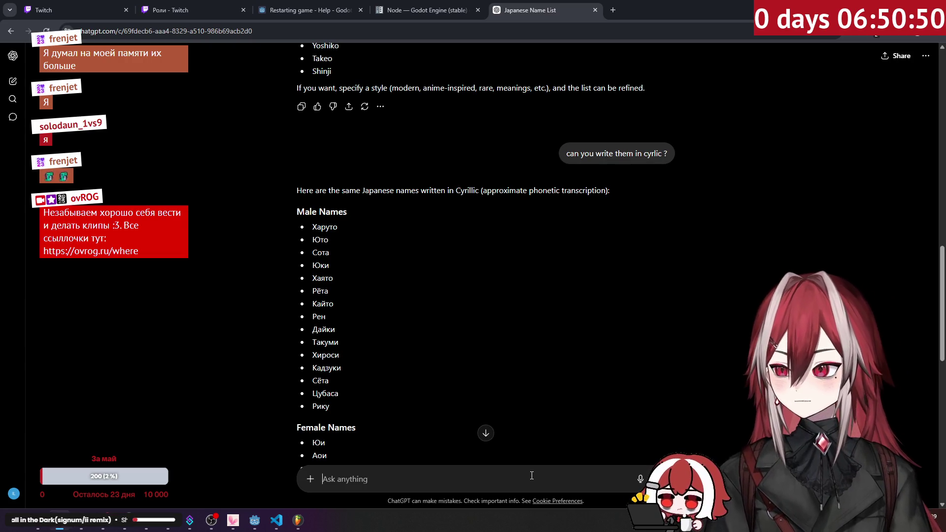
pyautogui.scroll(-7, 436, 321)
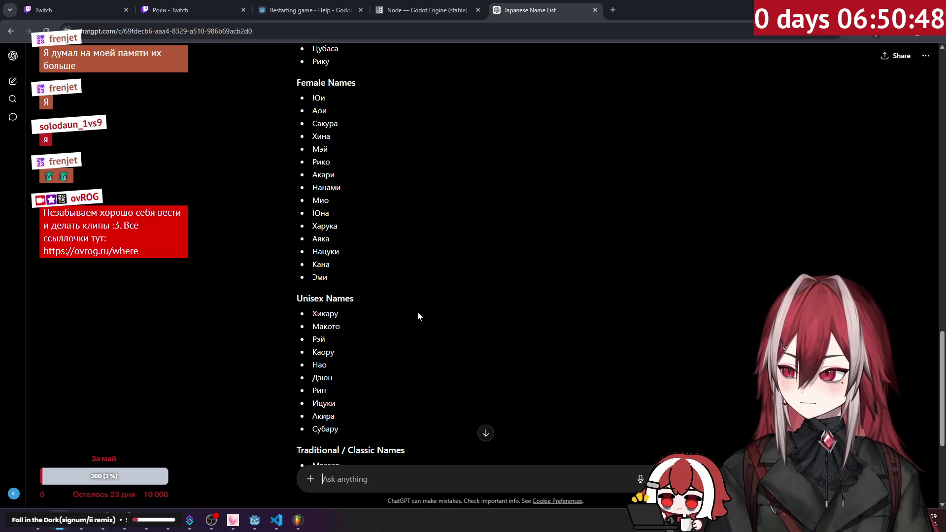
pyautogui.scroll(-2, 418, 313)
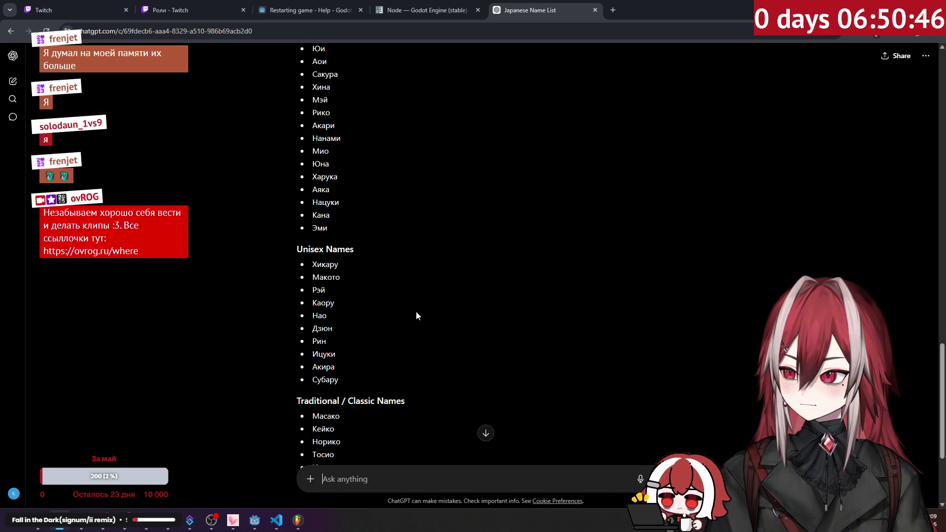
pyautogui.scroll(-3, 417, 314)
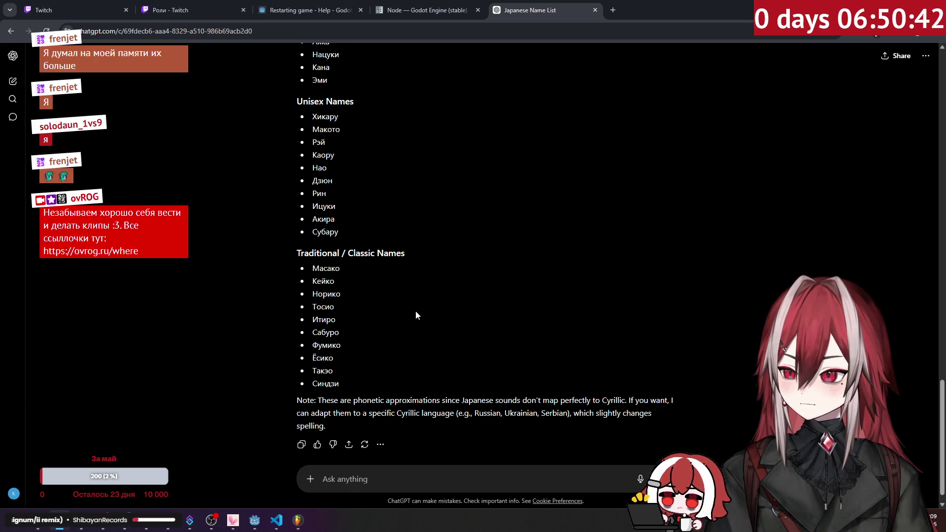
pyautogui.scroll(10, 374, 296)
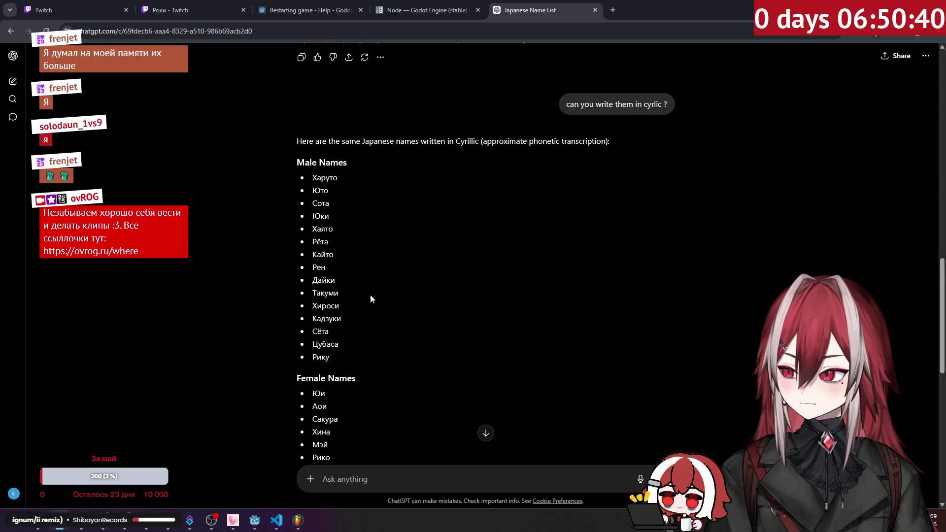
pyautogui.moveTo(313, 275)
pyautogui.mouseDown()
pyautogui.moveTo(345, 307)
pyautogui.moveTo(349, 353)
pyautogui.mouseUp()
pyautogui.hotkey('ctrl', 'c')
pyautogui.scroll(-2, 345, 307)
# Replace the old Latin Japanese names in names.txt with the Cyrillic male names
pyautogui.hotkey('alt', 'Tab')
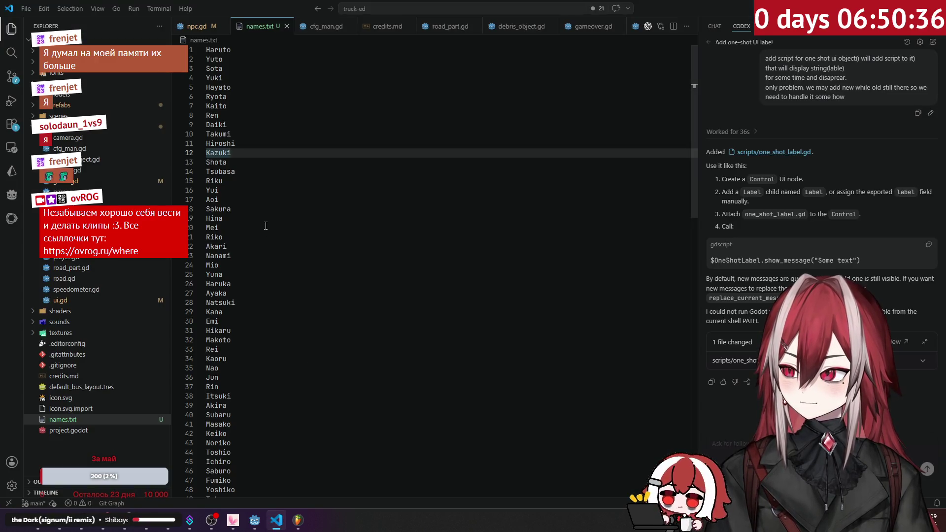
pyautogui.scroll(-4, 232, 292)
pyautogui.moveTo(235, 337)
pyautogui.mouseDown()
pyautogui.moveTo(226, 140)
pyautogui.moveTo(210, 49)
pyautogui.mouseUp()
pyautogui.press('BackSpace')
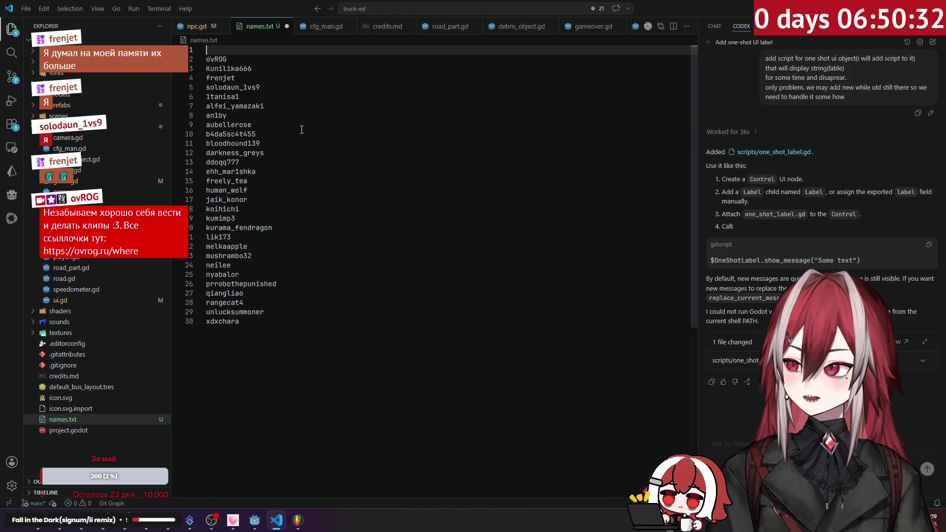
pyautogui.click(264, 318)
pyautogui.press('Return')
pyautogui.hotkey('ctrl', 'v')
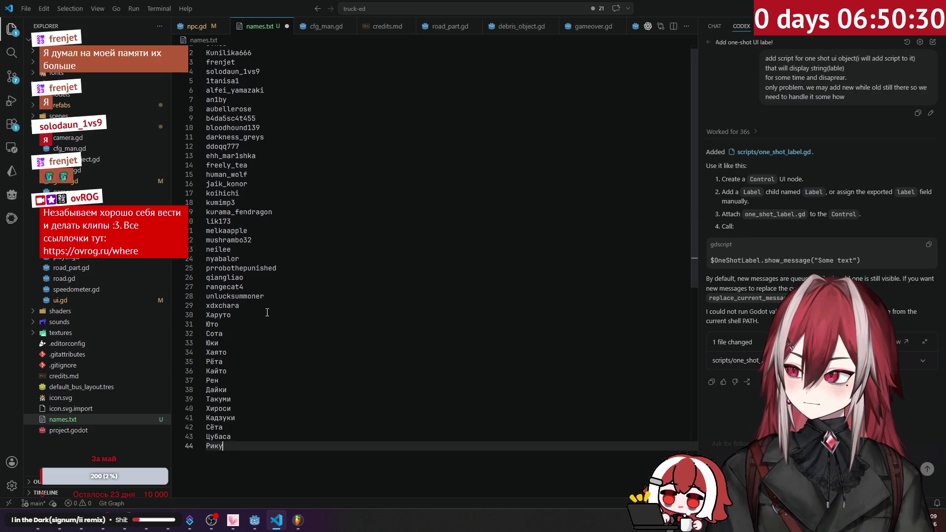
# Add the Cyrillic female names Юи through Эми below the male names
pyautogui.hotkey('alt', 'Tab')
pyautogui.scroll(-3, 337, 370)
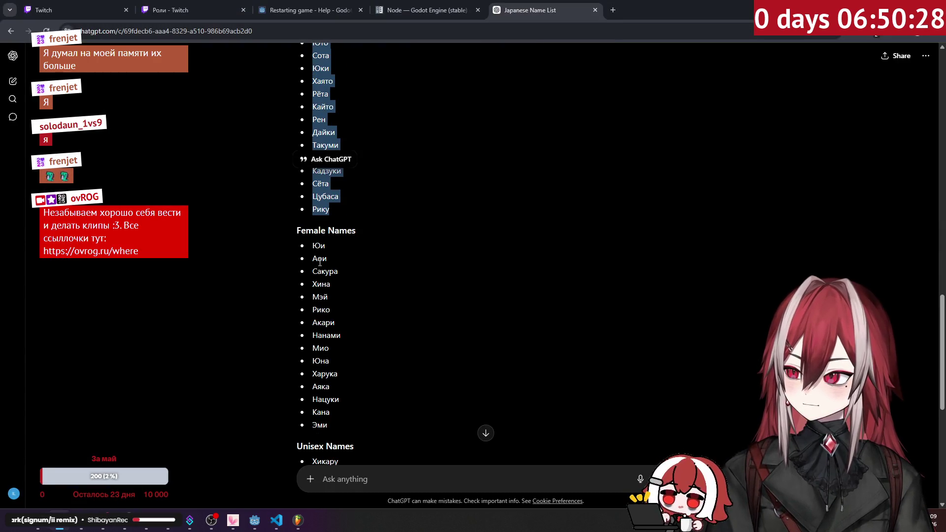
pyautogui.moveTo(317, 245)
pyautogui.mouseDown()
pyautogui.moveTo(328, 285)
pyautogui.moveTo(331, 425)
pyautogui.mouseUp()
pyautogui.hotkey('ctrl', 'c')
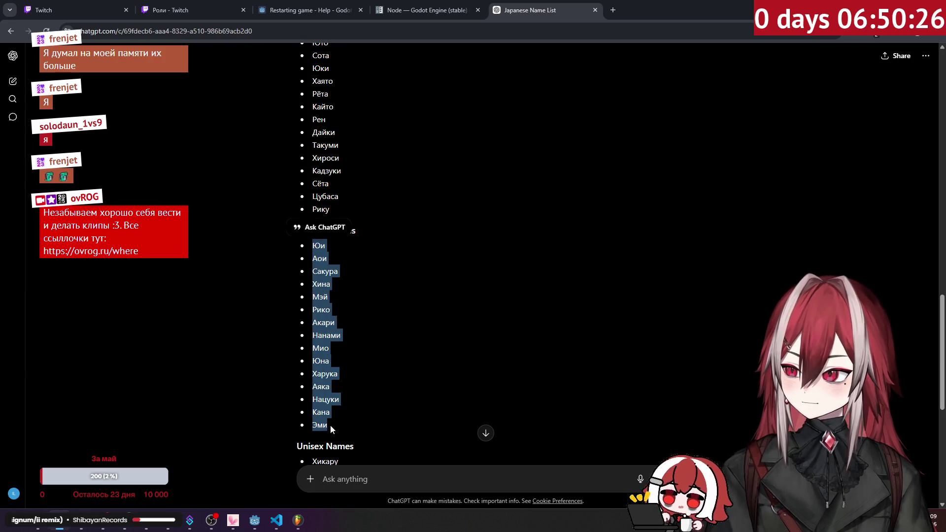
pyautogui.hotkey('alt', 'Tab')
pyautogui.press('Return')
pyautogui.hotkey('ctrl', 'v')
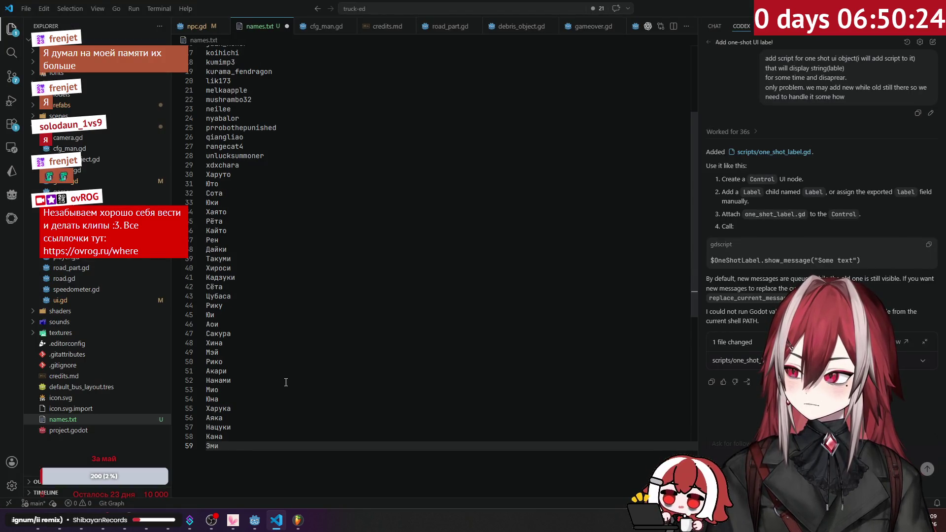
# Copy the Unisex names Хикару through Субару into names.txt
pyautogui.hotkey('alt', 'Tab')
pyautogui.scroll(-2, 300, 276)
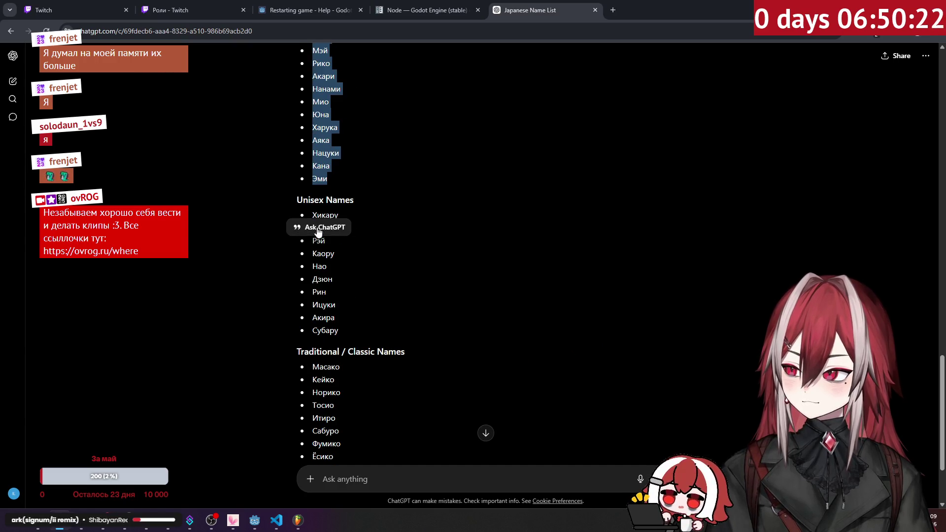
pyautogui.scroll(-2, 345, 236)
pyautogui.click(351, 200)
pyautogui.moveTo(346, 232); pyautogui.dragTo(316, 121)
pyautogui.hotkey('ctrl', 'c')
pyautogui.hotkey('alt', 'Tab')
pyautogui.press('Return')
pyautogui.hotkey('ctrl', 'v')
# Add the Traditional names from Масако to Синдзи as lines 70–79
pyautogui.hotkey('alt', 'Tab')
pyautogui.scroll(-1, 351, 261)
pyautogui.moveTo(315, 248); pyautogui.dragTo(348, 361)
pyautogui.hotkey('ctrl', 'c')
pyautogui.hotkey('alt', 'Tab')
pyautogui.press('Return')
pyautogui.hotkey('ctrl', 'v')
pyautogui.click(309, 352)
pyautogui.scroll(12, 296, 290)
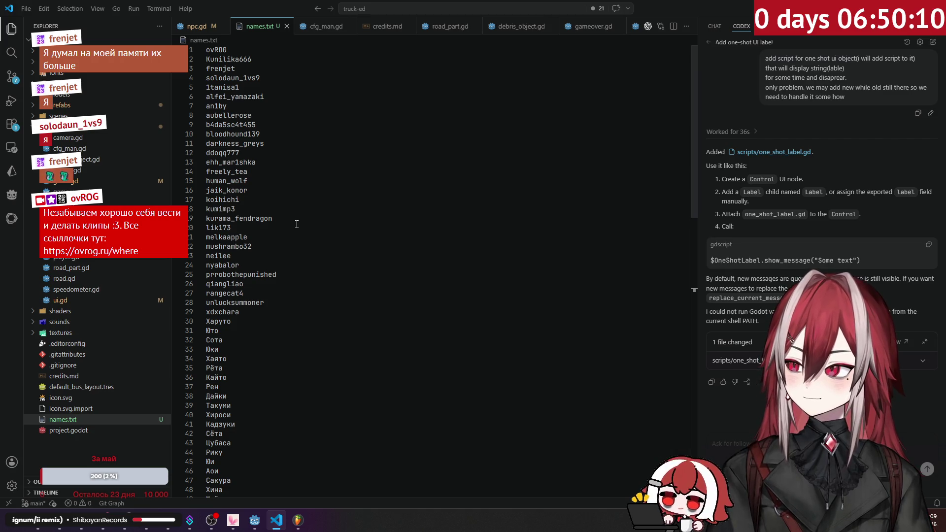
pyautogui.click(296, 224)
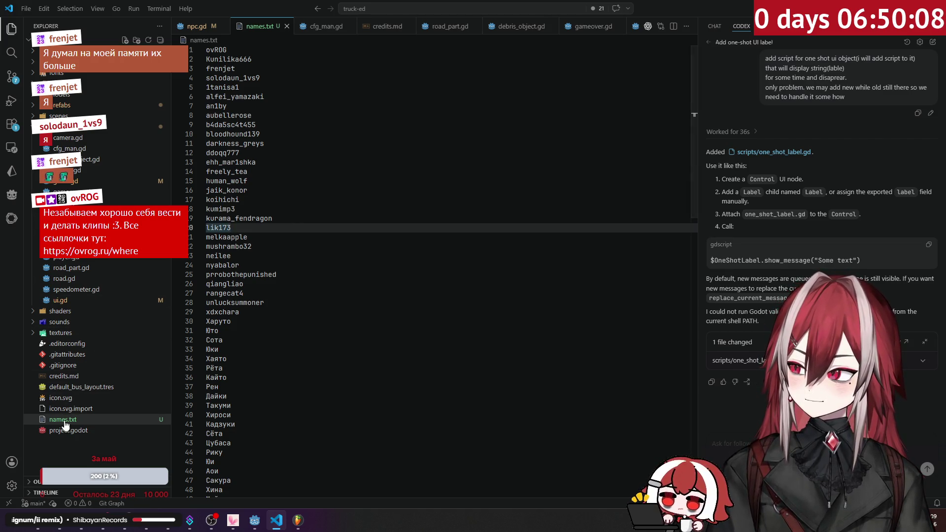
# Create a new empty fate.txt in the project root and start a fresh ChatGPT chat
pyautogui.rightClick(64, 442)
pyautogui.click(128, 225)
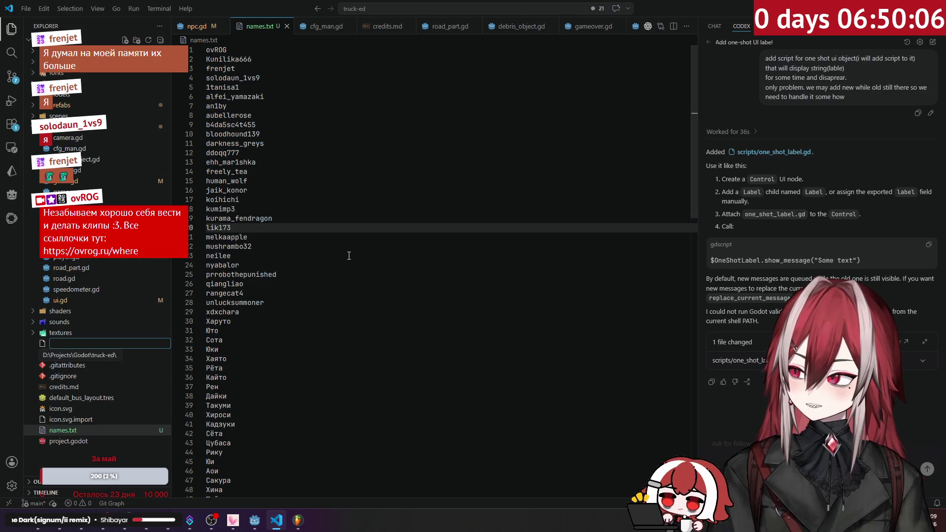
pyautogui.write('fate')
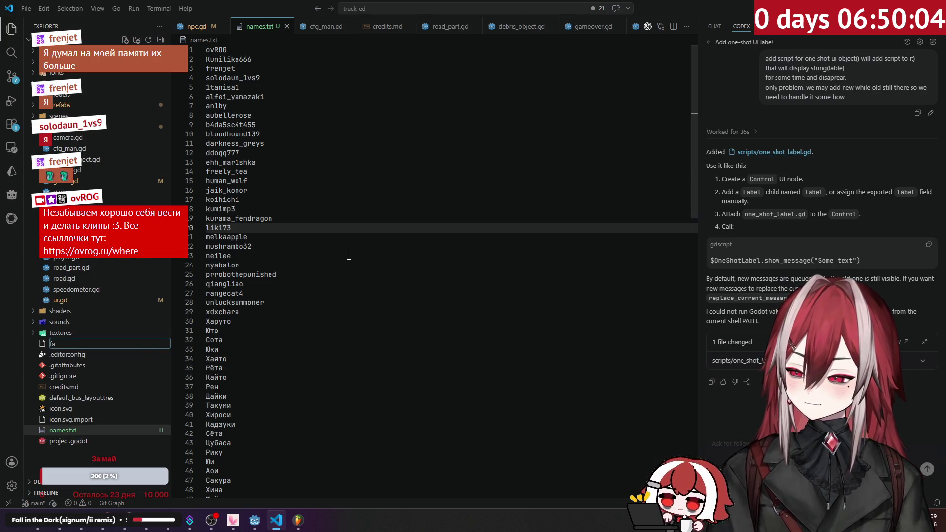
pyautogui.write('.txt')
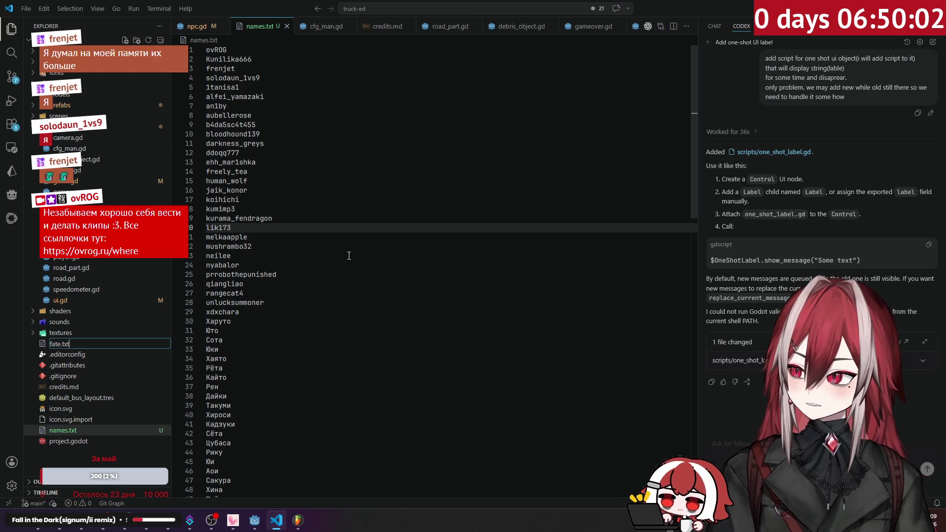
pyautogui.press('Return')
pyautogui.hotkey('alt', 'Tab')
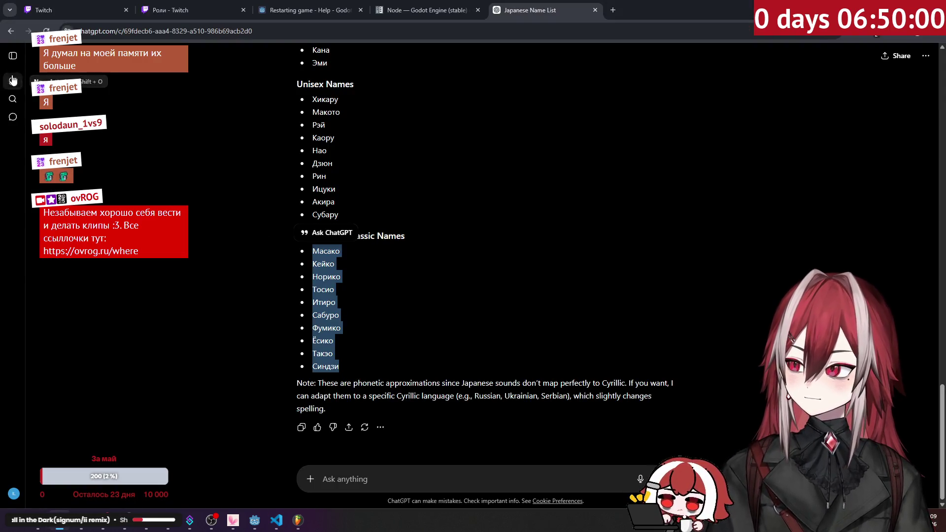
pyautogui.click(12, 82)
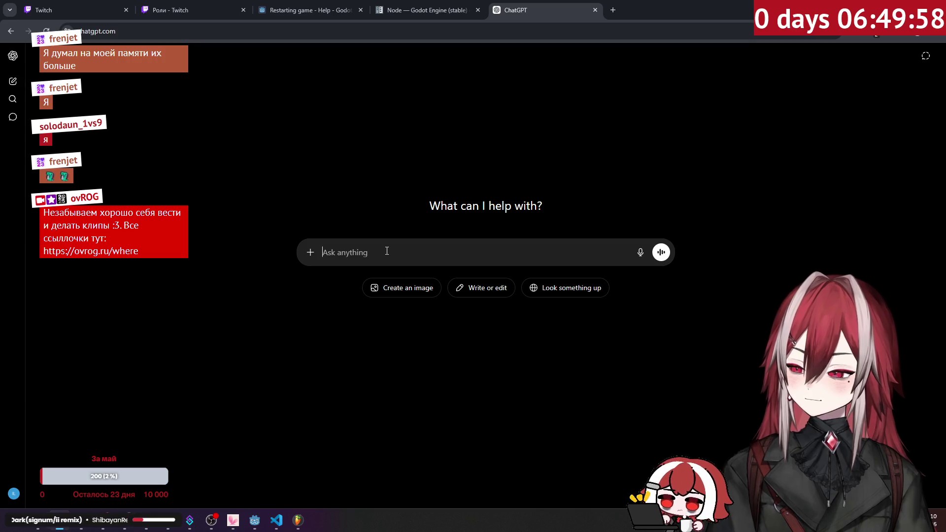
# Type the request for a list of fates for characters that were "isekaied"
pyautogui.write('can you')
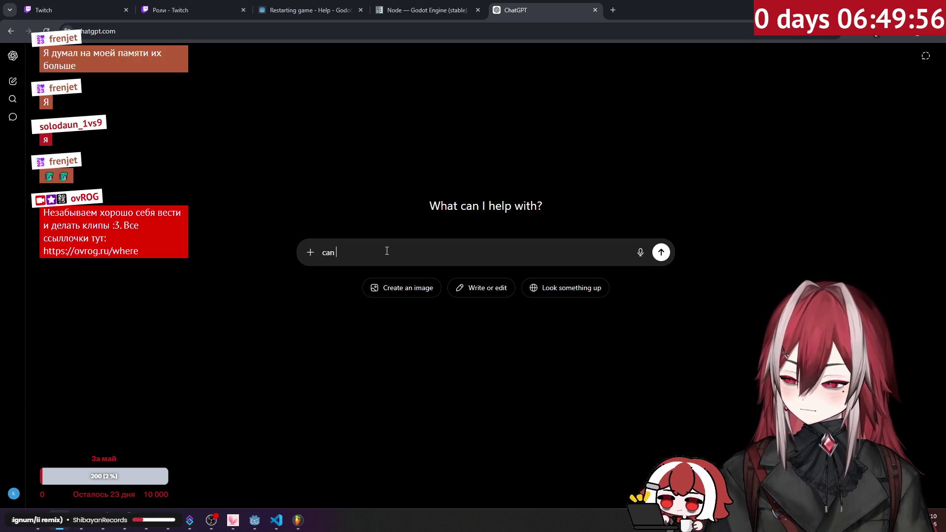
pyautogui.write(' generate ')
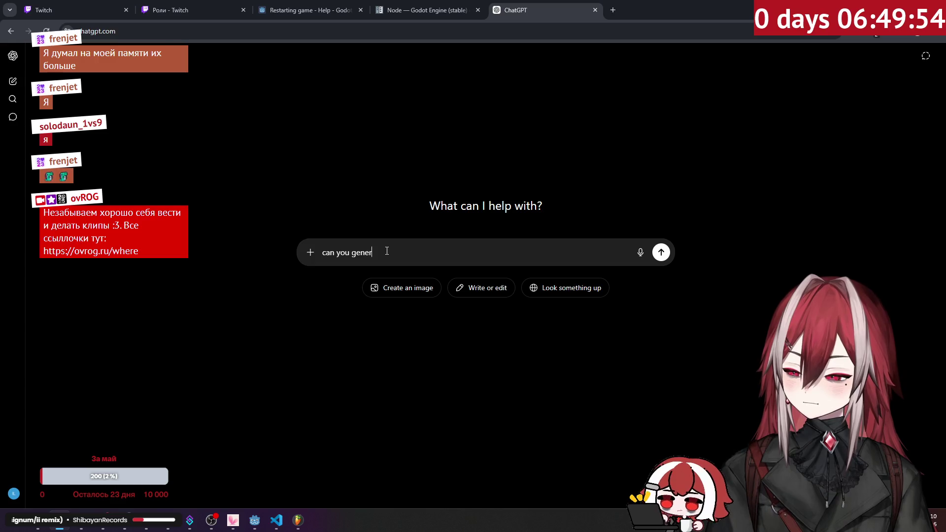
pyautogui.write('list')
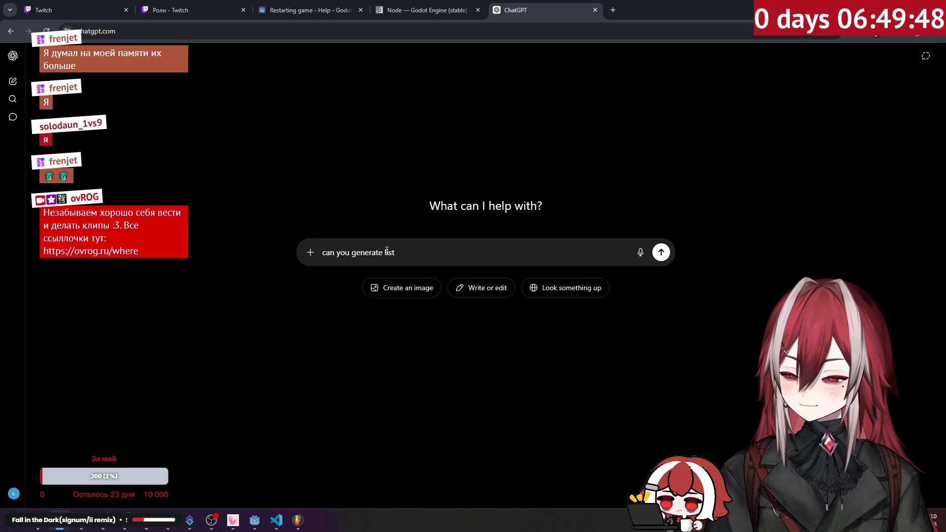
pyautogui.write(' of fates f')
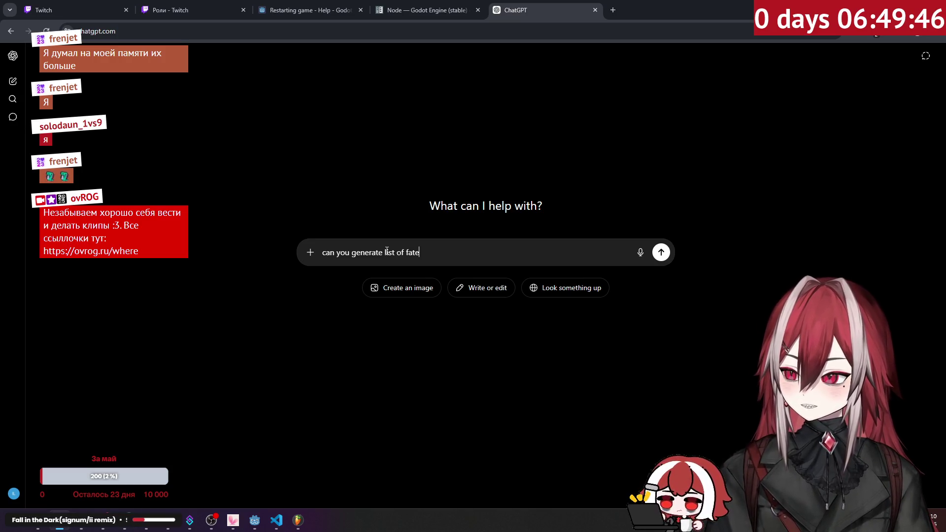
pyautogui.write('or ch')
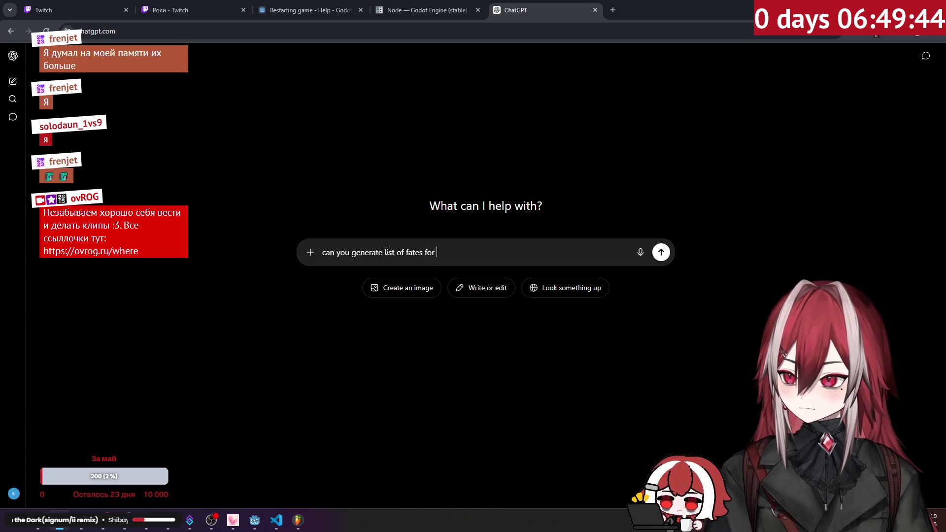
pyautogui.write('ara')
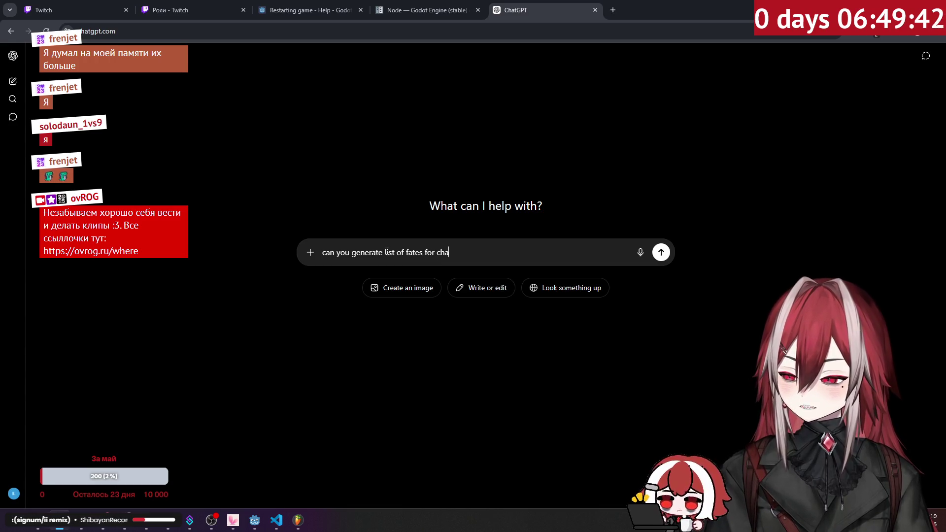
pyautogui.write('ctes t')
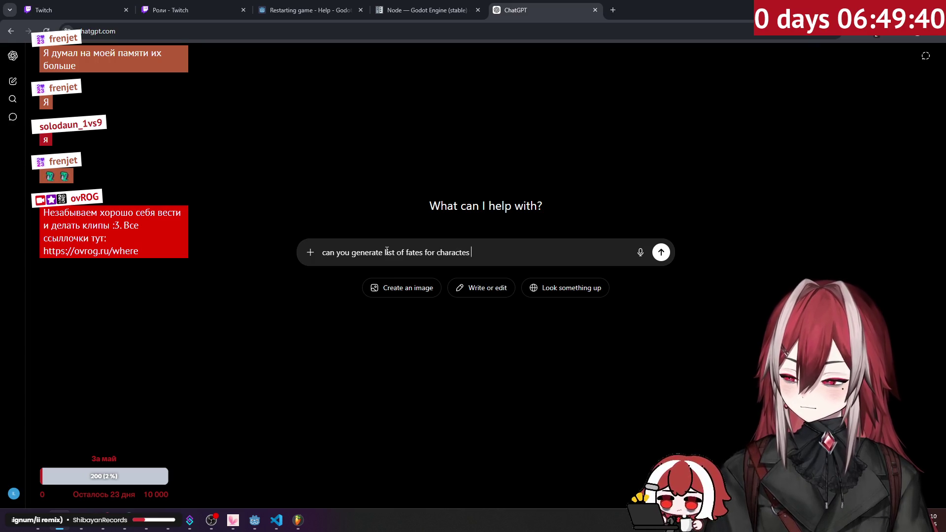
pyautogui.write('hat')
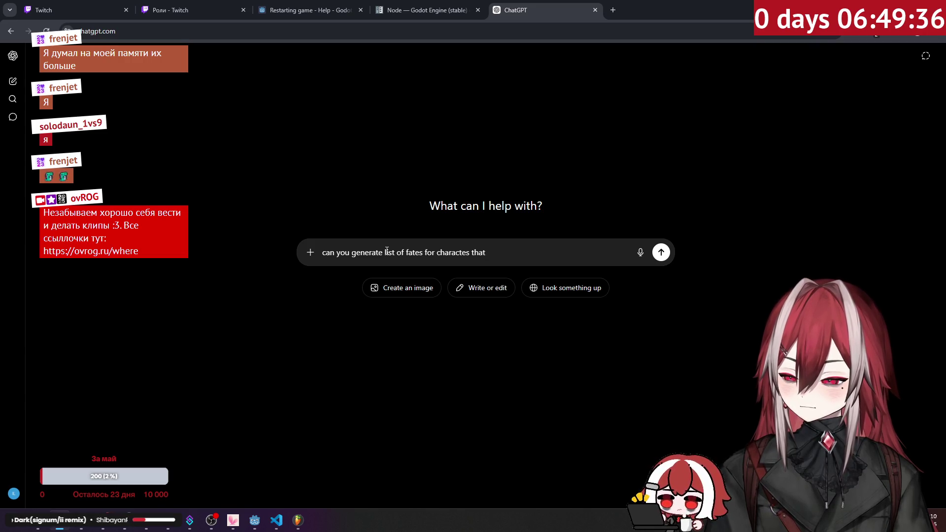
pyautogui.write(' was')
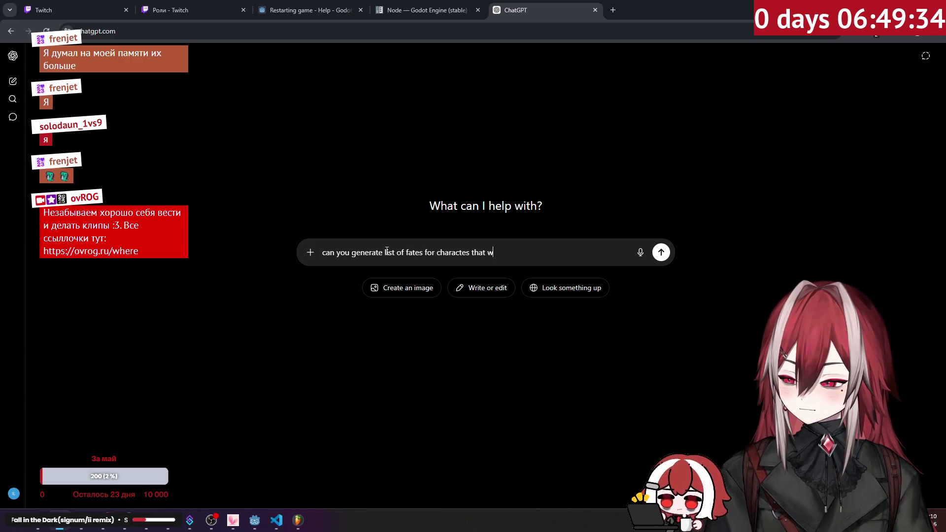
pyautogui.write(' send')
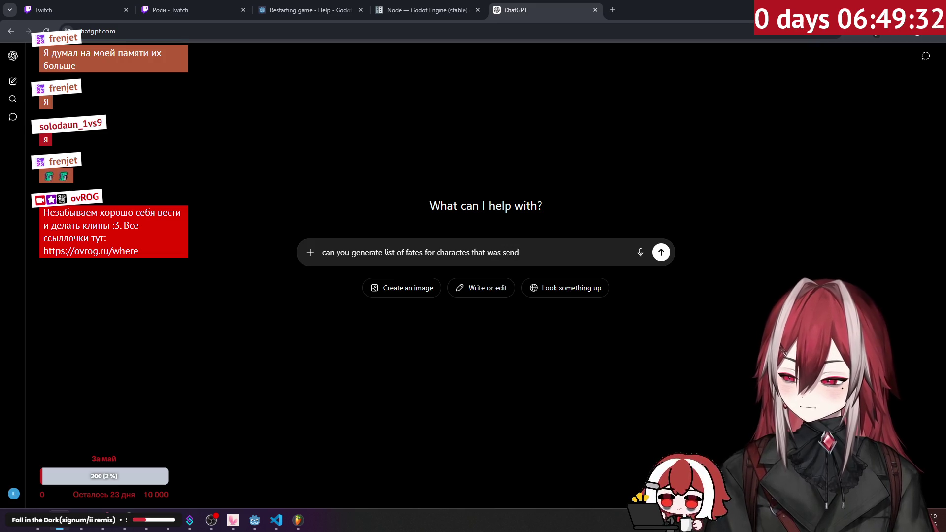
pyautogui.press('BackSpace')
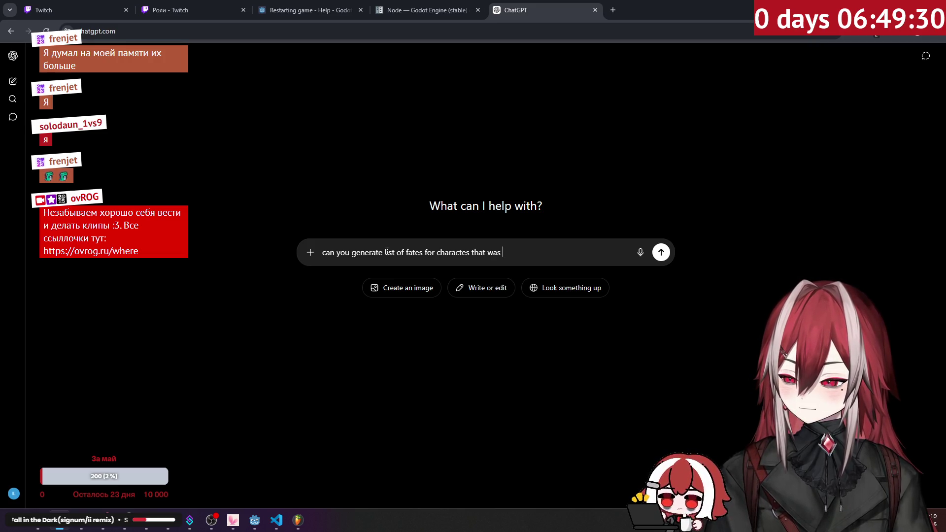
pyautogui.press('BackSpace')
pyautogui.press('BackSpace')
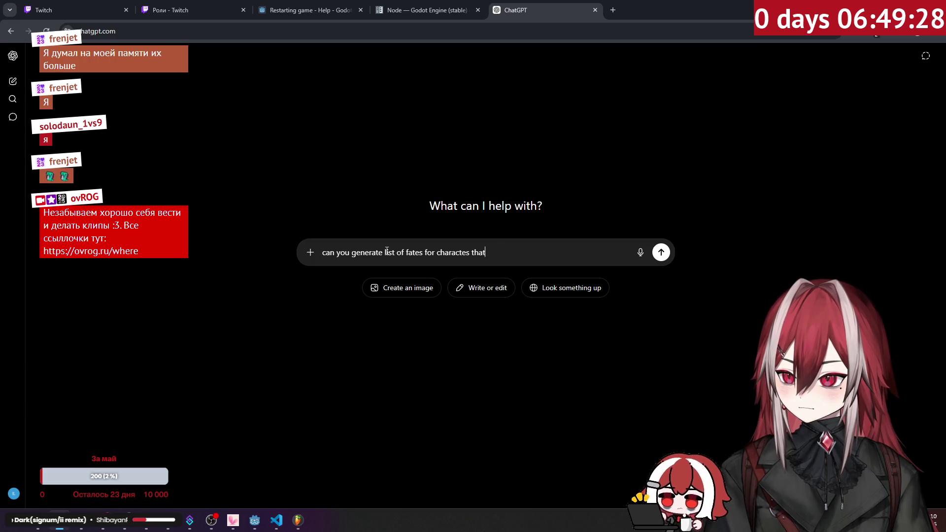
pyautogui.press('BackSpace')
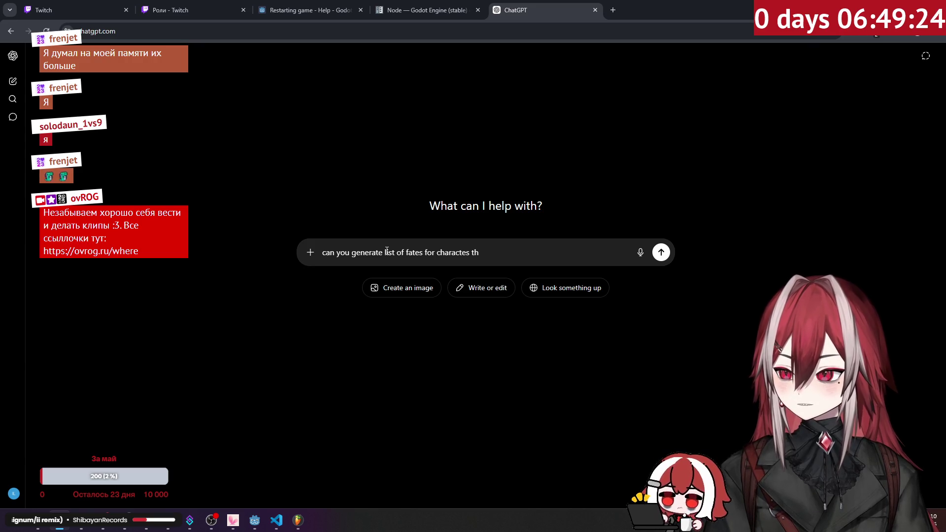
pyautogui.press('BackSpace')
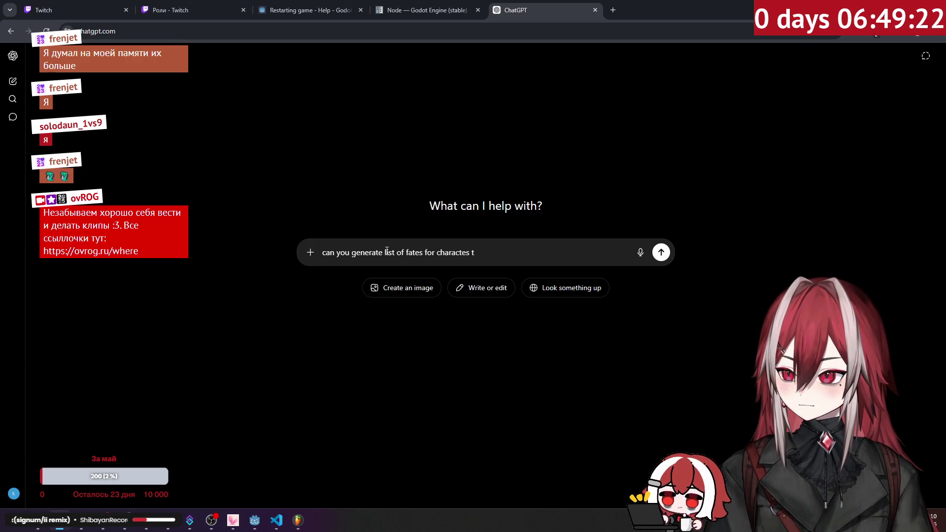
pyautogui.write('hat ')
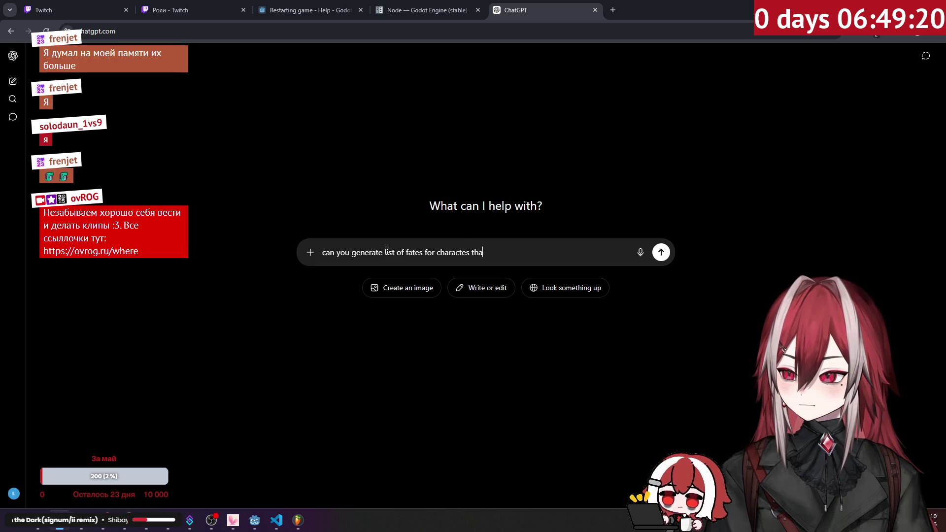
pyautogui.write('was is')
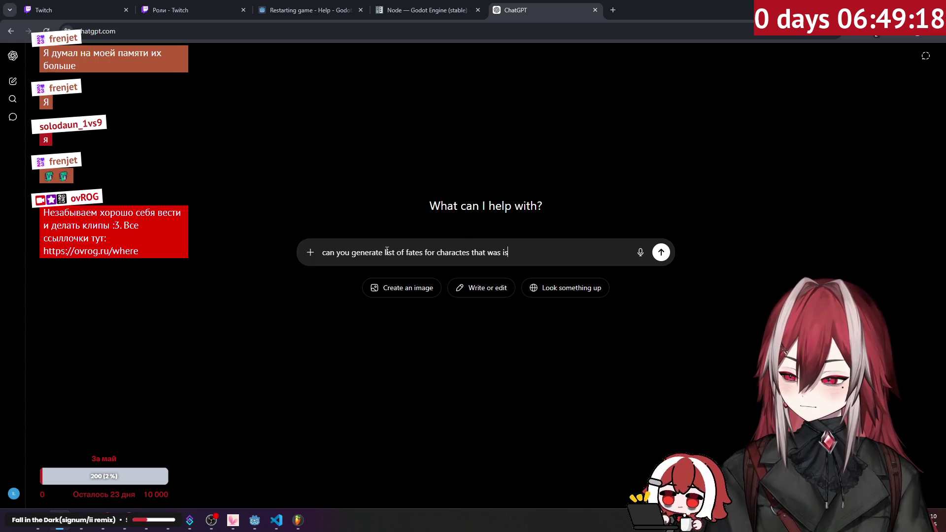
pyautogui.write('e')
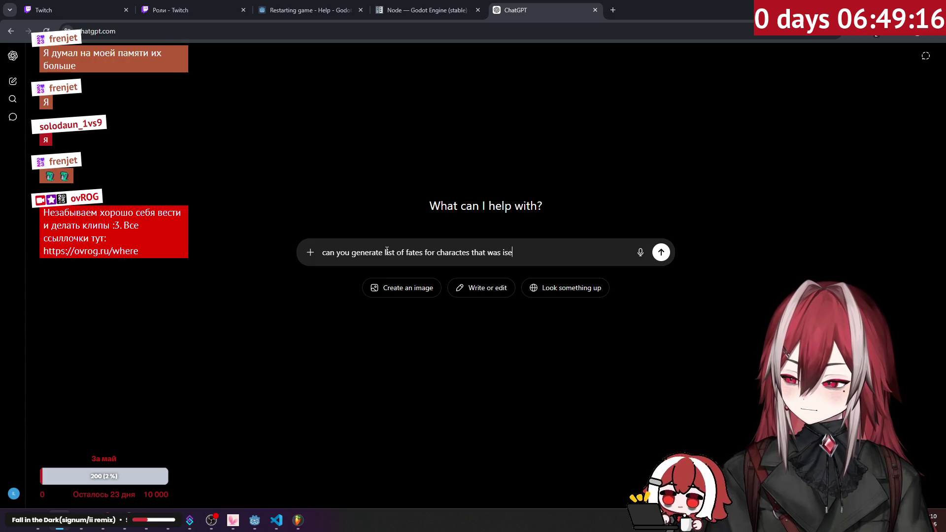
pyautogui.press('BackSpace')
pyautogui.press('BackSpace')
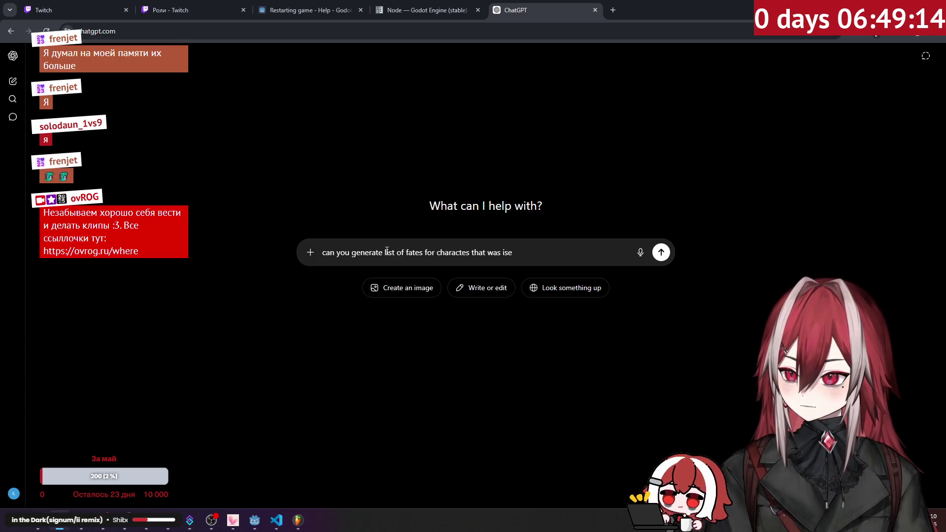
pyautogui.write('ai')
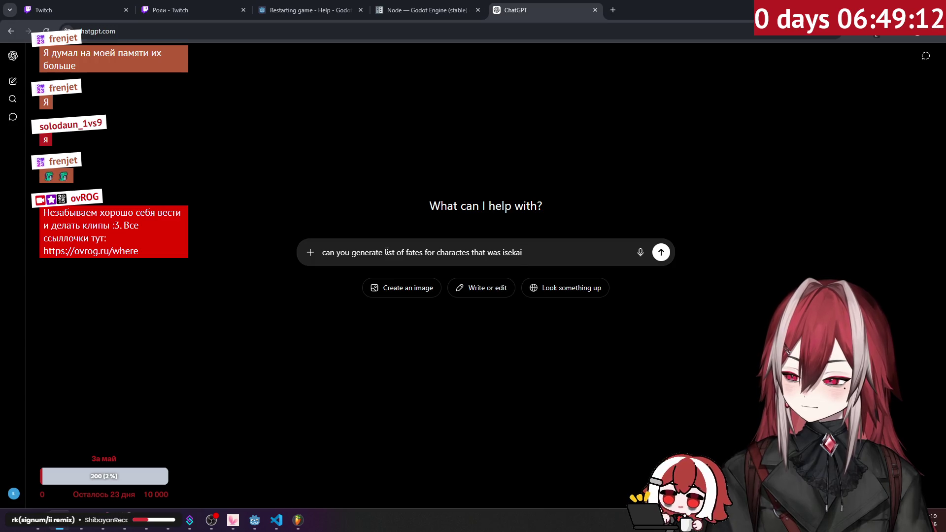
pyautogui.write('ded')
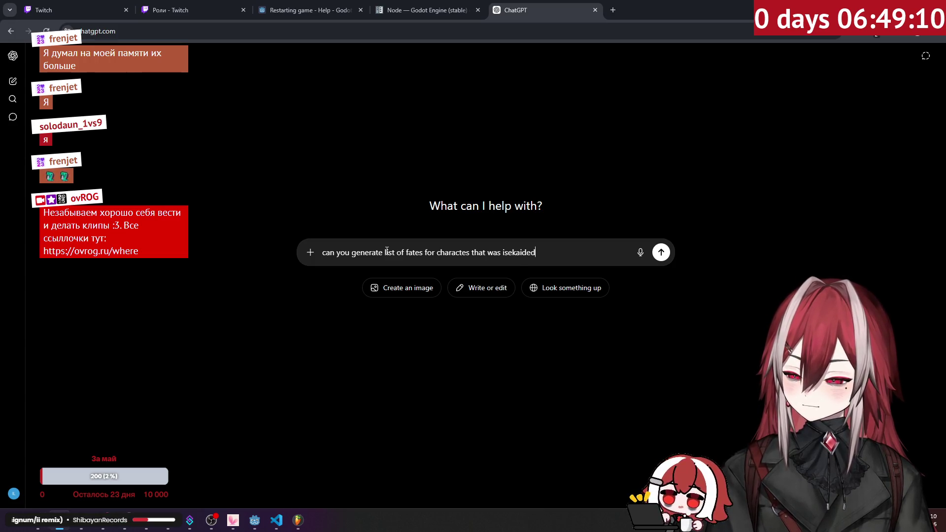
pyautogui.press('Left')
pyautogui.press('Left')
pyautogui.press('Left')
pyautogui.write('"')
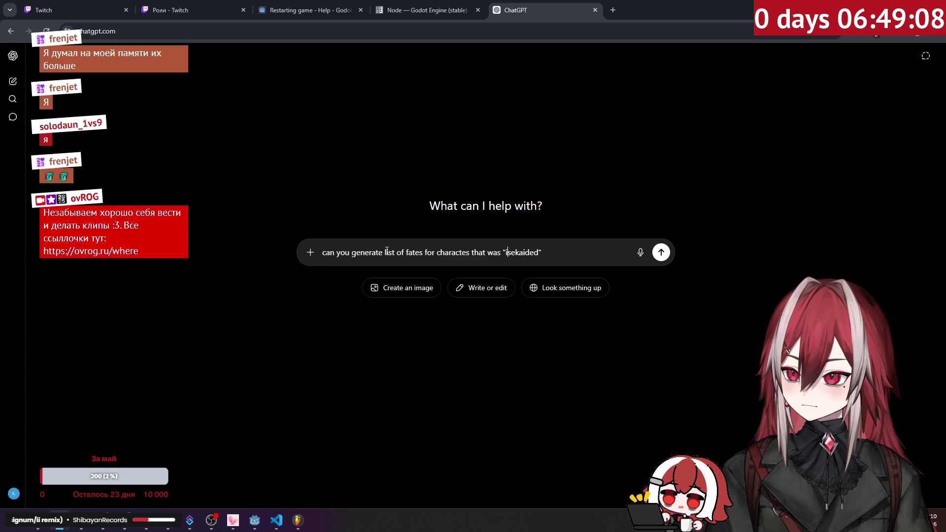
# Add the example "x - became a slime of level 1" and 'try to make funny ones and use russian', then send
pyautogui.press('End')
pyautogui.hotkey('shift', 'Return')
pyautogui.hotkey('shift', 'Return')
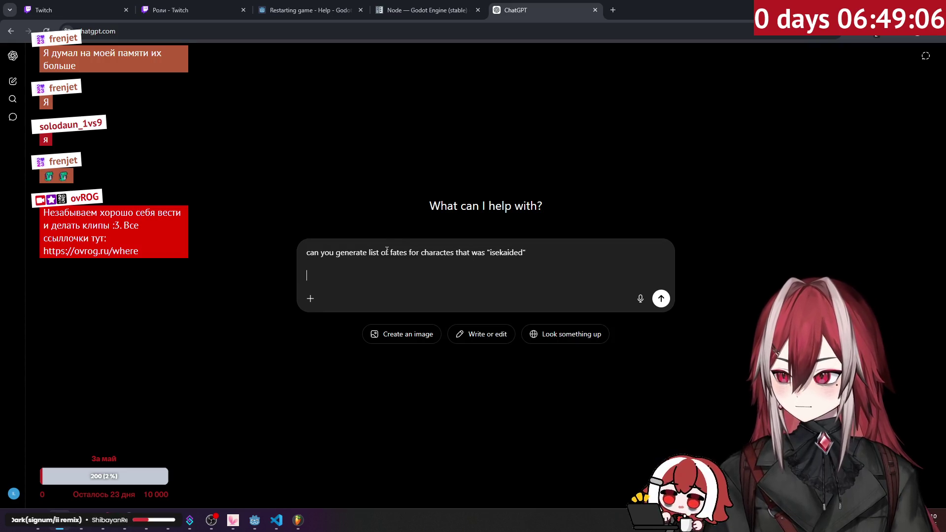
pyautogui.write('like')
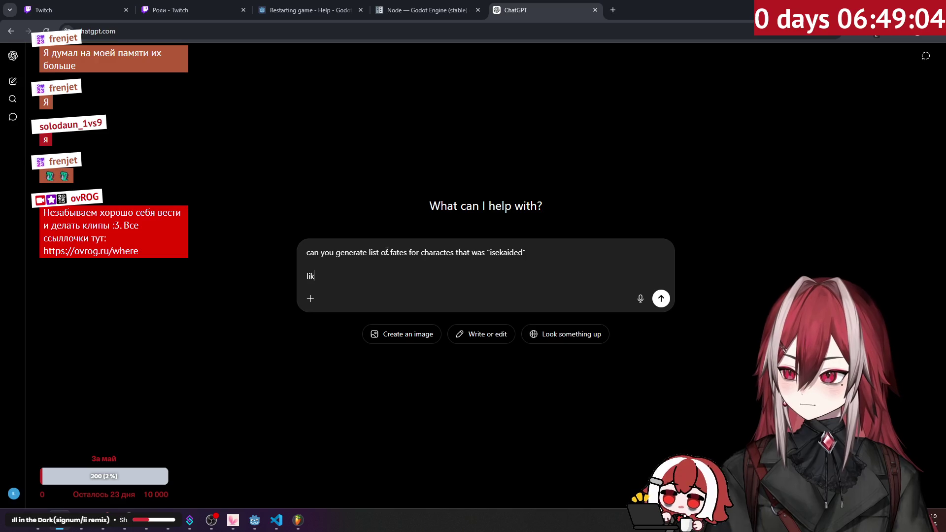
pyautogui.write(' x')
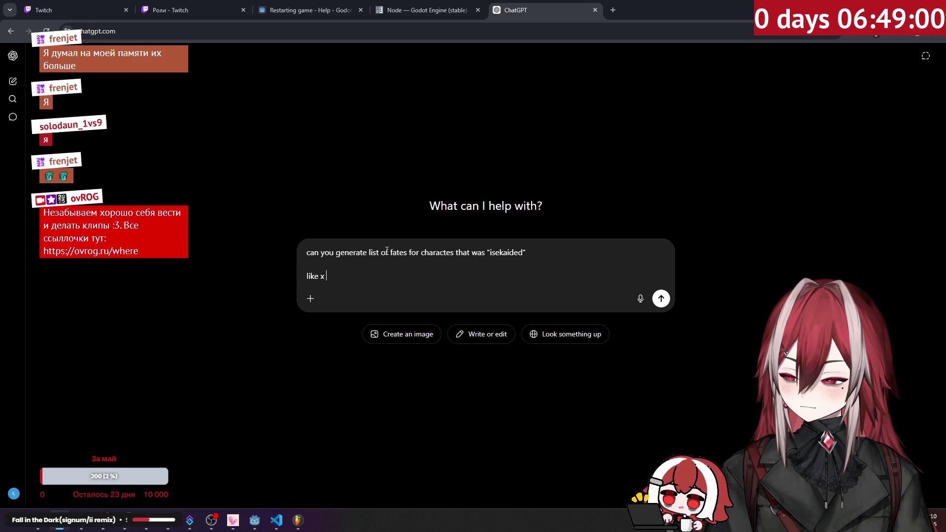
pyautogui.write(' -')
pyautogui.press('Left')
pyautogui.press('Left')
pyautogui.press('Left')
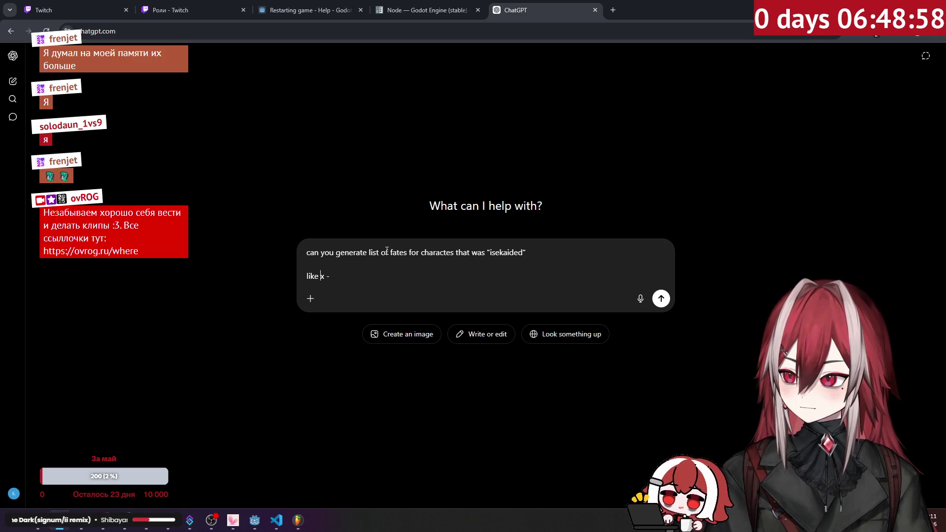
pyautogui.write('"x - ')
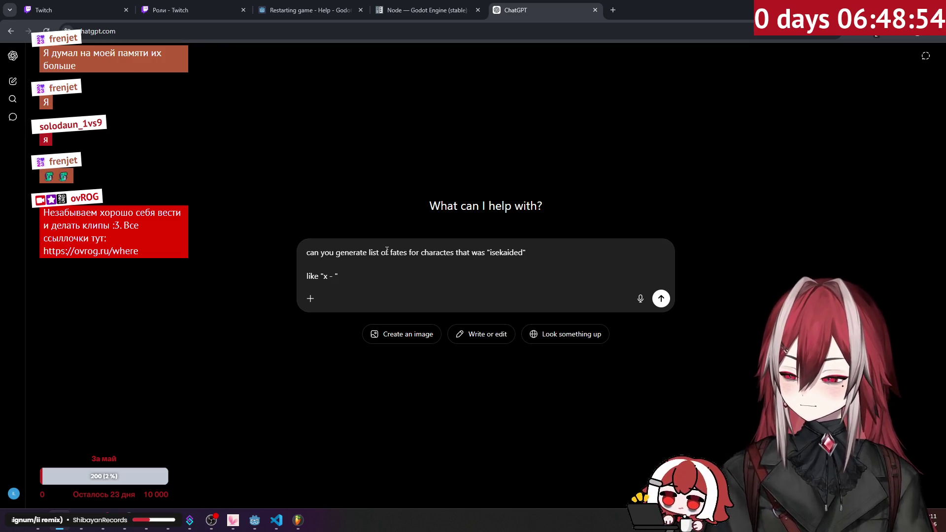
pyautogui.write('became ')
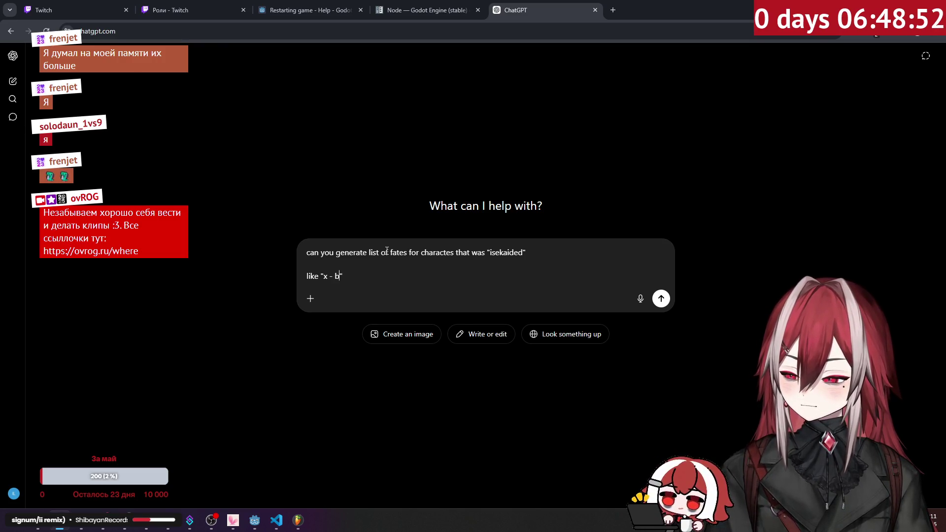
pyautogui.write('a slime ')
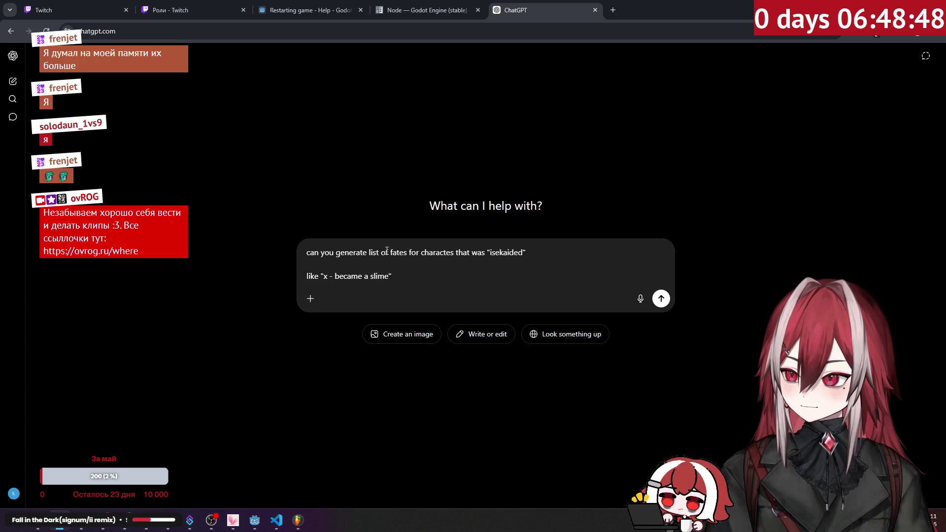
pyautogui.write('of le')
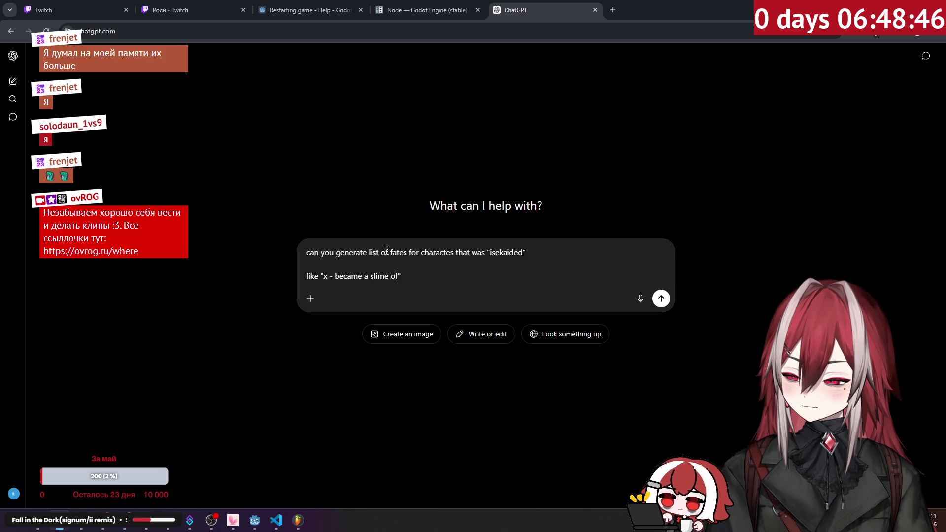
pyautogui.write('vel 1')
pyautogui.press('Left')
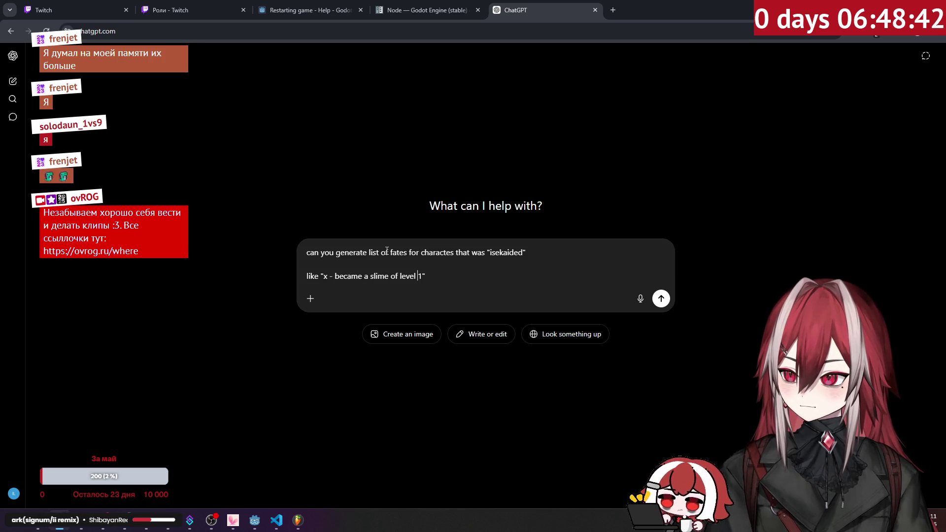
pyautogui.hotkey('shift', 'Return')
pyautogui.hotkey('shift', 'Return')
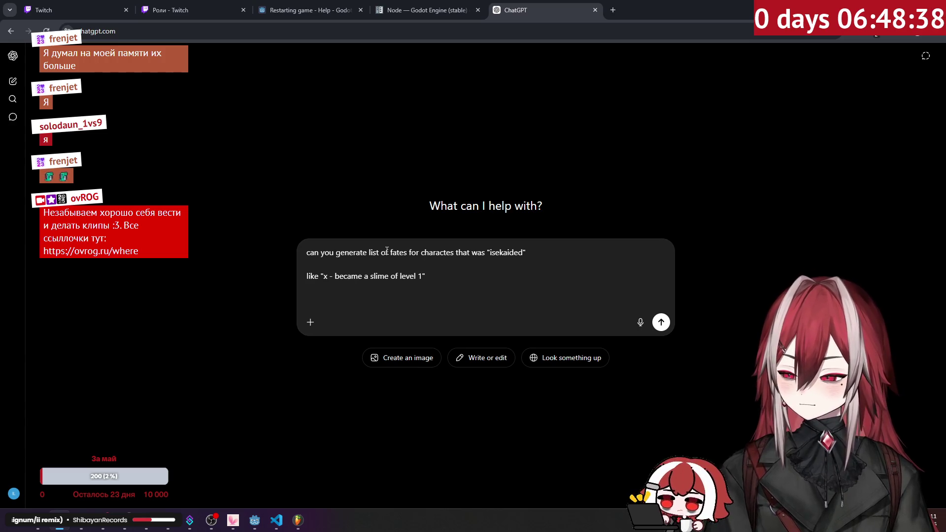
pyautogui.write('ry to ma')
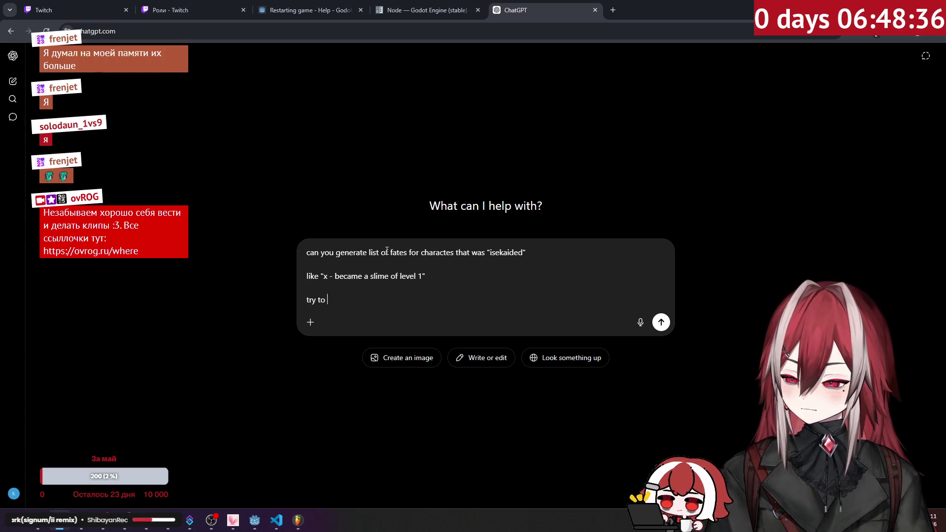
pyautogui.write('ke funn')
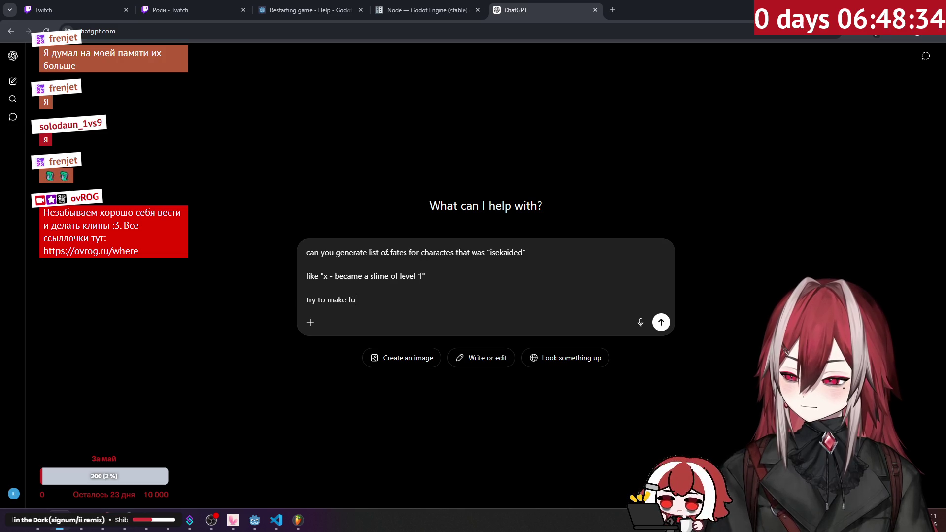
pyautogui.write('y ')
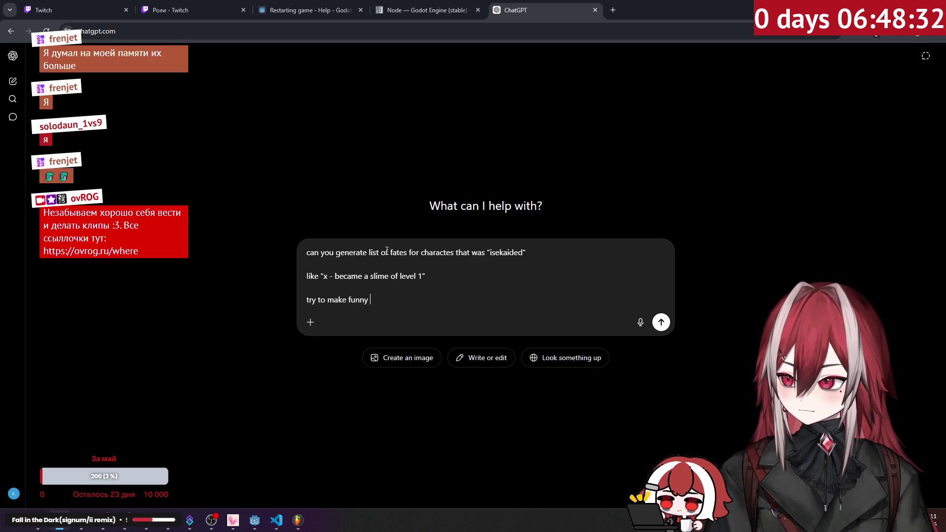
pyautogui.write('on')
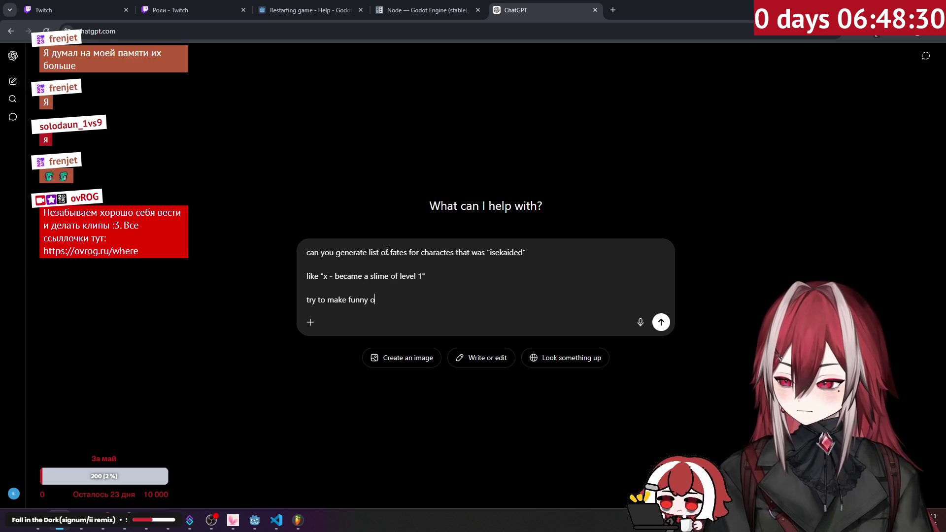
pyautogui.write('es')
pyautogui.write(' a')
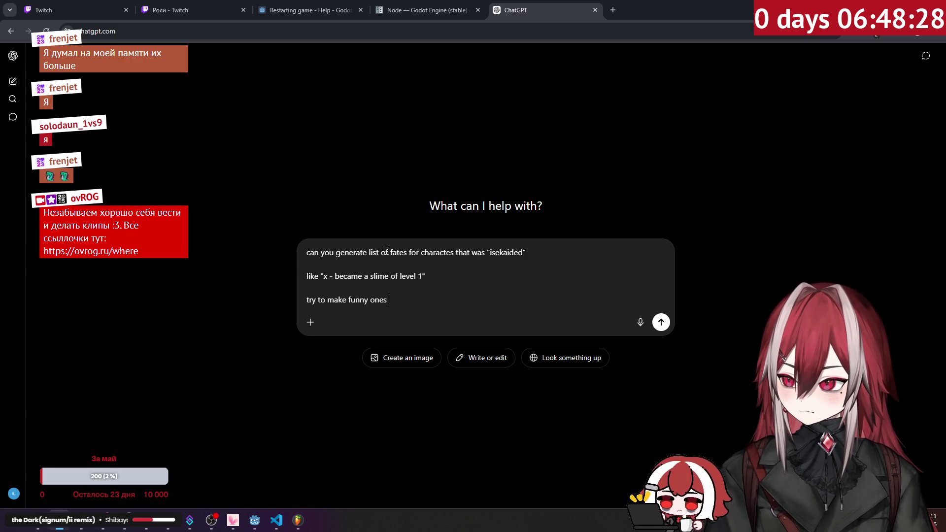
pyautogui.write('nd')
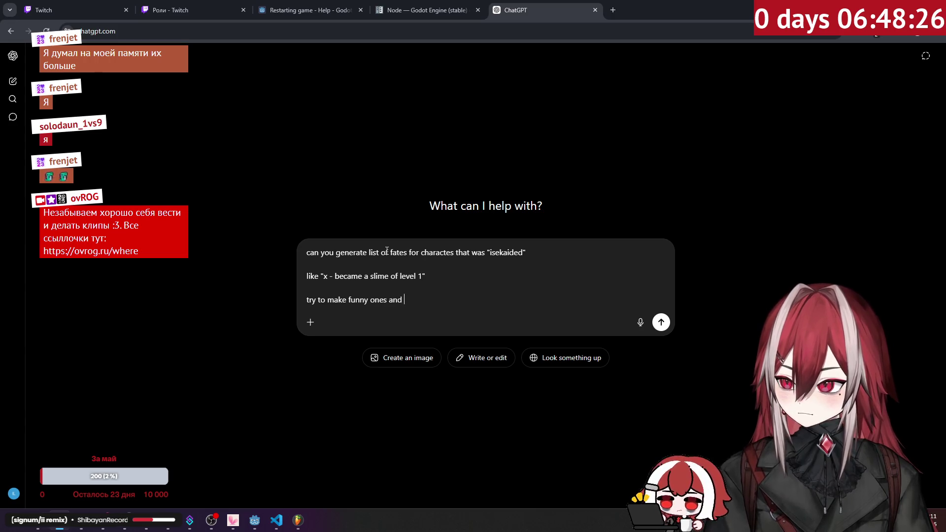
pyautogui.write(' use russian')
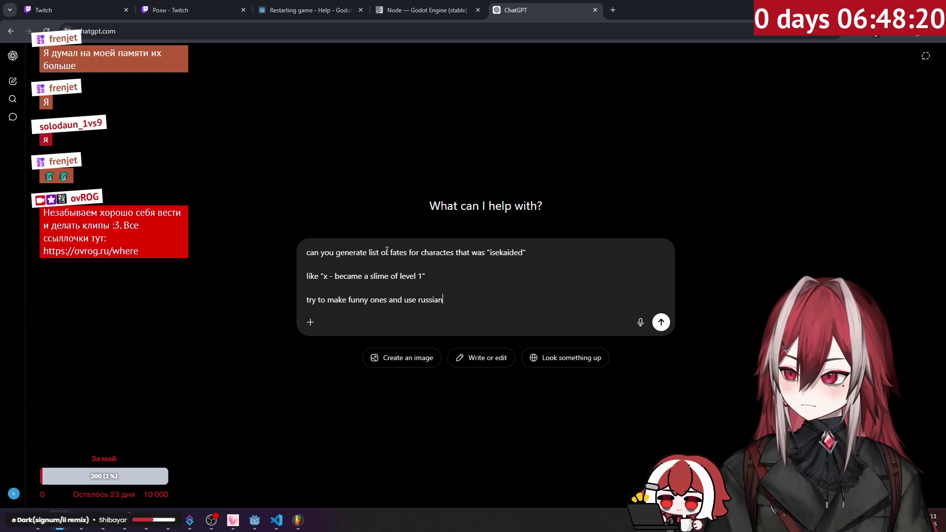
pyautogui.press('Return')
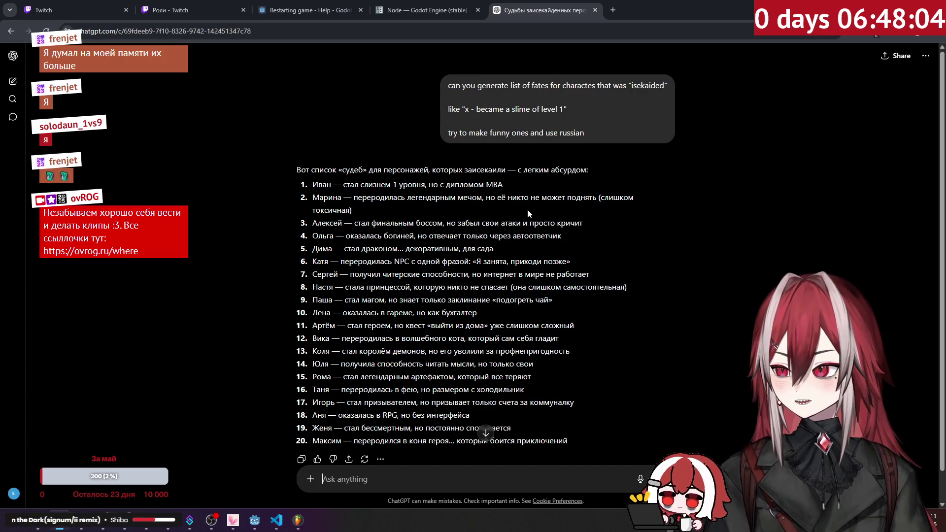
# Select ChatGPT's full 20-item fate list and bring the empty fate.txt forward
pyautogui.scroll(-1, 500, 226)
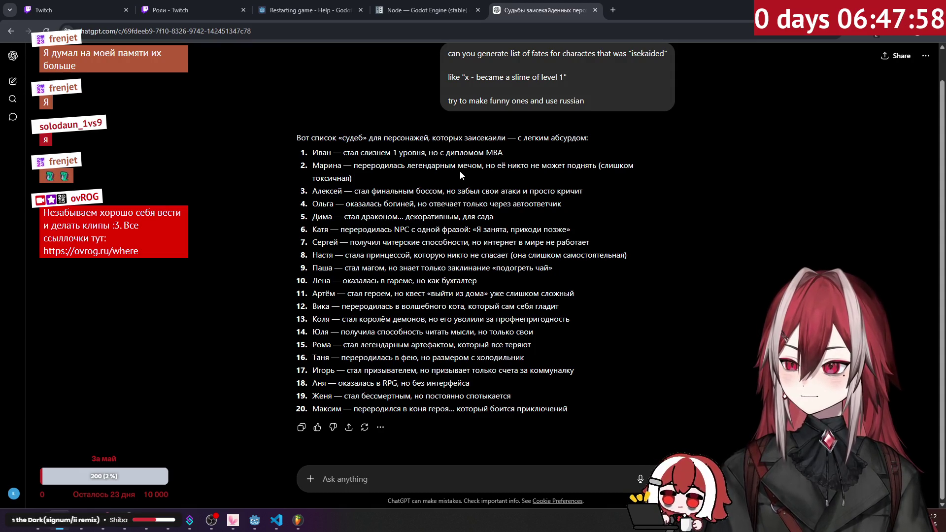
pyautogui.moveTo(570, 410)
pyautogui.mouseDown()
pyautogui.moveTo(333, 153)
pyautogui.moveTo(316, 152)
pyautogui.mouseUp()
pyautogui.hotkey('ctrl', 'c')
pyautogui.click(276, 520)
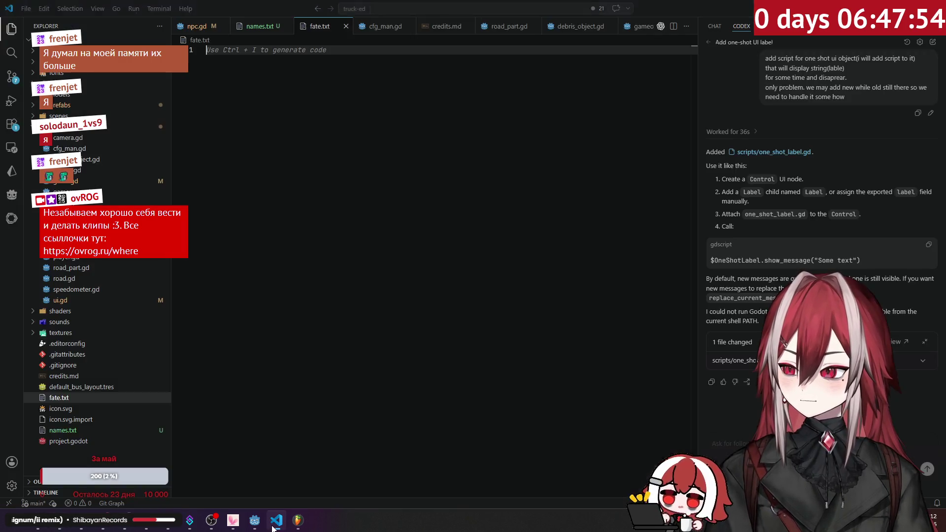
# Paste the 20 fates into fate.txt and remove the names Иван, Марина, Алексей from lines 1–3
pyautogui.hotkey('ctrl', 'v')
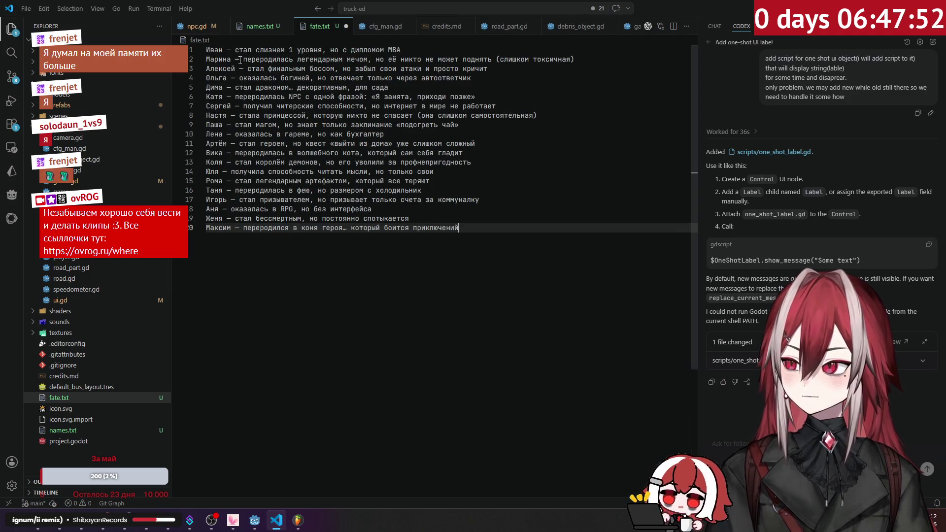
pyautogui.moveTo(236, 52); pyautogui.dragTo(206, 50)
pyautogui.press('BackSpace')
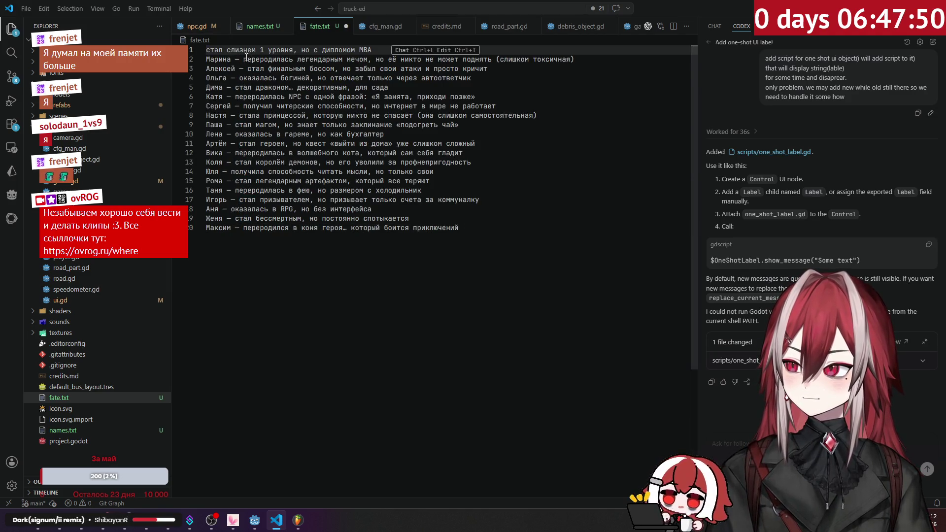
pyautogui.click(244, 58)
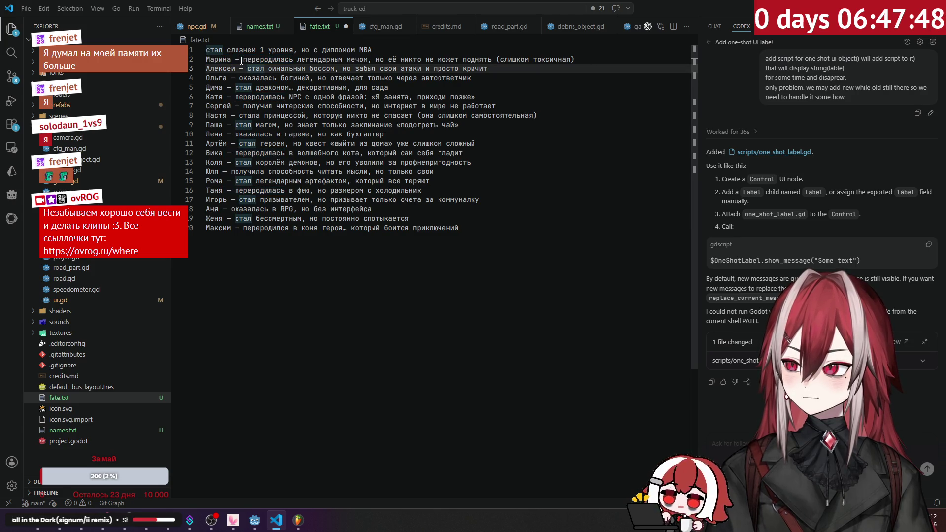
pyautogui.doubleClick(237, 60)
pyautogui.keyDown('shift'); pyautogui.click(208, 59); pyautogui.keyUp('shift')
pyautogui.press('BackSpace')
pyautogui.click(248, 68)
pyautogui.hotkey('shift', 'Home')
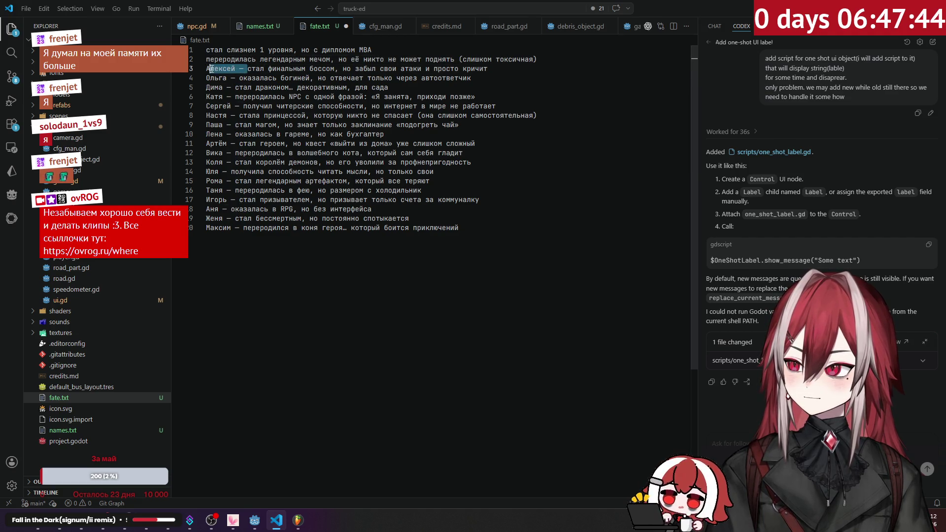
pyautogui.press('BackSpace')
# Strip the leading names (Ольга, Дима, Катя, Сергей… Максим) from lines 4–20
pyautogui.moveTo(238, 78)
pyautogui.mouseDown()
pyautogui.moveTo(207, 78)
pyautogui.moveTo(208, 97)
pyautogui.moveTo(194, 104)
pyautogui.moveTo(205, 117)
pyautogui.moveTo(197, 209)
pyautogui.moveTo(205, 228)
pyautogui.mouseUp()
pyautogui.press('BackSpace')
pyautogui.press('BackSpace')
pyautogui.click(234, 97)
pyautogui.press('BackSpace')
pyautogui.click(241, 106)
pyautogui.press('BackSpace')
pyautogui.press('BackSpace')
pyautogui.click(235, 124)
pyautogui.press('BackSpace')
pyautogui.press('BackSpace')
pyautogui.press('BackSpace')
pyautogui.press('BackSpace')
pyautogui.press('BackSpace')
pyautogui.press('BackSpace')
pyautogui.press('BackSpace')
pyautogui.press('BackSpace')
pyautogui.press('BackSpace')
pyautogui.press('BackSpace')
pyautogui.press('BackSpace')
pyautogui.click(241, 227)
pyautogui.press('BackSpace')
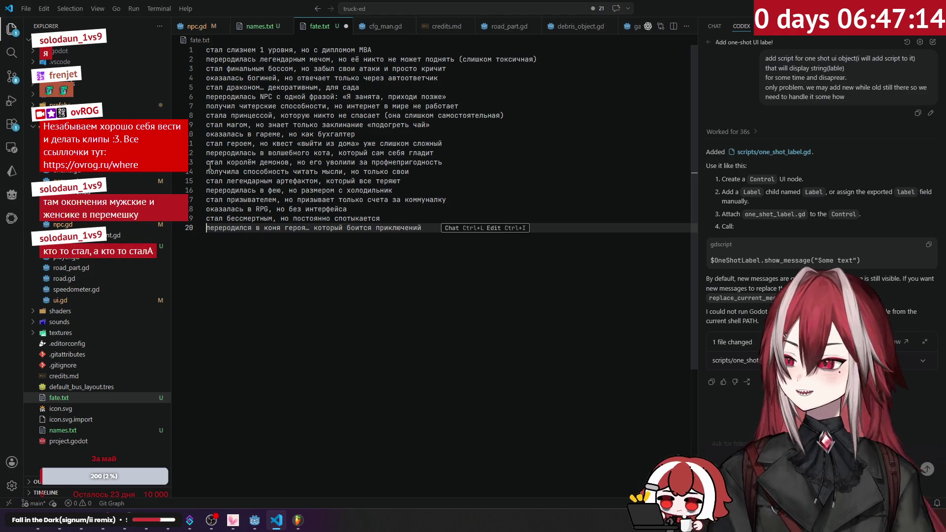
# Review the opening fate lines, checking line endings and the feminine verb on line 2
pyautogui.click(233, 50)
pyautogui.click(234, 58)
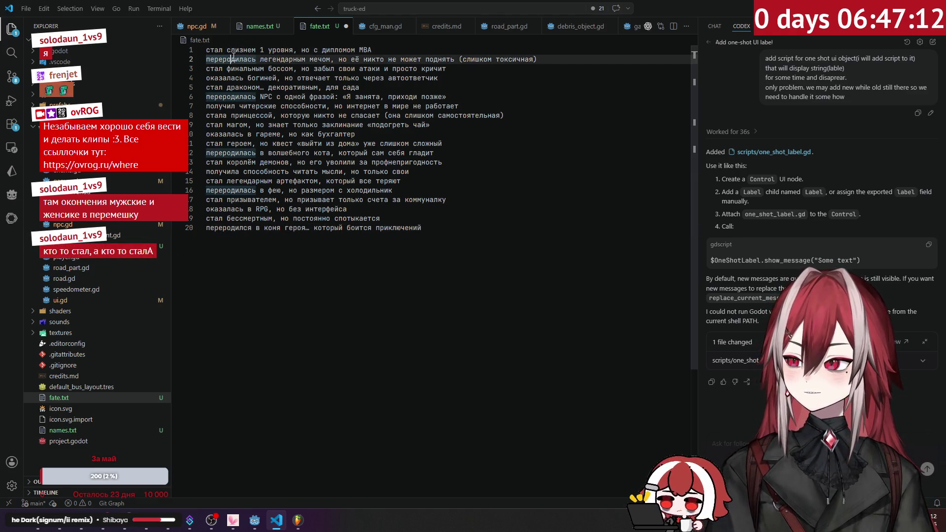
pyautogui.click(480, 97)
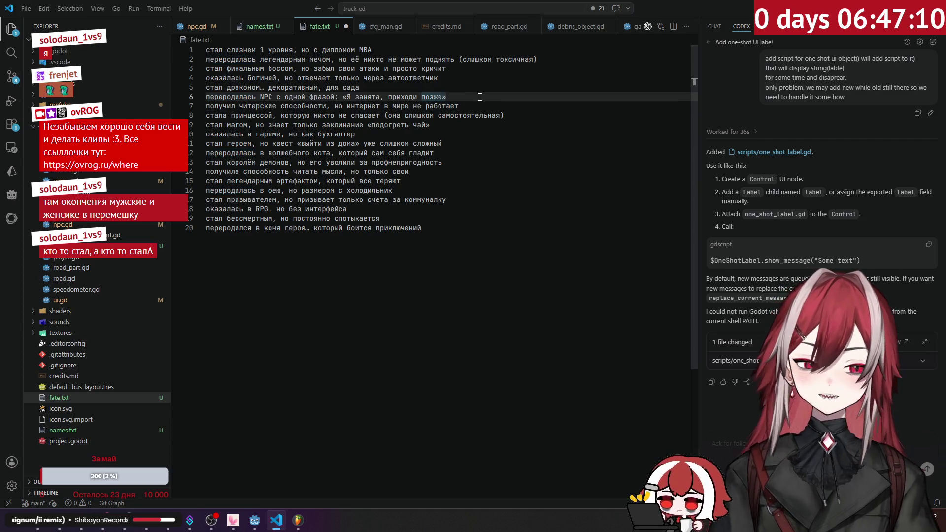
pyautogui.click(493, 88)
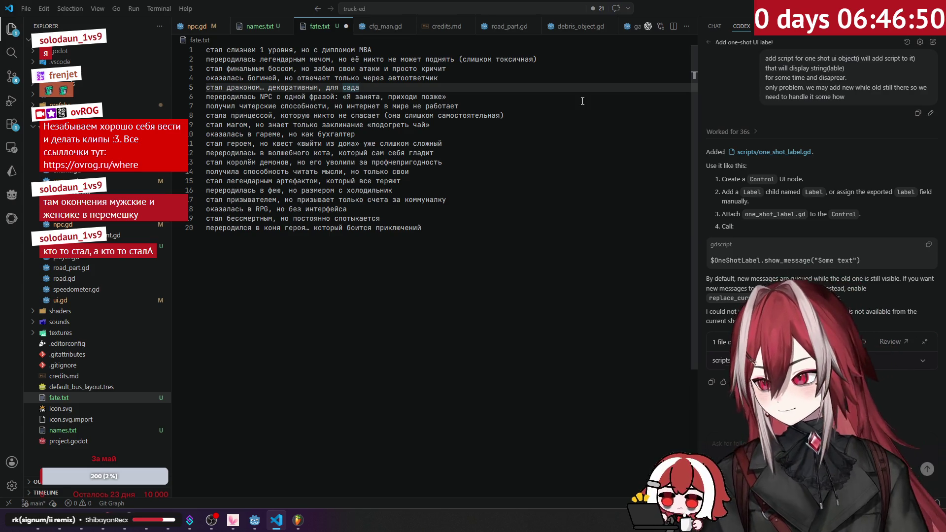
pyautogui.click(452, 78)
pyautogui.click(452, 59)
pyautogui.click(482, 85)
pyautogui.click(479, 70)
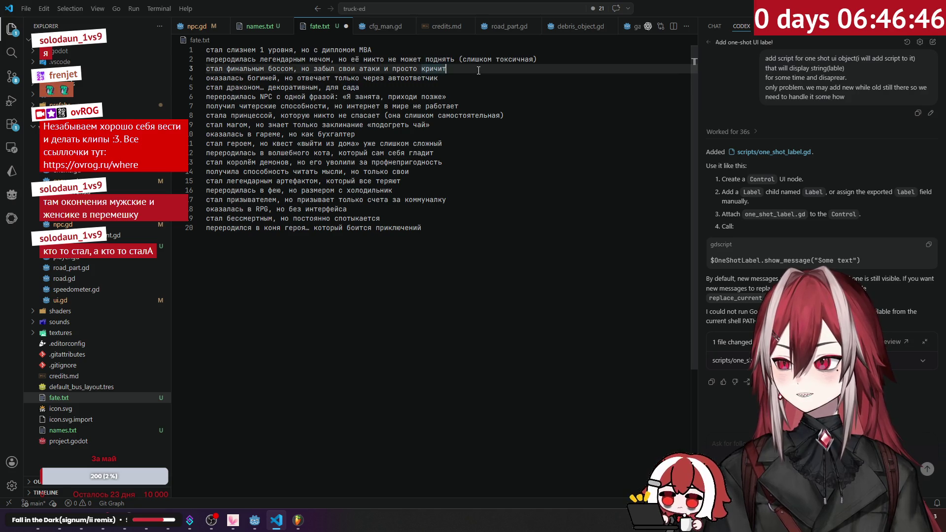
pyautogui.click(461, 80)
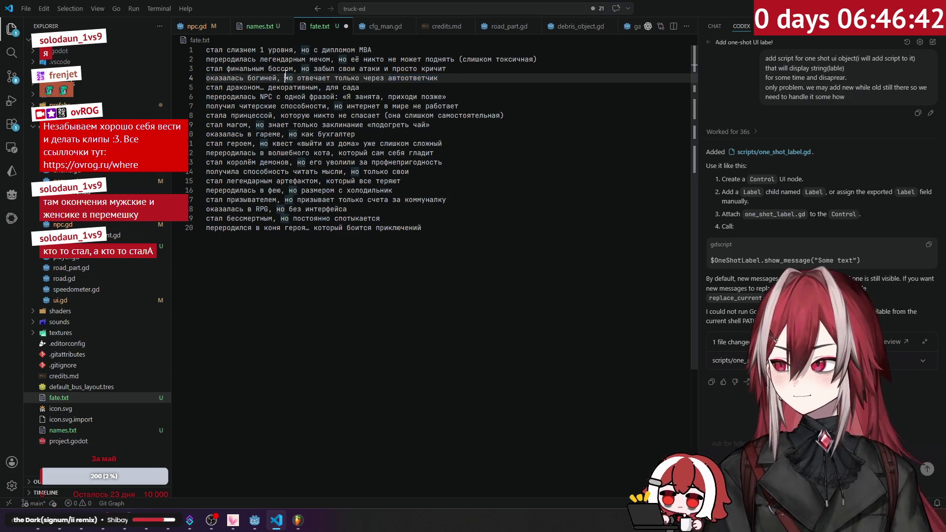
pyautogui.click(318, 69)
# Read through the final boss, goddess, decorative dragon and busy NPC phrases
pyautogui.hotkey('ctrl', 'Right')
pyautogui.hotkey('ctrl', 'Right')
pyautogui.hotkey('ctrl', 'Right')
pyautogui.hotkey('ctrl', 'Right')
pyautogui.hotkey('ctrl', 'Right')
pyautogui.hotkey('ctrl', 'Right')
pyautogui.hotkey('ctrl', 'Left')
pyautogui.hotkey('ctrl', 'Left')
pyautogui.hotkey('ctrl', 'Left')
pyautogui.hotkey('ctrl', 'Right')
pyautogui.hotkey('ctrl', 'Right')
pyautogui.hotkey('ctrl', 'Right')
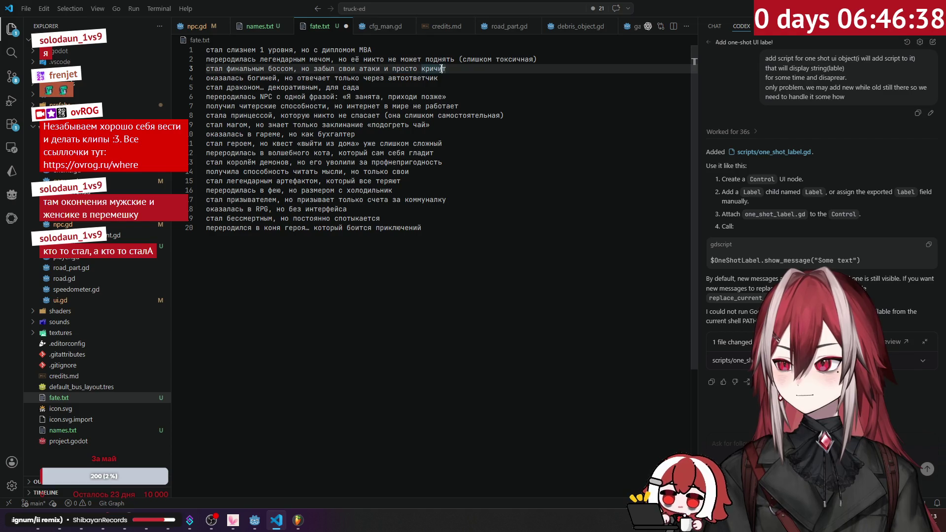
pyautogui.click(270, 78)
pyautogui.click(302, 78)
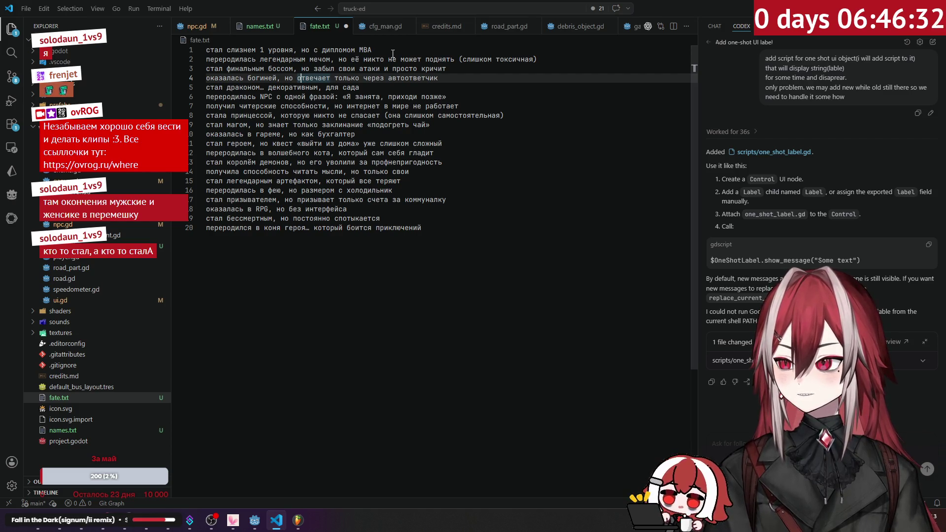
pyautogui.press('Down')
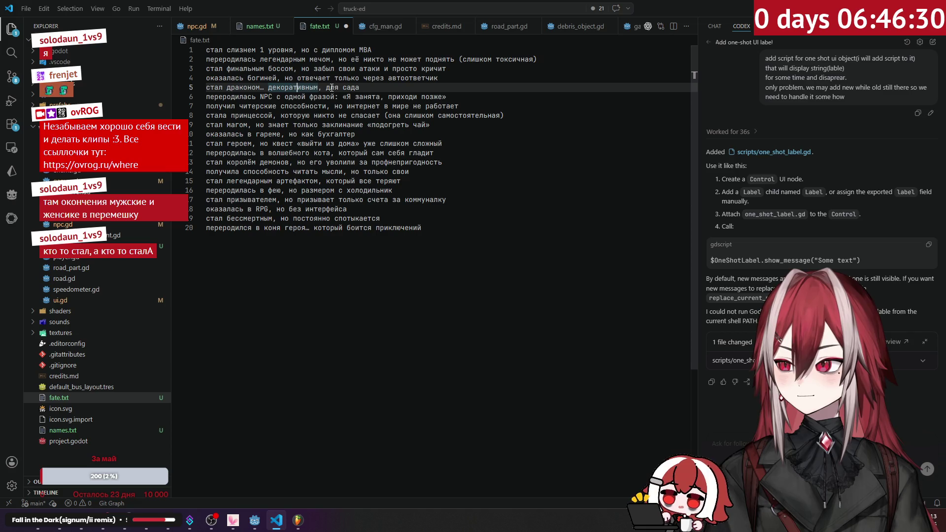
pyautogui.press('Down')
pyautogui.hotkey('ctrl', 'Right')
pyautogui.hotkey('ctrl', 'Right')
pyautogui.hotkey('ctrl', 'Right')
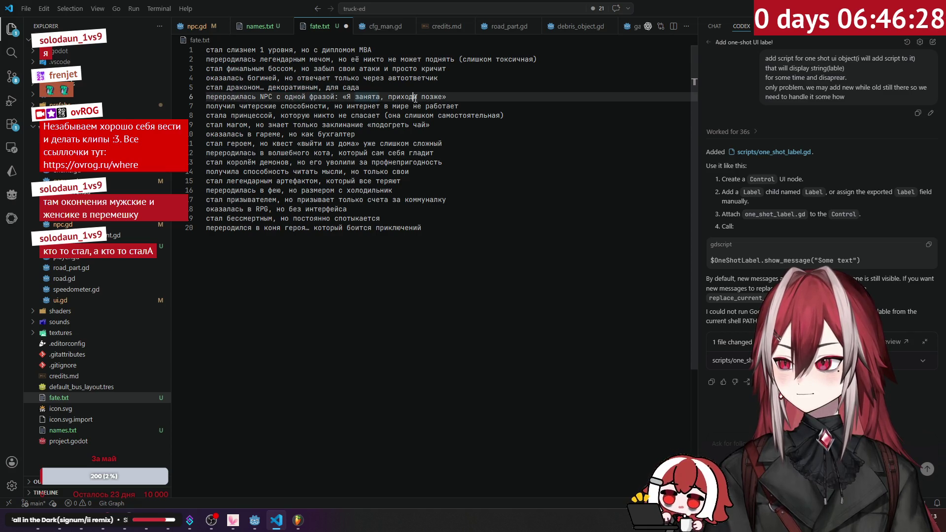
# Read through the cheat abilities phrase on line 7, checking the word читерские
pyautogui.click(258, 106)
pyautogui.hotkey('ctrl', 'Right')
pyautogui.hotkey('ctrl', 'Right')
pyautogui.hotkey('ctrl', 'Right')
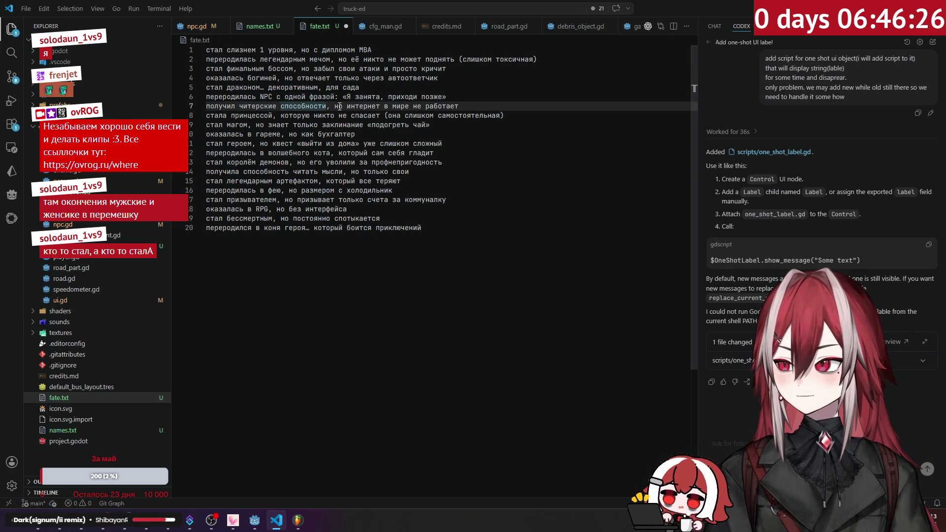
pyautogui.hotkey('ctrl', 'Right')
pyautogui.hotkey('ctrl', 'Right')
pyautogui.hotkey('ctrl', 'Right')
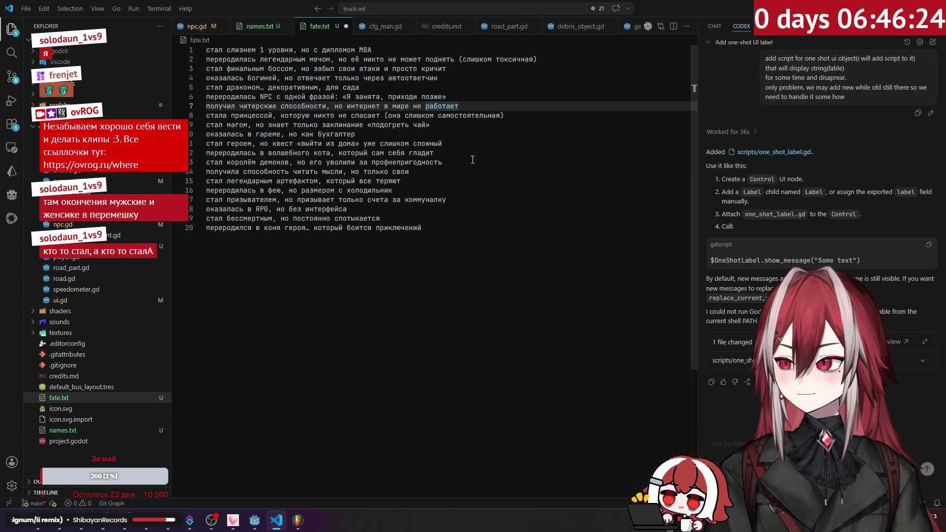
pyautogui.click(272, 116)
pyautogui.click(269, 106)
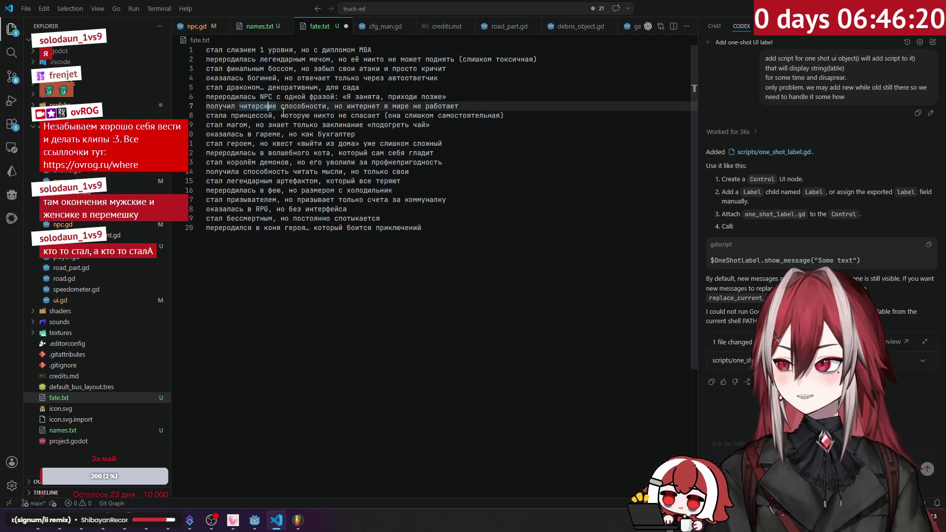
pyautogui.click(291, 115)
# Remove the '(слишком токсичная)' remark from the legendary sword phrase on line 2
pyautogui.click(291, 50)
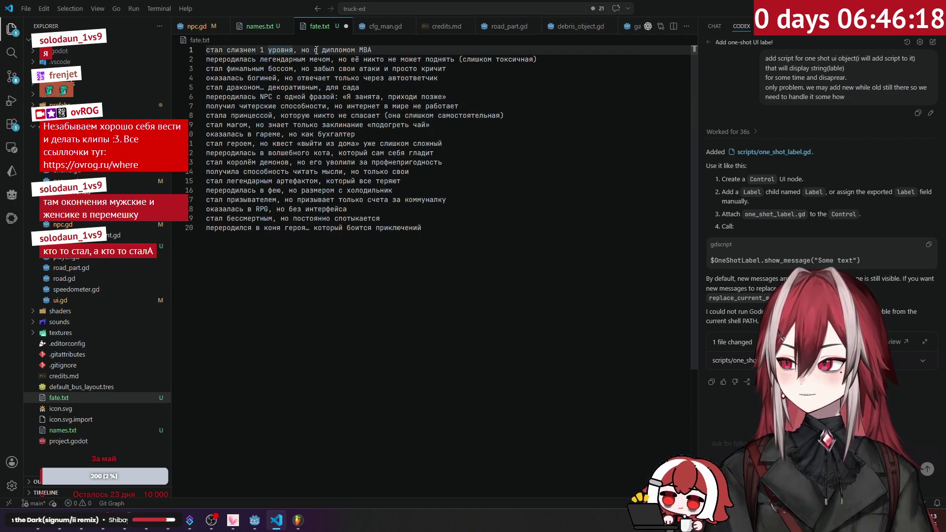
pyautogui.press('Down')
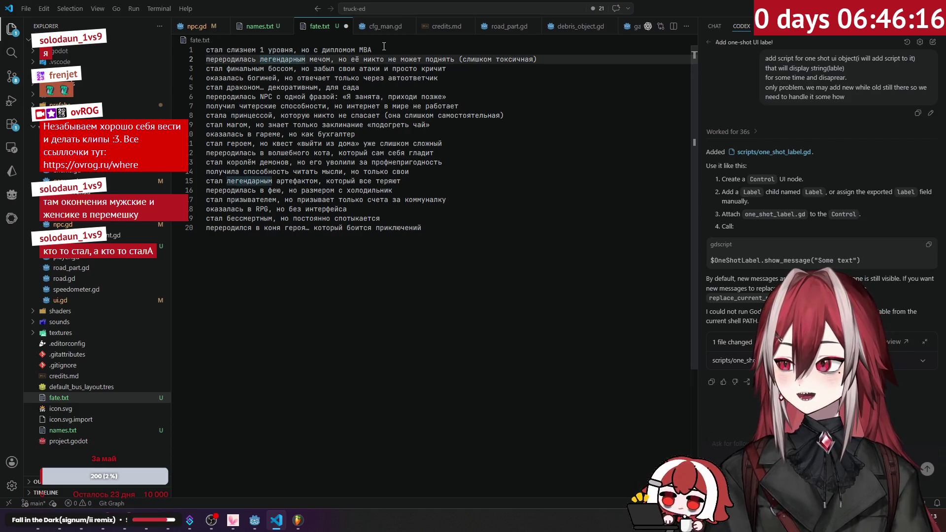
pyautogui.moveTo(456, 59); pyautogui.dragTo(540, 59)
pyautogui.press('BackSpace')
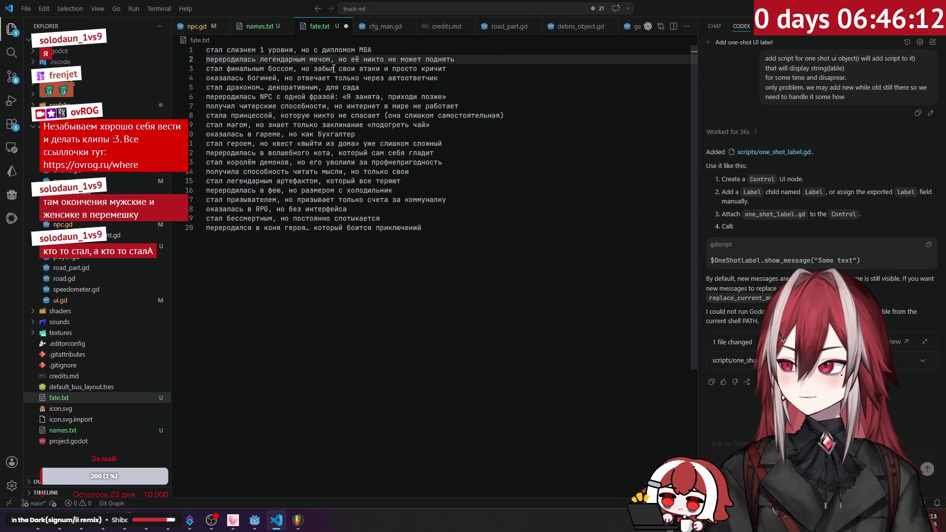
# Delete the cheat abilities phrase along with its leftover empty line
pyautogui.click(421, 78)
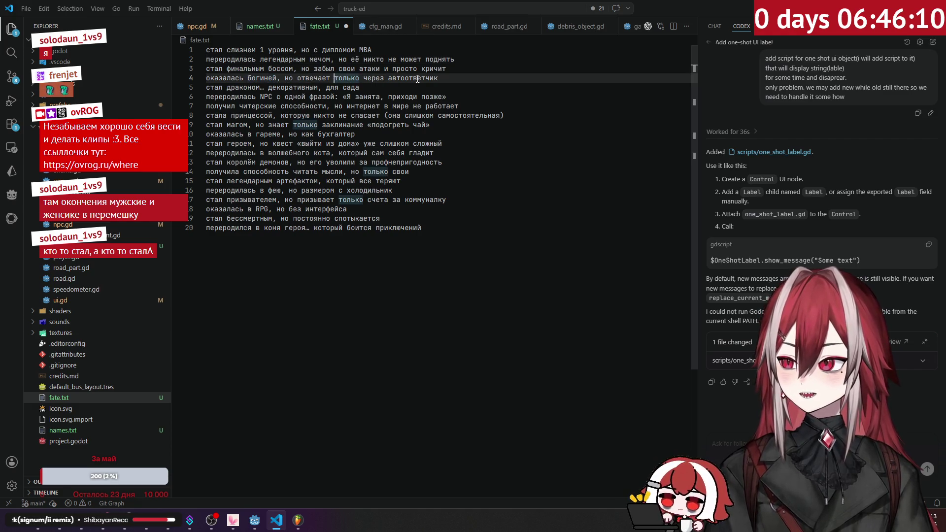
pyautogui.click(249, 88)
pyautogui.press('Down')
pyautogui.press('Down')
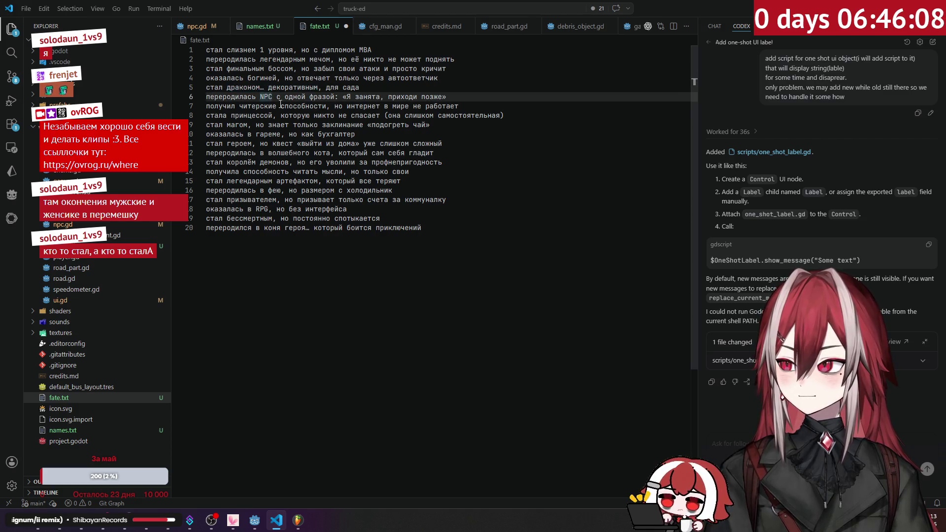
pyautogui.moveTo(337, 102)
pyautogui.mouseDown()
pyautogui.moveTo(470, 103)
pyautogui.moveTo(206, 106)
pyautogui.mouseUp()
pyautogui.press('BackSpace')
pyautogui.press('Delete')
# Review the princess, tea-spell mage, harem accountant and hero quest phrases
pyautogui.hotkey('ctrl', 'Right')
pyautogui.hotkey('ctrl', 'Right')
pyautogui.hotkey('ctrl', 'Right')
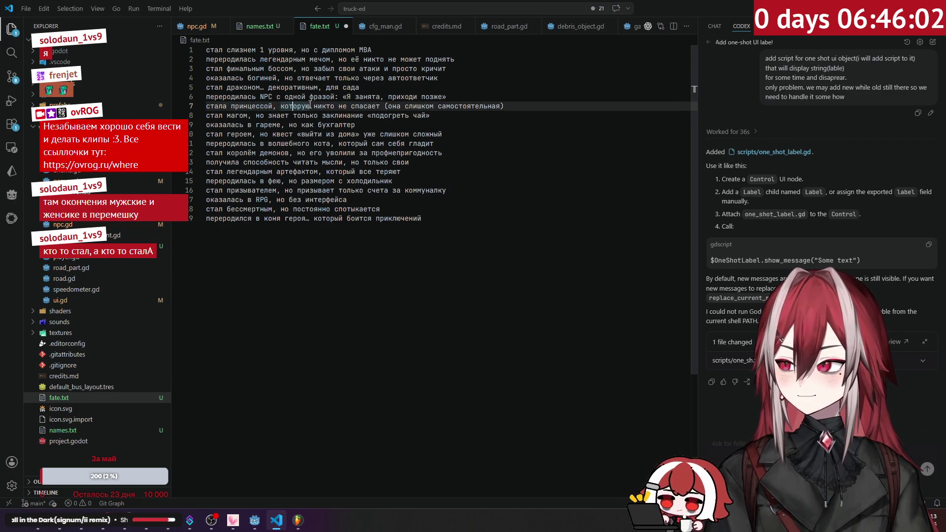
pyautogui.click(437, 106)
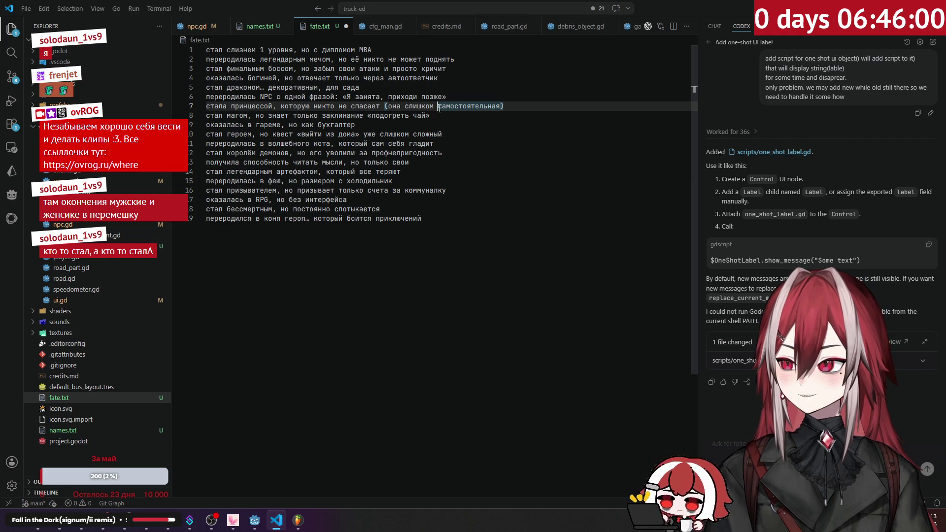
pyautogui.click(457, 117)
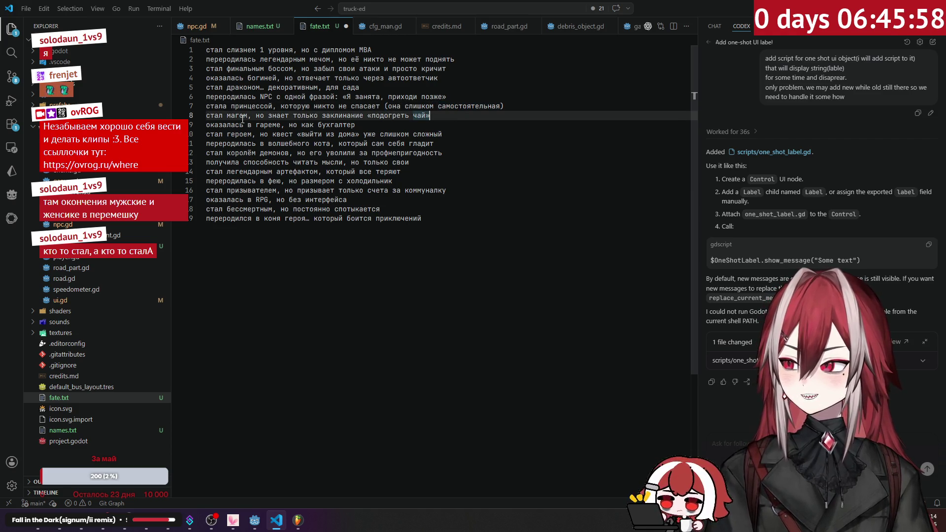
pyautogui.click(323, 125)
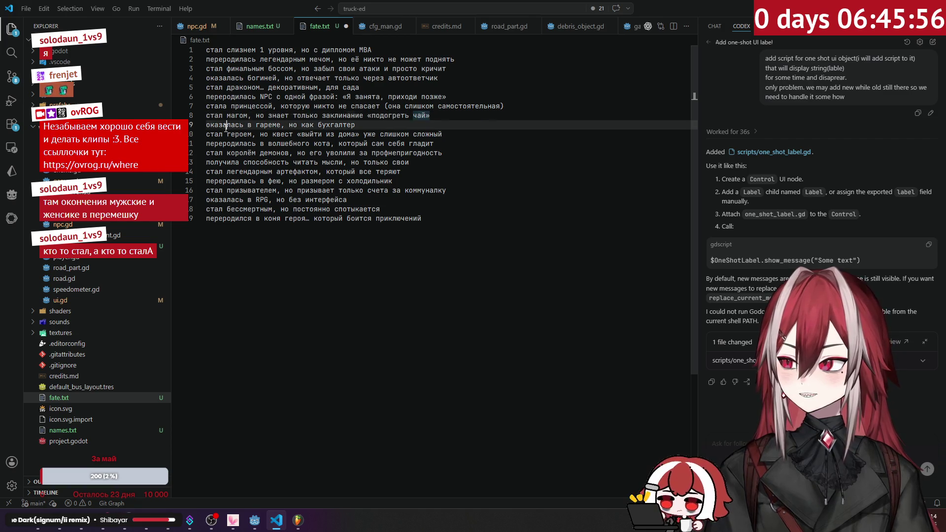
pyautogui.click(237, 134)
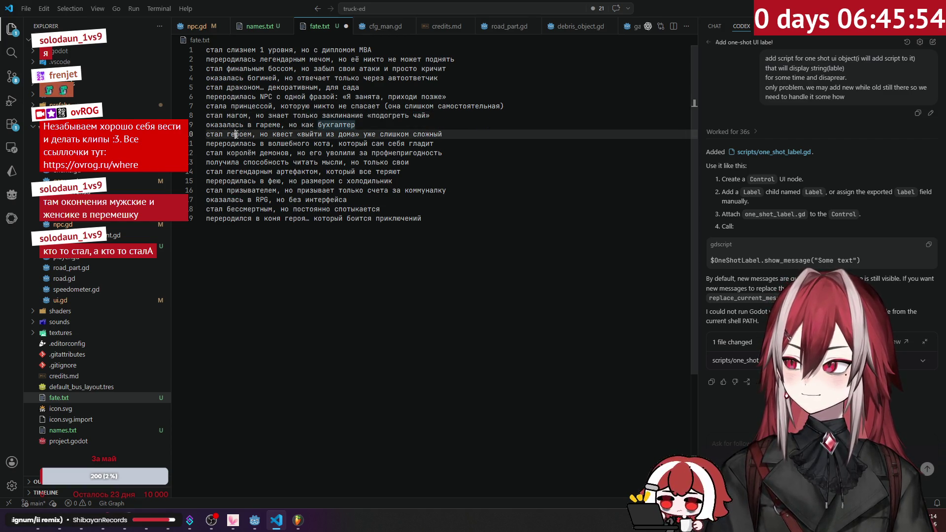
pyautogui.moveTo(272, 134); pyautogui.dragTo(313, 134)
pyautogui.doubleClick(348, 134)
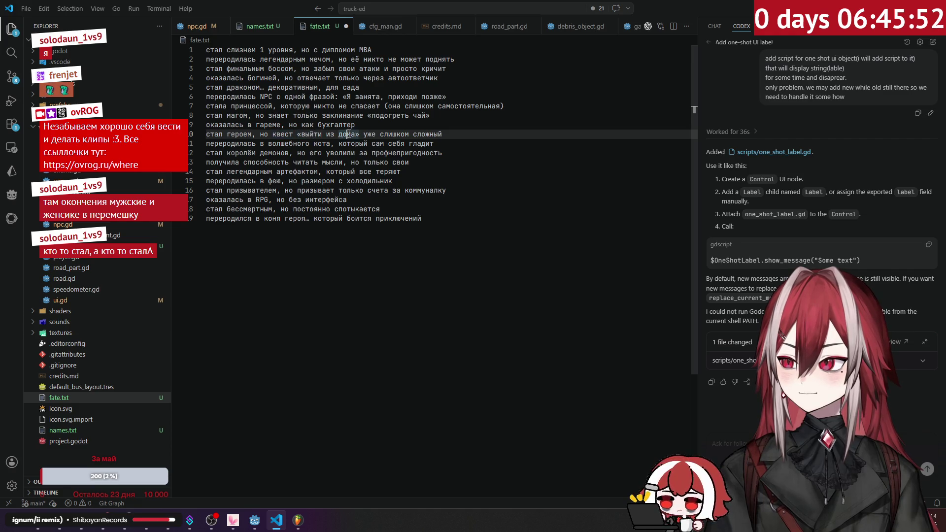
# Delete the magic cat phrase ending in 'гладит'
pyautogui.click(232, 144)
pyautogui.click(285, 143)
pyautogui.click(327, 143)
pyautogui.click(352, 143)
pyautogui.doubleClick(431, 144)
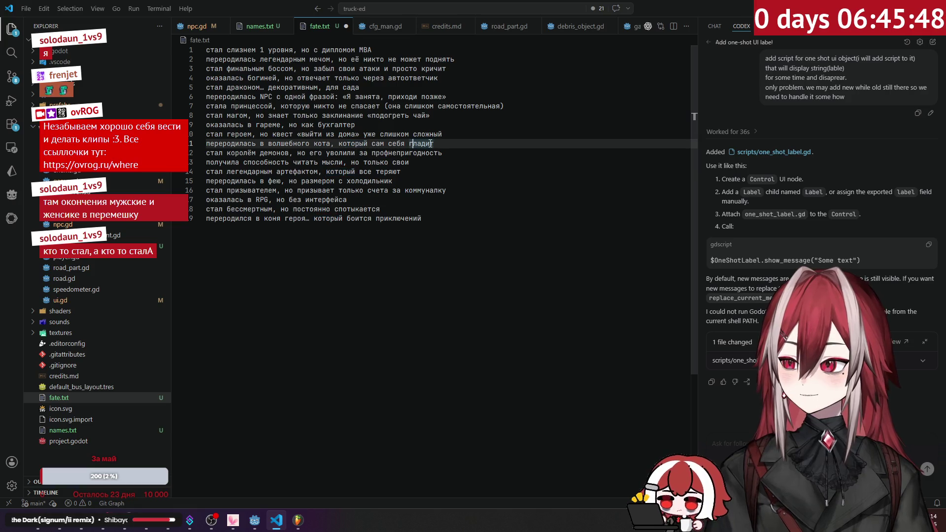
pyautogui.click(197, 144)
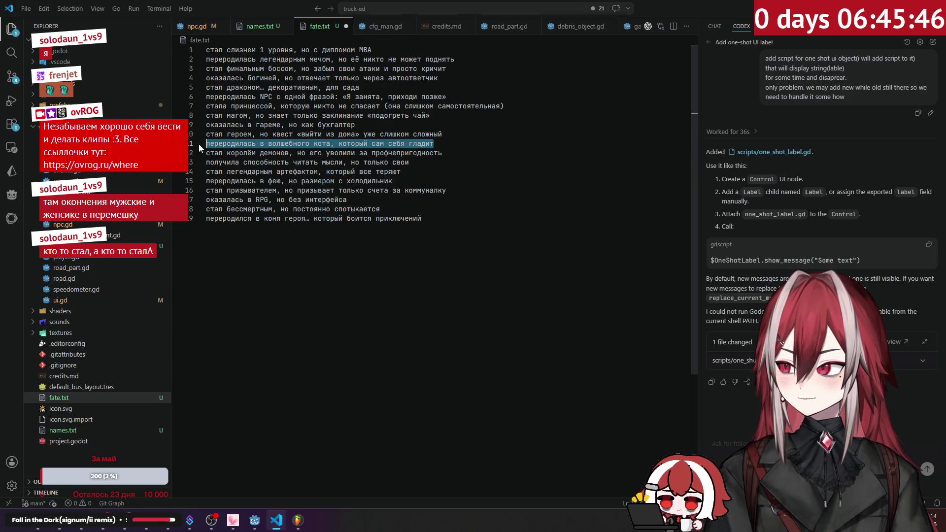
pyautogui.press('Delete')
# Read through the demon king, mind-reading, artifact, fairy and summoner phrases
pyautogui.click(254, 144)
pyautogui.press('Right')
pyautogui.press('Right')
pyautogui.press('Right')
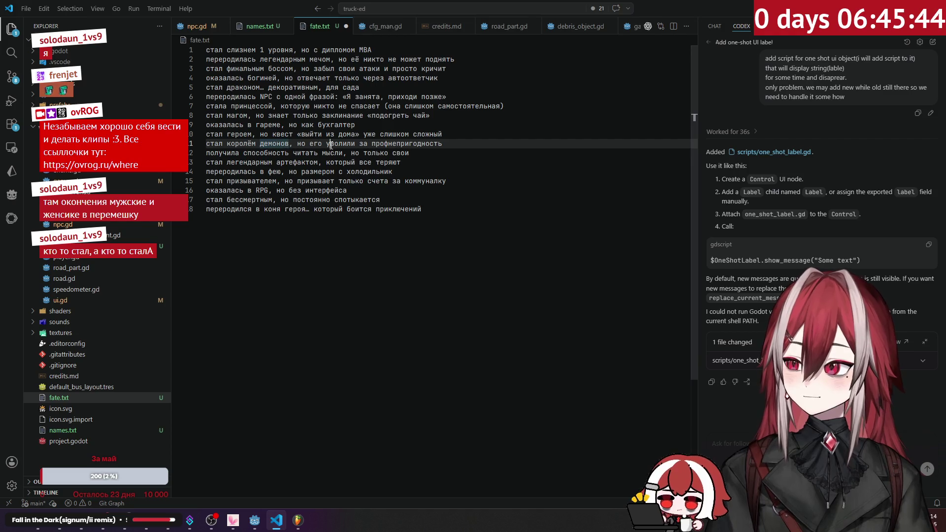
pyautogui.click(254, 153)
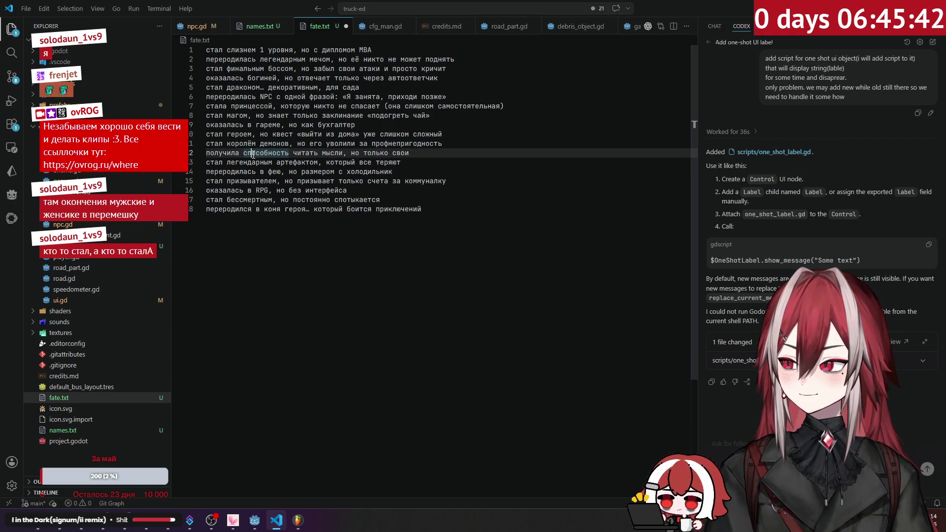
pyautogui.press('Right')
pyautogui.press('Right')
pyautogui.press('Right')
pyautogui.press('Right')
pyautogui.press('Right')
pyautogui.press('Right')
pyautogui.click(270, 162)
pyautogui.press('Right')
pyautogui.press('Right')
pyautogui.press('Right')
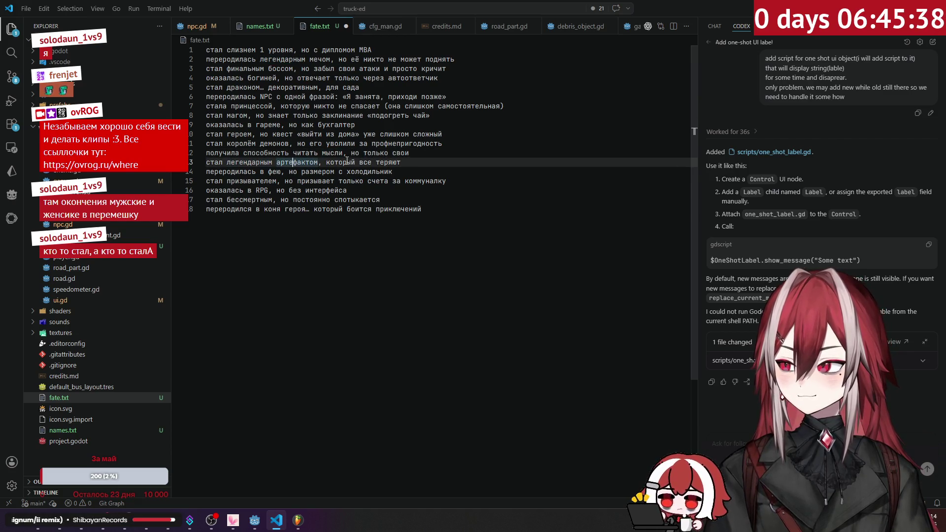
pyautogui.press('Right')
pyautogui.press('Right')
pyautogui.press('Right')
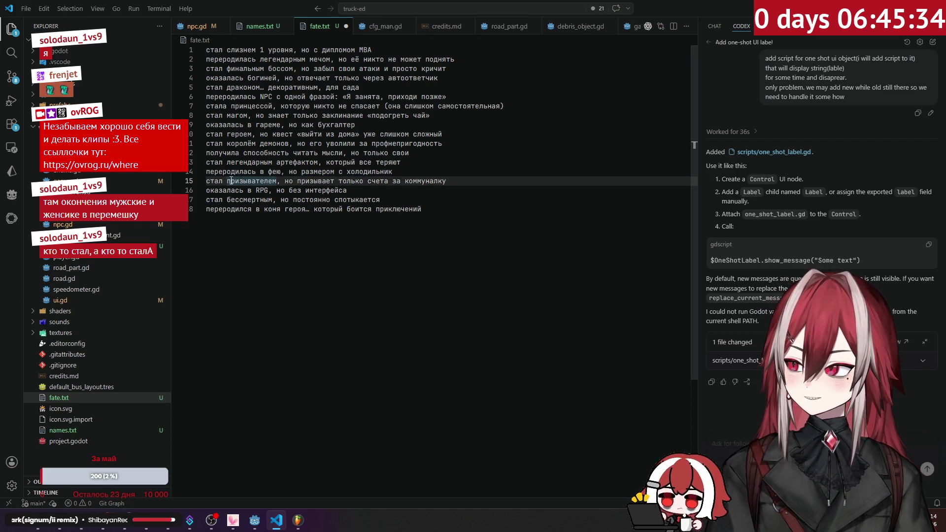
pyautogui.click(311, 181)
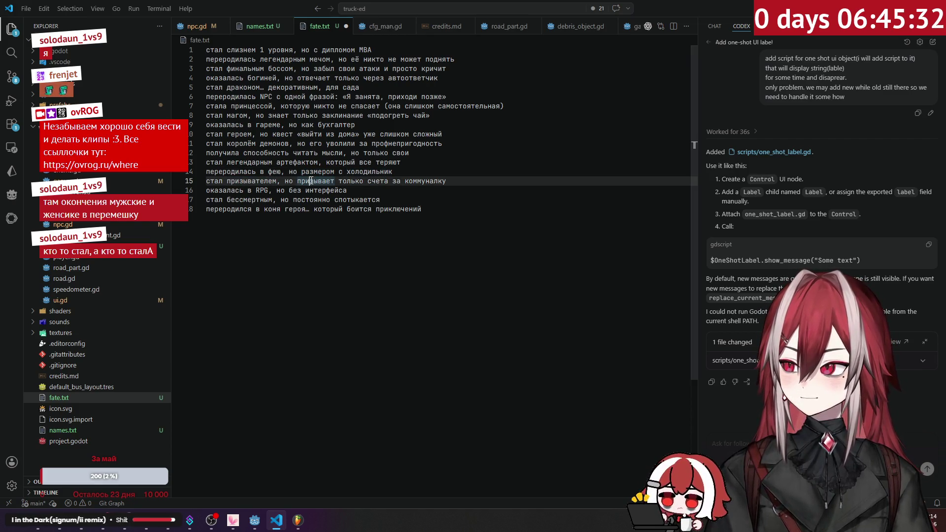
pyautogui.press('Right')
pyautogui.press('Right')
pyautogui.press('Right')
pyautogui.click(413, 181)
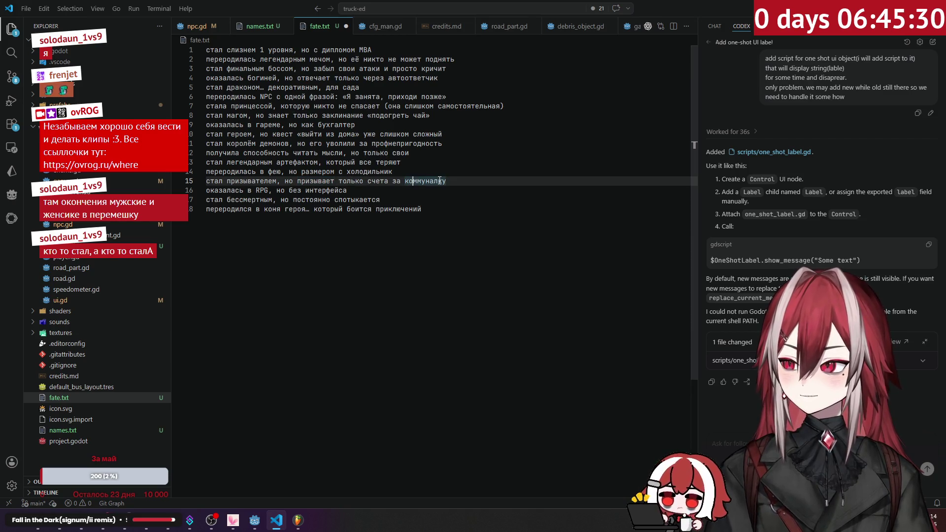
# Delete the 'оказалась в RPG, но без интерфейса' line with Ctrl+Shift+K
pyautogui.click(230, 190)
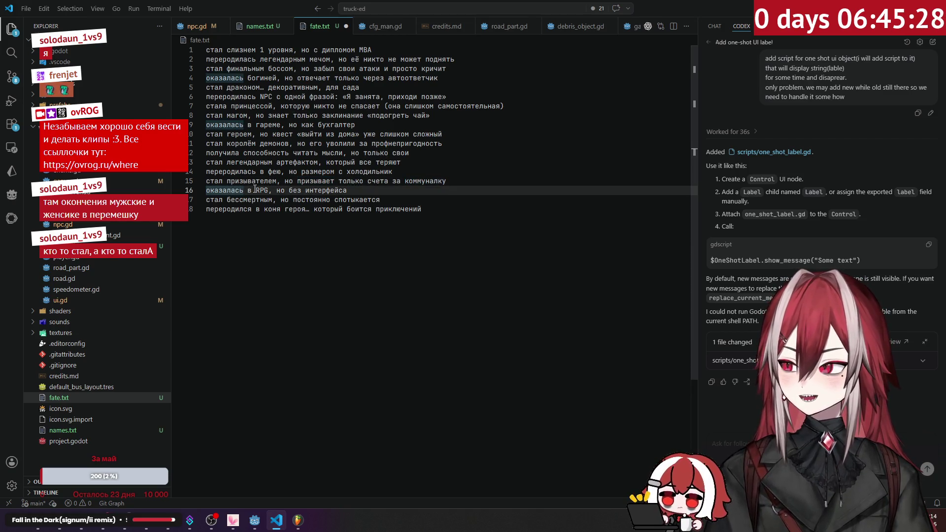
pyautogui.click(251, 190)
pyautogui.moveTo(277, 190); pyautogui.dragTo(347, 190)
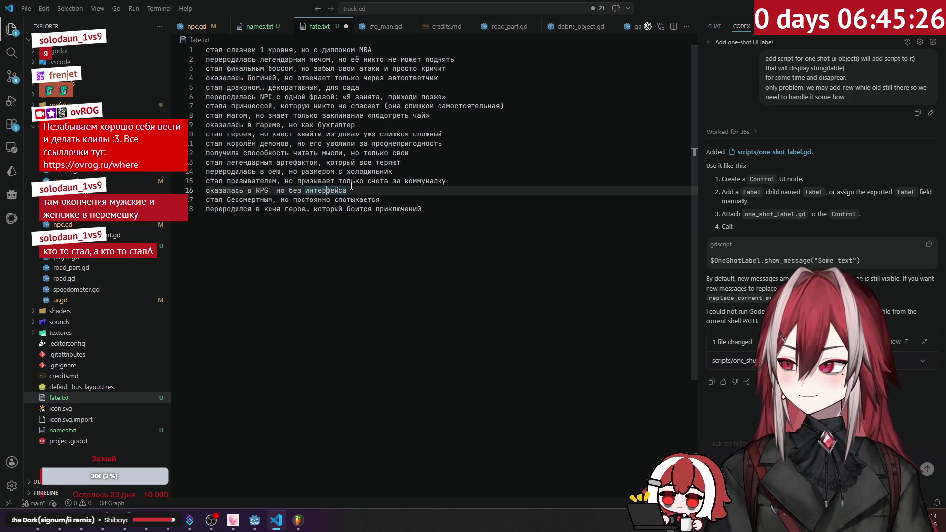
pyautogui.click(256, 191)
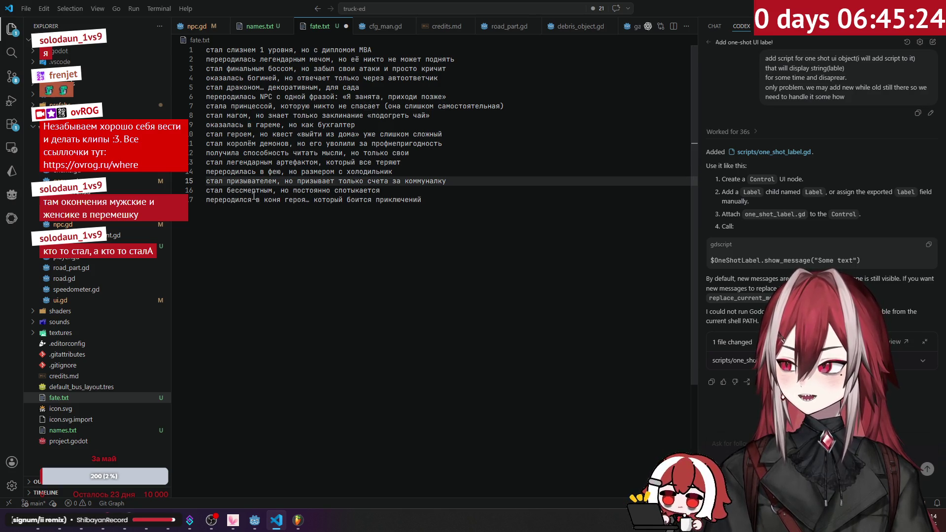
pyautogui.hotkey('ctrl', 'shift', 'k')
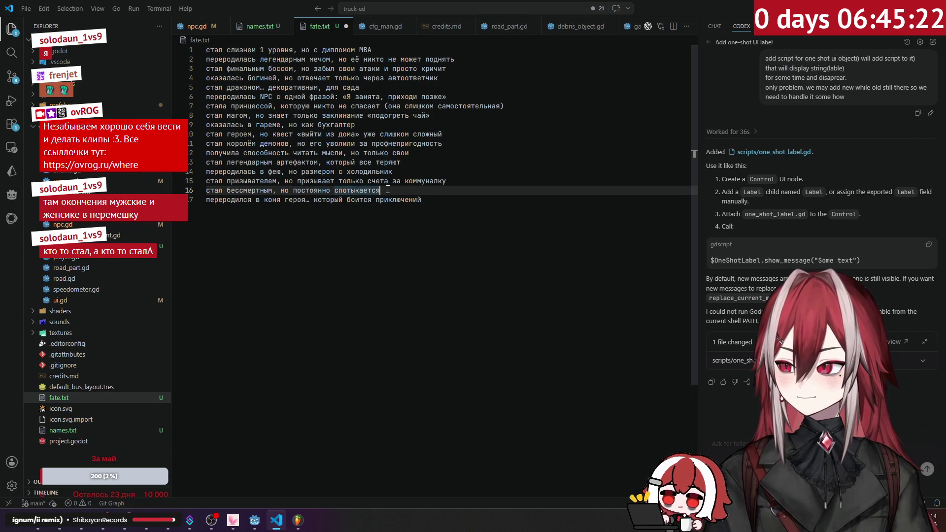
pyautogui.moveTo(380, 190); pyautogui.dragTo(209, 190)
pyautogui.click(335, 200)
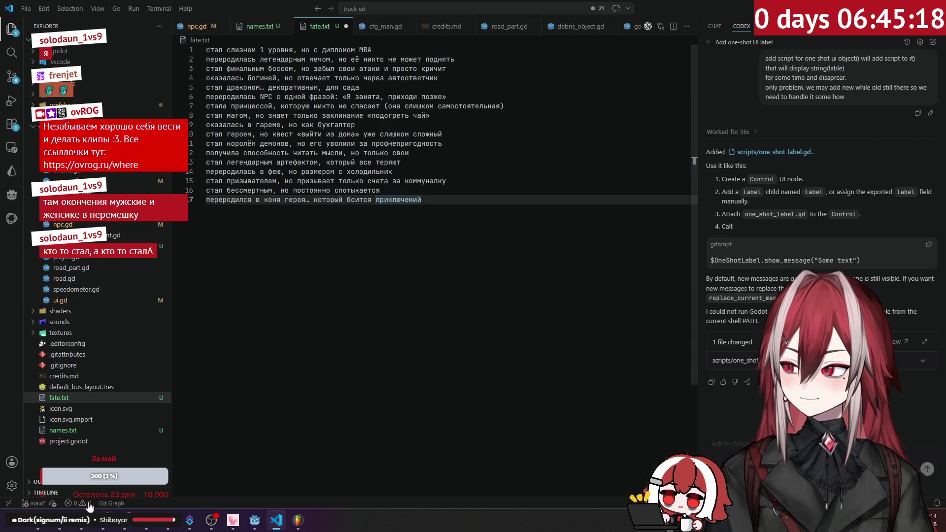
pyautogui.hotkey('alt', 'Tab')
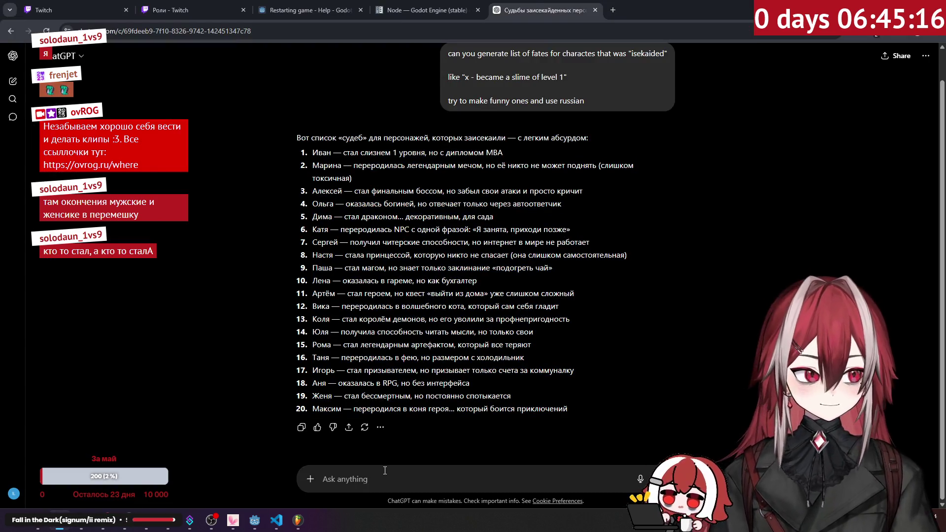
# Send ChatGPT the request 'and one more but with refecences' for another fate list
pyautogui.write('and nore')
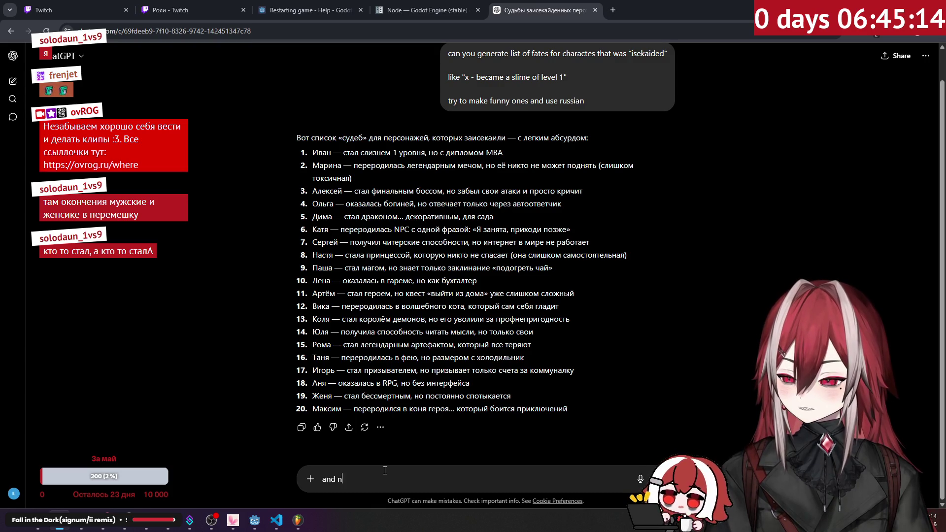
pyautogui.press('BackSpace')
pyautogui.press('BackSpace')
pyautogui.press('BackSpace')
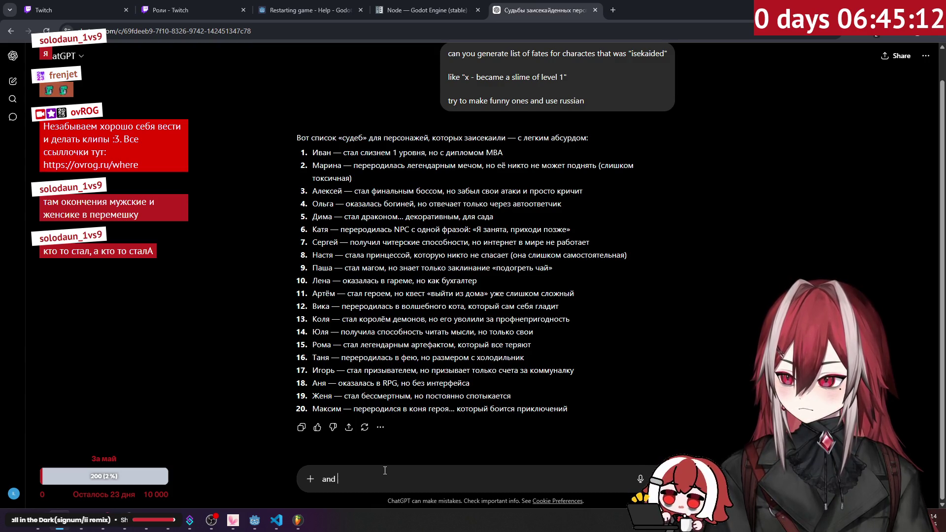
pyautogui.write('one more b')
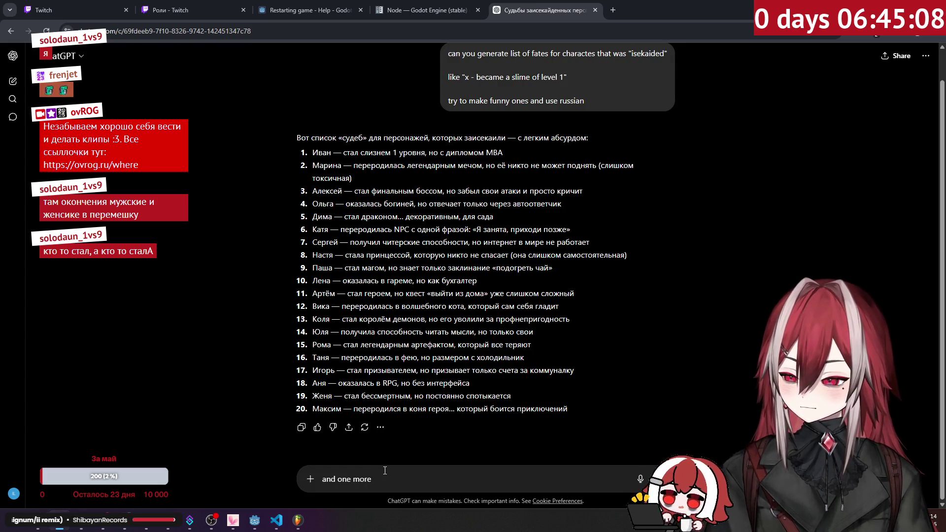
pyautogui.write('ut wit')
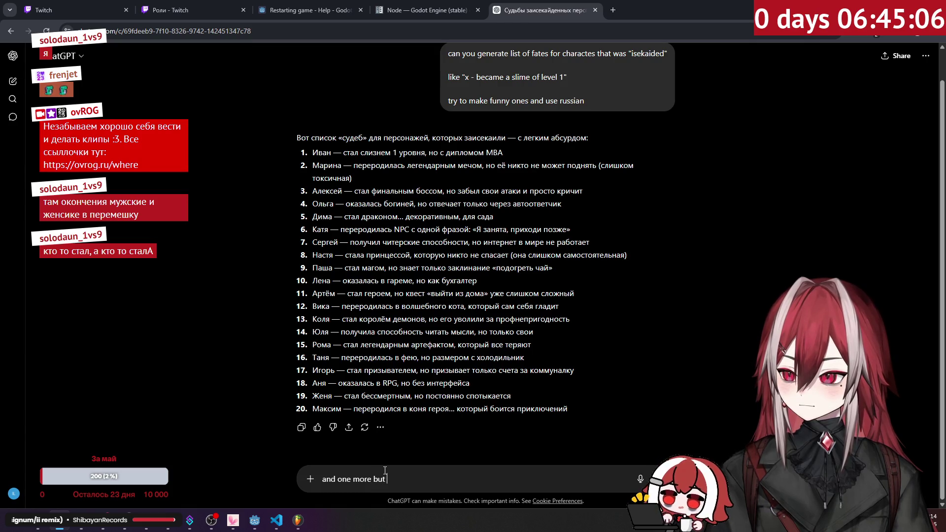
pyautogui.write('h refe')
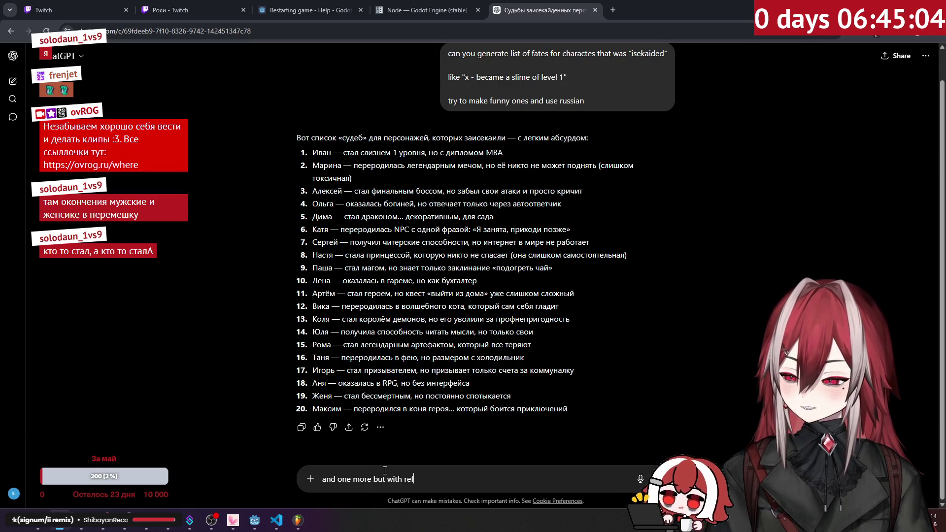
pyautogui.write('cense')
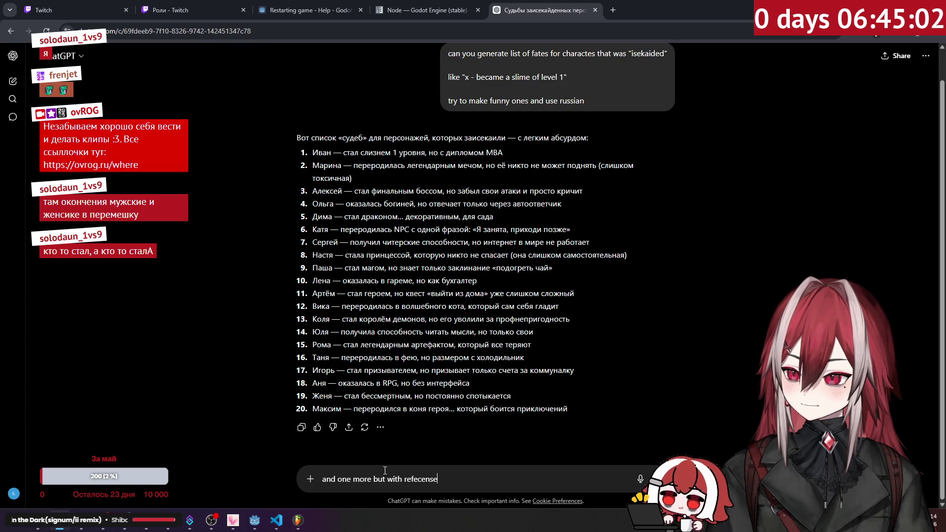
pyautogui.write('c')
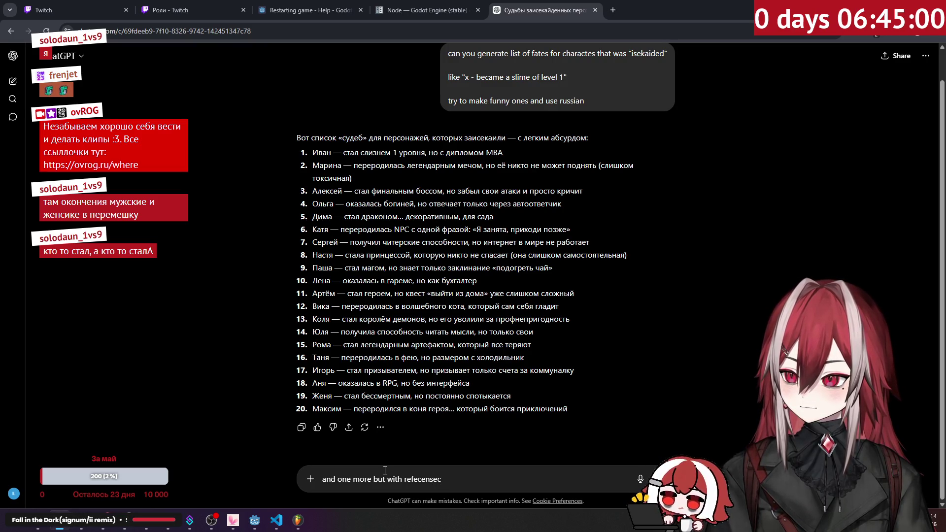
pyautogui.press('BackSpace')
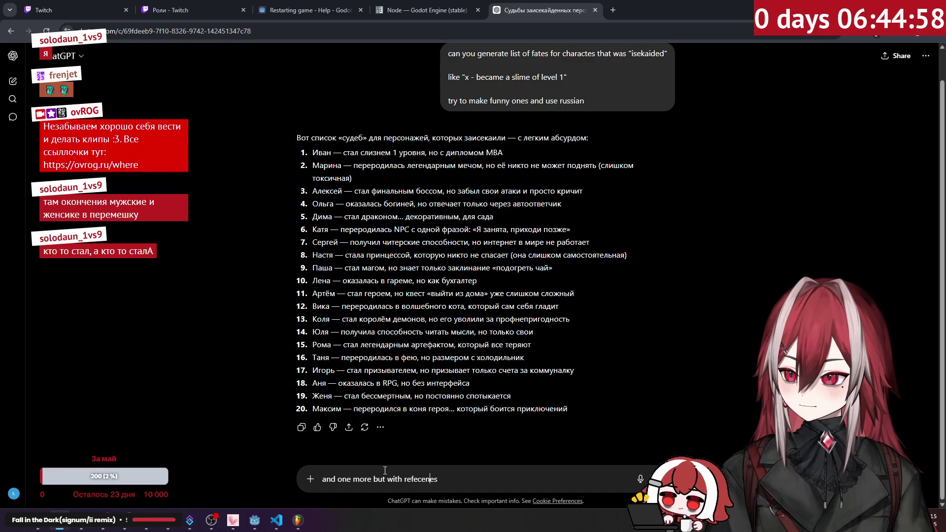
pyautogui.press('Return')
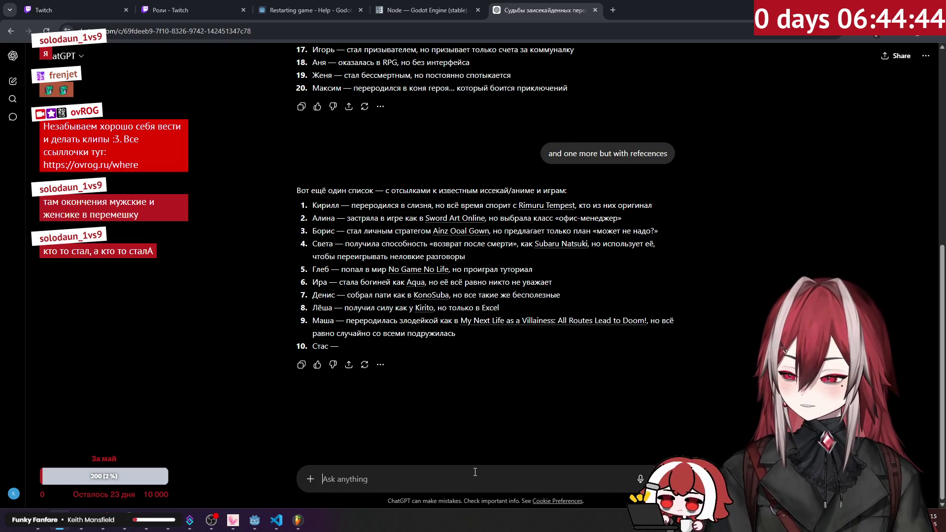
# Send ChatGPT the follow-up 'with refecences but dont menthion them directly'
pyautogui.write('with')
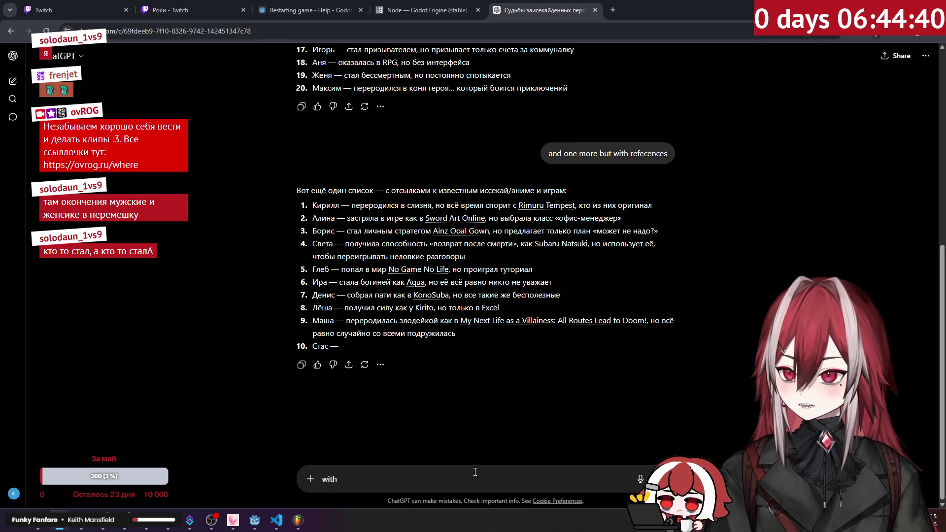
pyautogui.moveTo(623, 163)
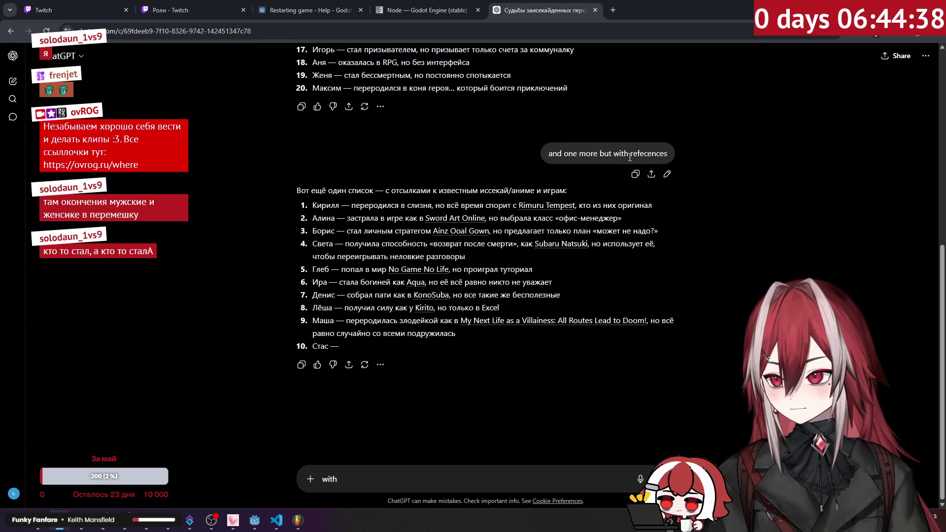
pyautogui.moveTo(630, 154); pyautogui.dragTo(671, 154)
pyautogui.hotkey('ctrl', 'c')
pyautogui.click(376, 485)
pyautogui.hotkey('ctrl', 'v')
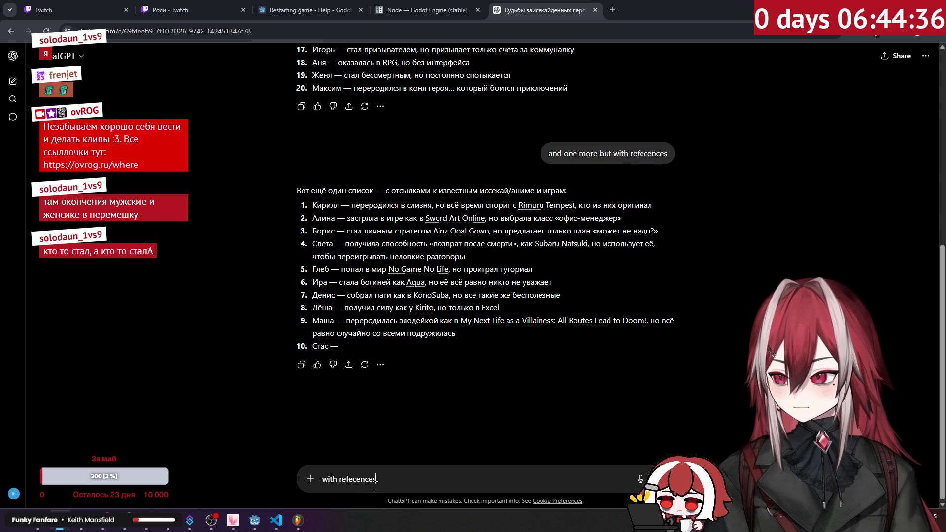
pyautogui.write('but dont')
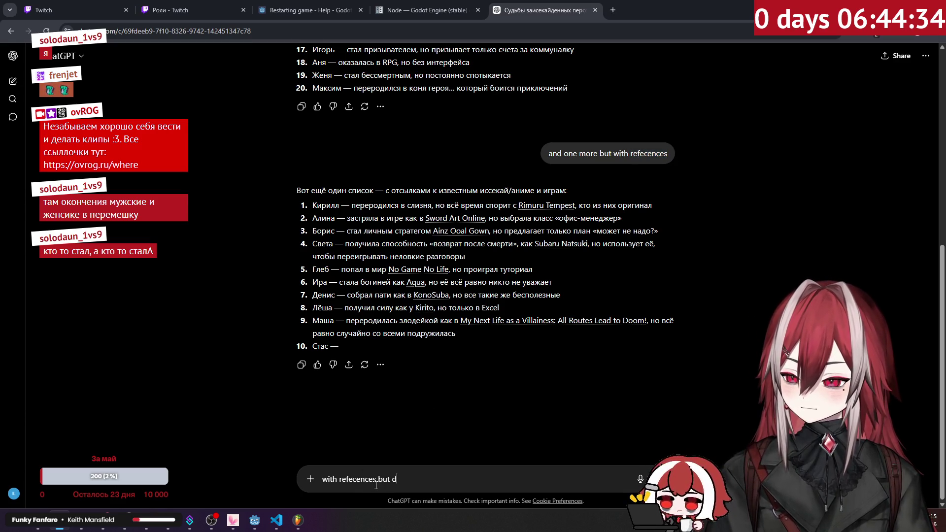
pyautogui.write(' men')
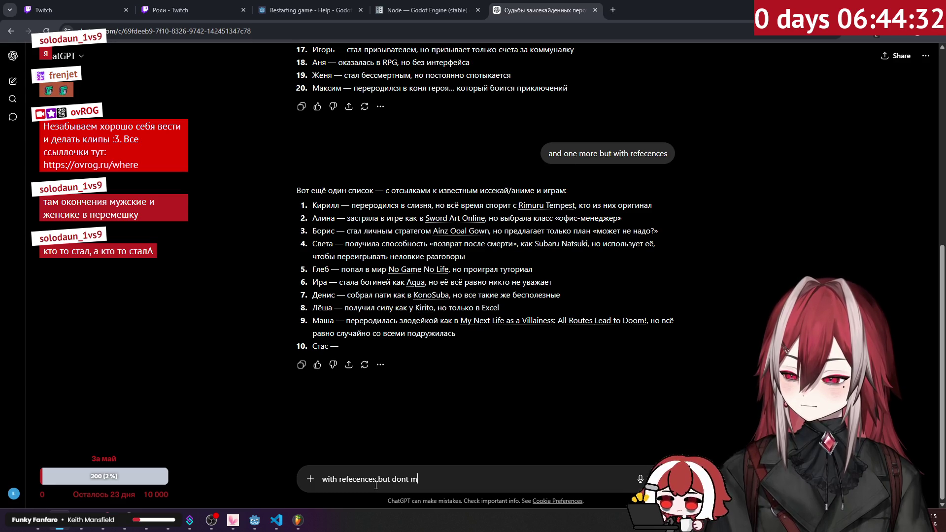
pyautogui.write('tion')
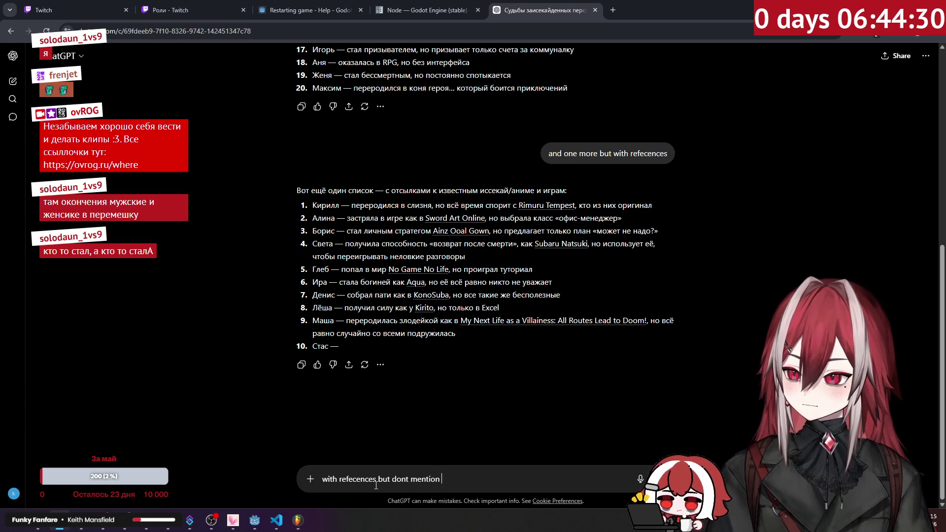
pyautogui.press('BackSpace')
pyautogui.press('BackSpace')
pyautogui.press('BackSpace')
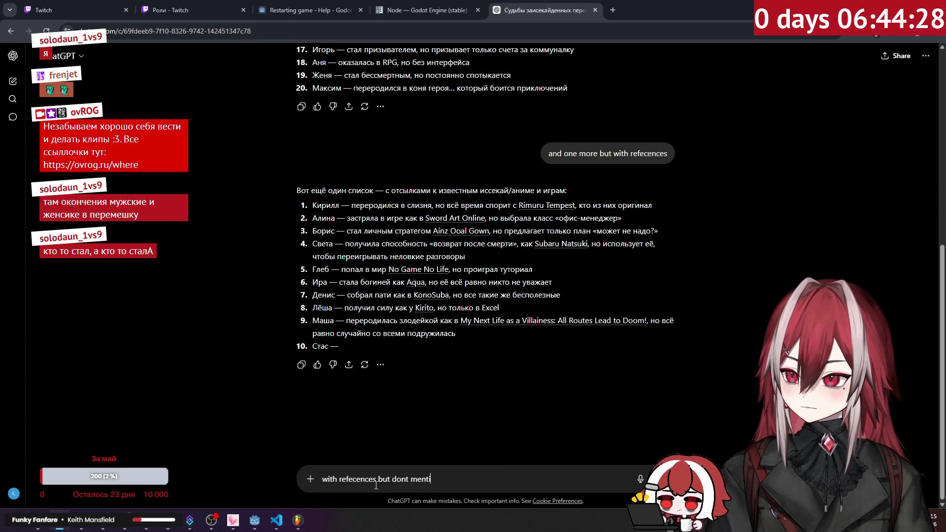
pyautogui.write('hion ')
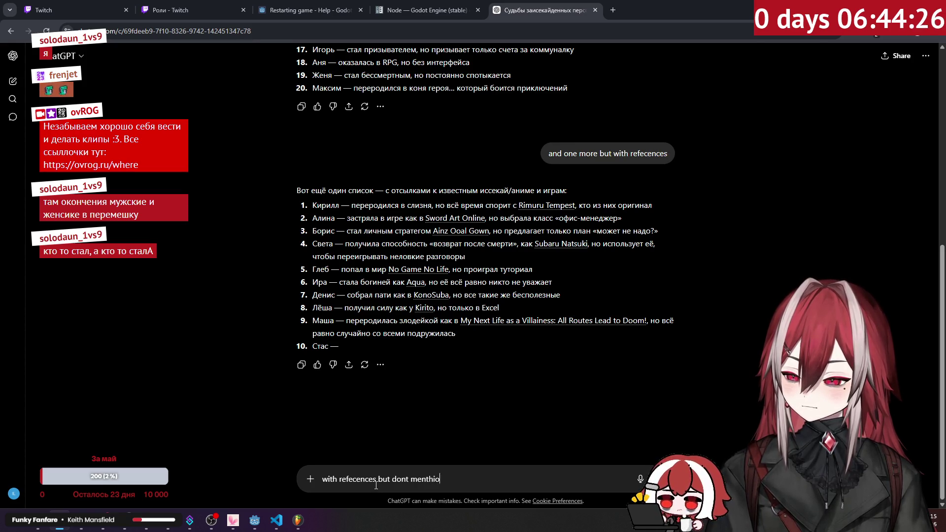
pyautogui.write('them di')
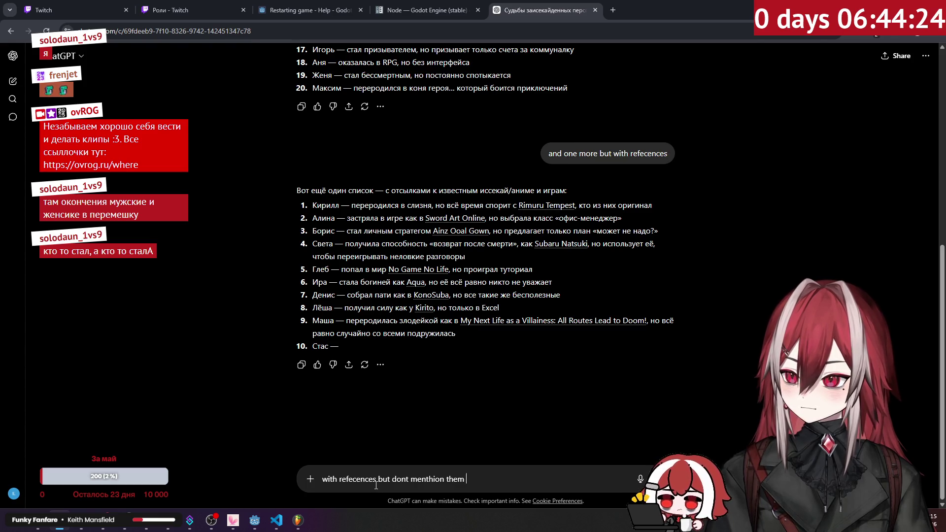
pyautogui.write('rectly')
pyautogui.press('Return')
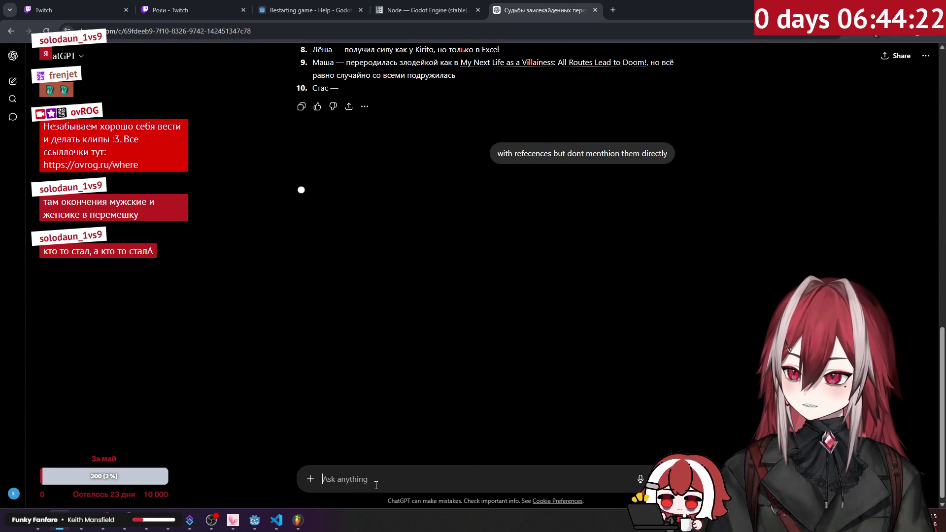
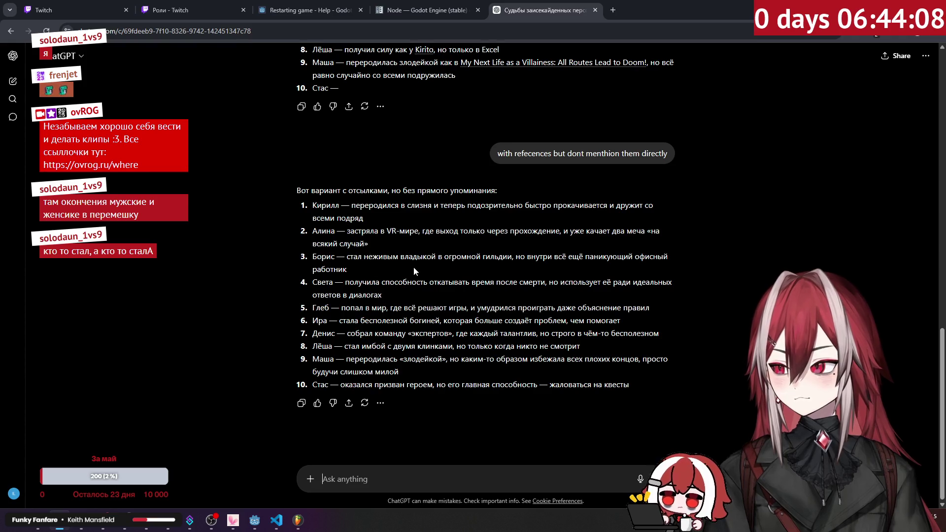
# Copy the ten fates from ChatGPT's reply and paste them below line 17 of fate.txt
pyautogui.moveTo(307, 207)
pyautogui.mouseDown()
pyautogui.moveTo(641, 375)
pyautogui.moveTo(505, 442)
pyautogui.mouseUp()
pyautogui.click(277, 520)
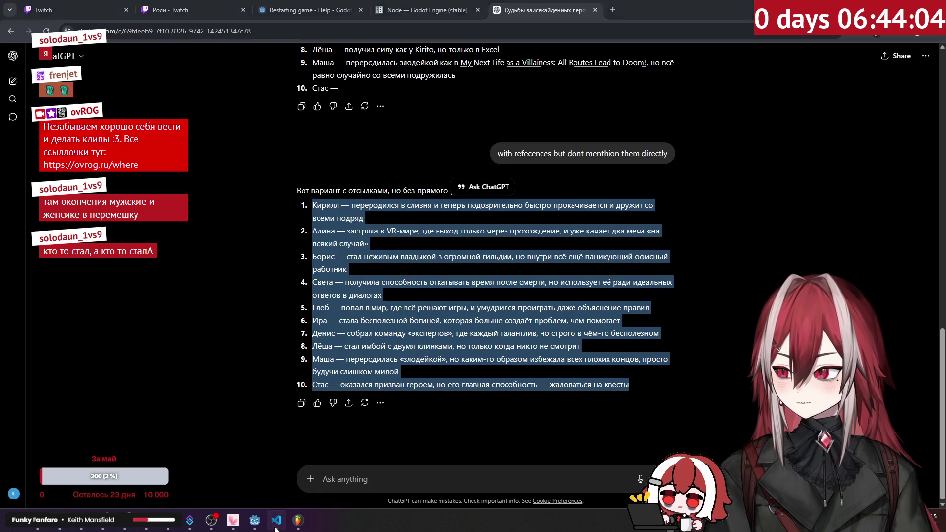
pyautogui.press('Return')
pyautogui.hotkey('ctrl', 'v')
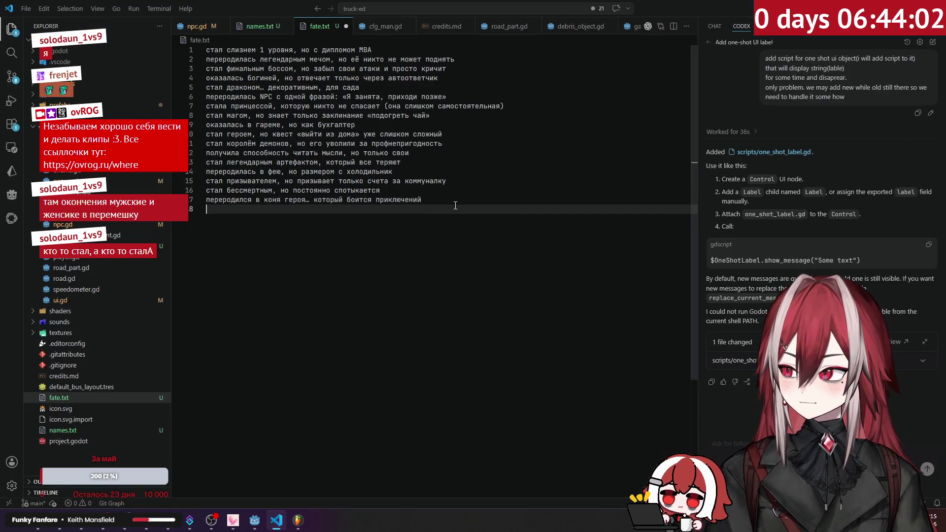
# Strip the Кирилл and Алина name prefixes and cut the only-exit clause from line 19
pyautogui.moveTo(245, 209); pyautogui.dragTo(206, 209)
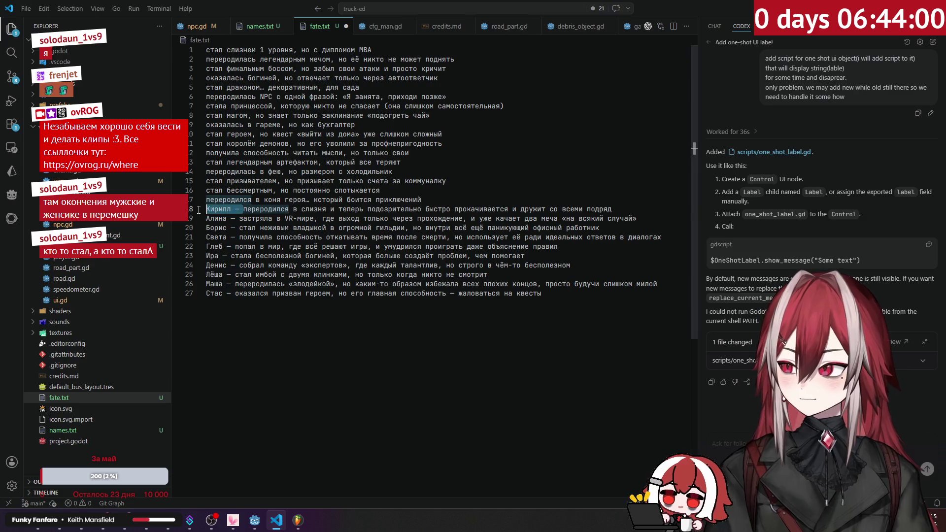
pyautogui.press('BackSpace')
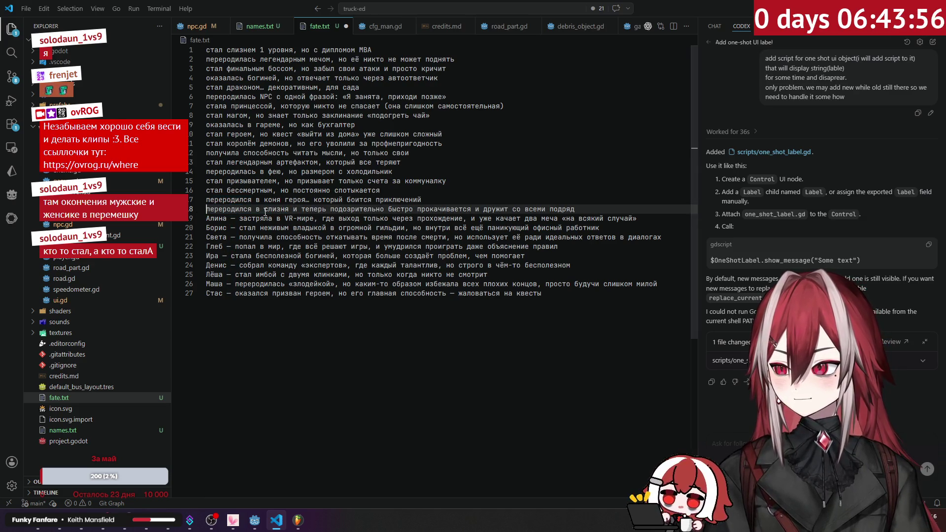
pyautogui.moveTo(240, 218); pyautogui.dragTo(199, 223)
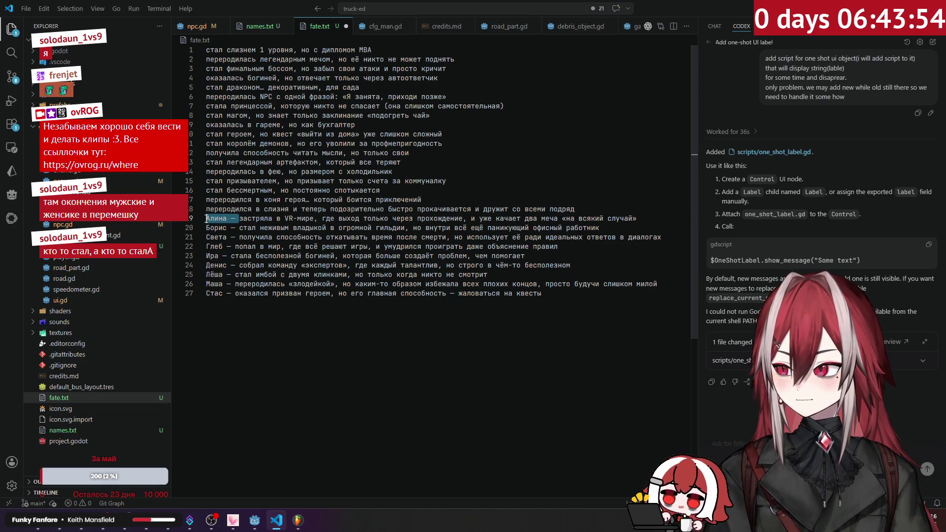
pyautogui.press('BackSpace')
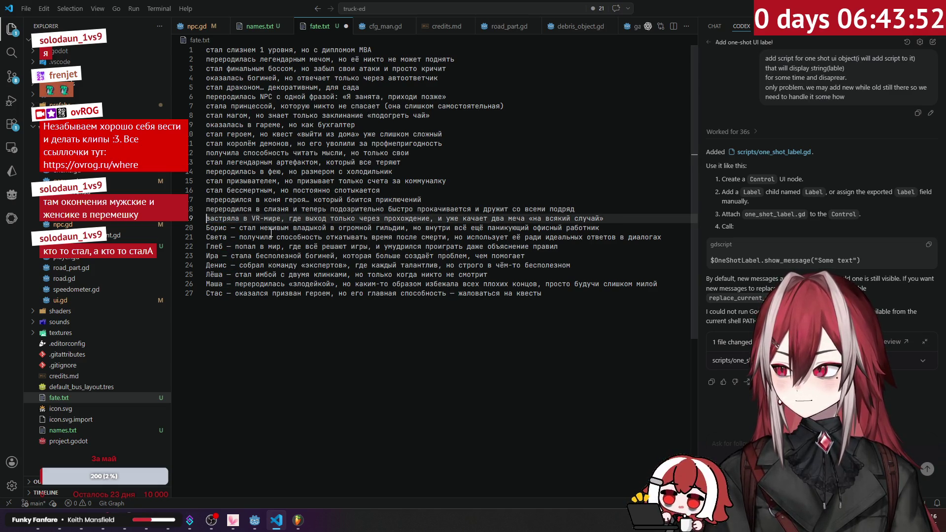
pyautogui.click(261, 219)
pyautogui.write('-')
pyautogui.hotkey('ctrl', 'Right')
pyautogui.hotkey('ctrl', 'Right')
pyautogui.hotkey('ctrl', 'Right')
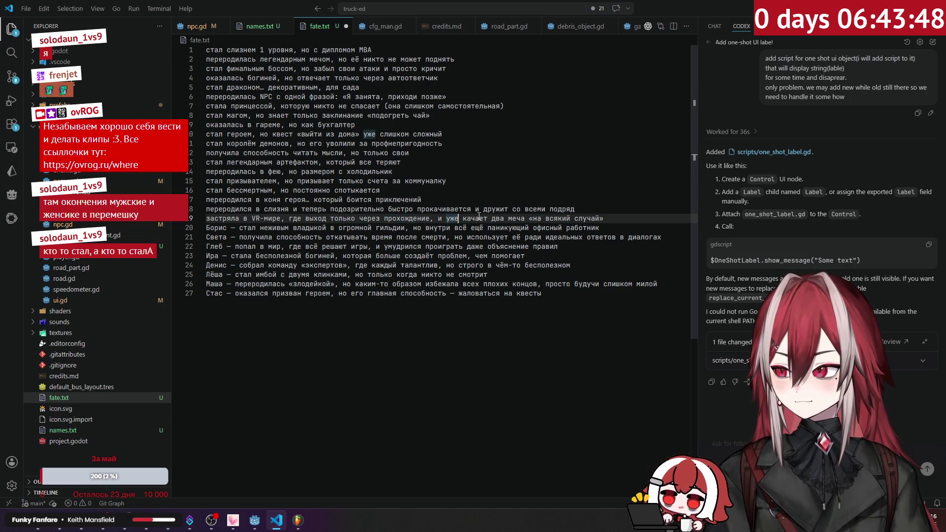
pyautogui.hotkey('ctrl', 'Right')
pyautogui.hotkey('ctrl', 'Right')
pyautogui.hotkey('ctrl', 'Right')
pyautogui.press('Right')
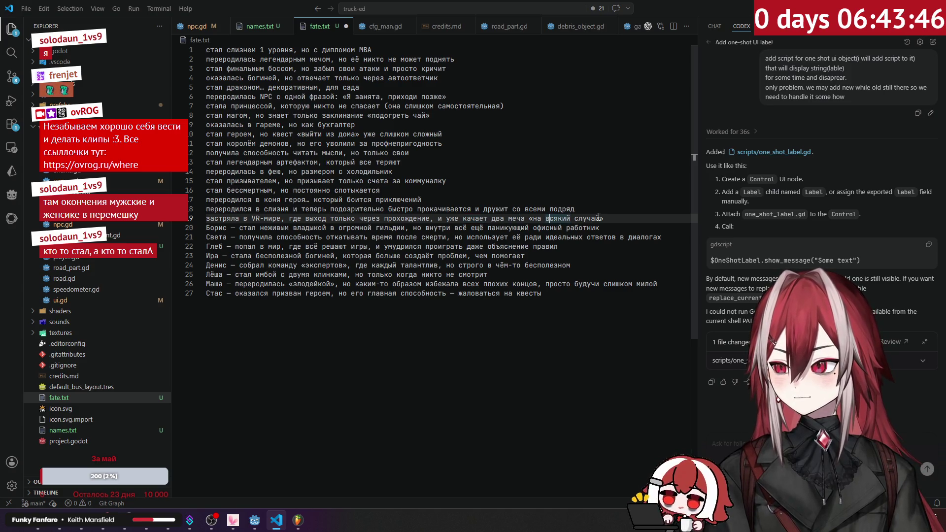
pyautogui.press('Right')
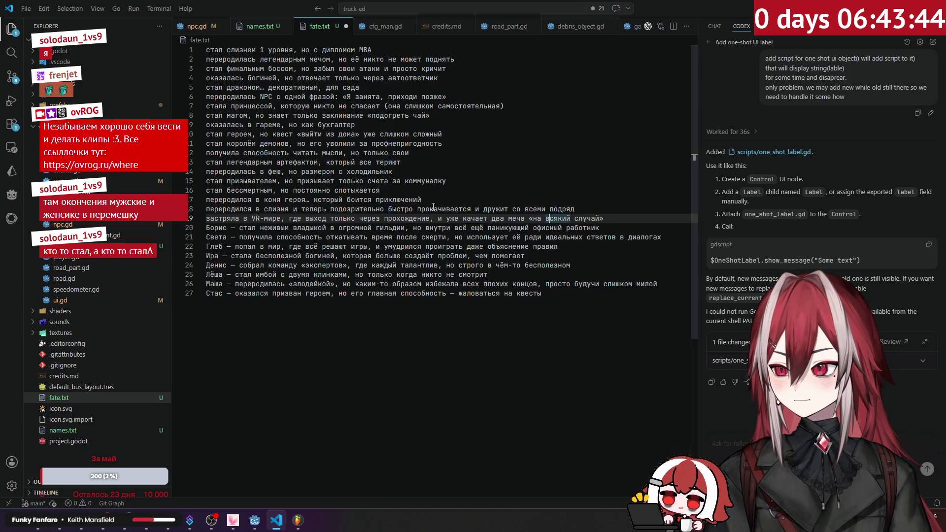
pyautogui.moveTo(436, 218); pyautogui.dragTo(286, 218)
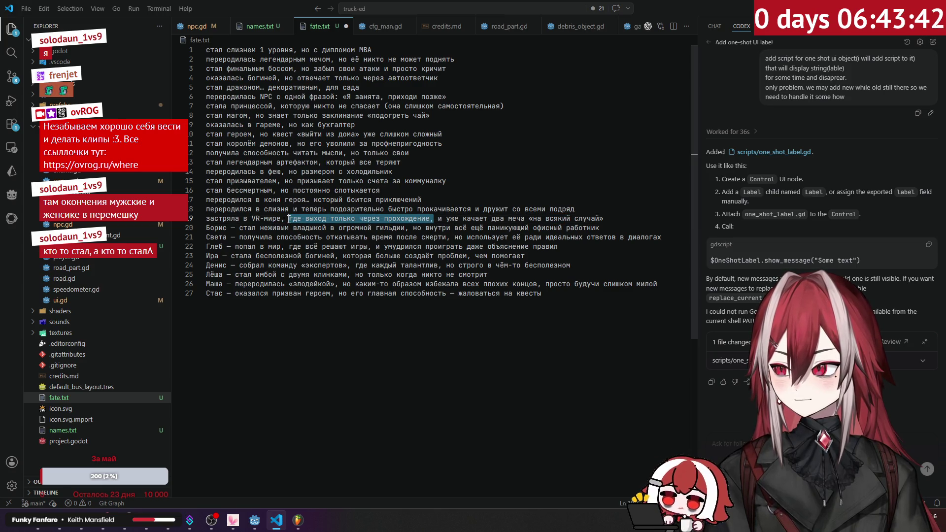
pyautogui.press('BackSpace')
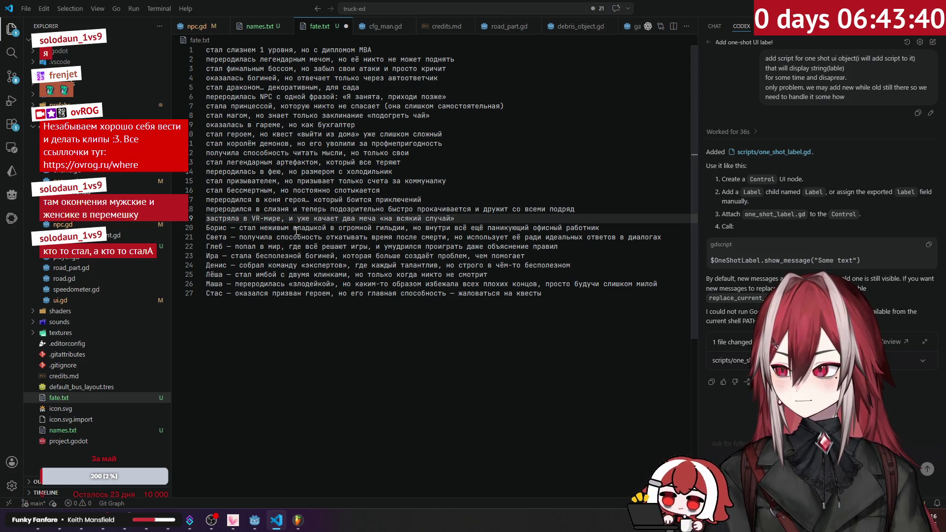
# Remove the Борис name prefix from line 20
pyautogui.click(296, 227)
pyautogui.click(370, 228)
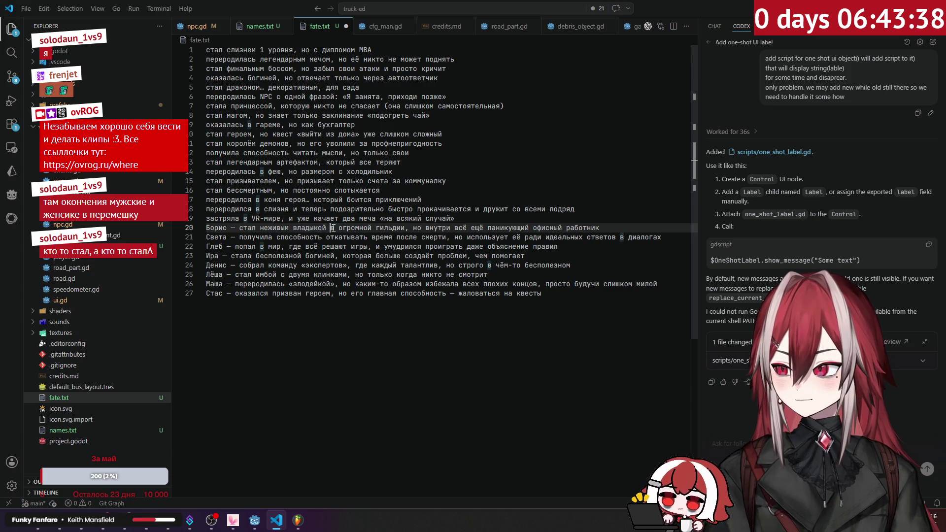
pyautogui.click(387, 228)
pyautogui.click(438, 228)
pyautogui.click(478, 227)
pyautogui.click(547, 228)
pyautogui.click(600, 228)
pyautogui.click(240, 228)
pyautogui.hotkey('shift', 'Home')
pyautogui.press('BackSpace')
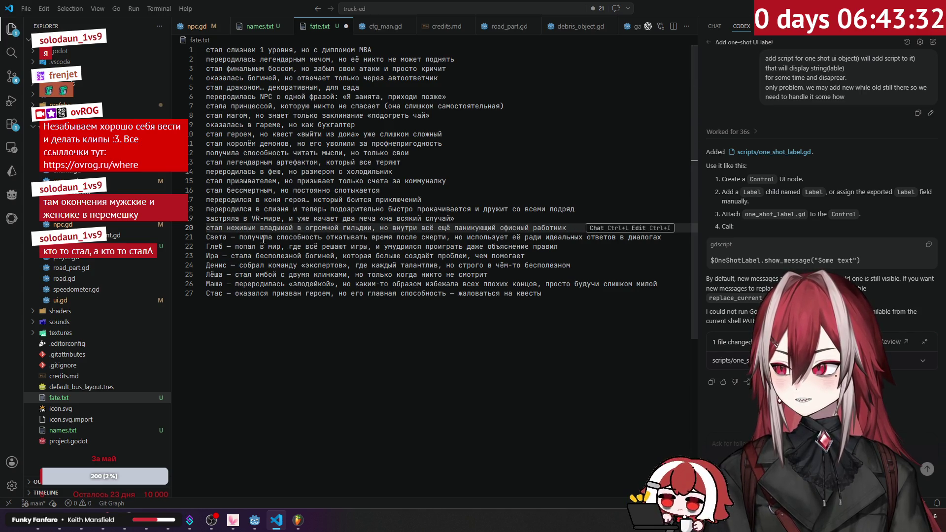
# Remove the Света name prefix and delete the time-rewind fate line entirely
pyautogui.click(269, 237)
pyautogui.click(346, 237)
pyautogui.click(383, 237)
pyautogui.click(421, 237)
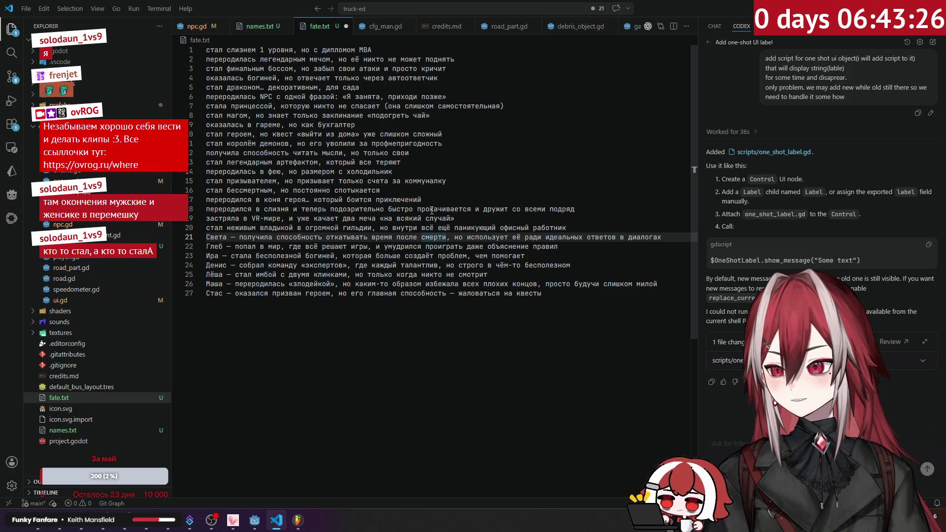
pyautogui.click(242, 237)
pyautogui.hotkey('shift', 'Home')
pyautogui.press('BackSpace')
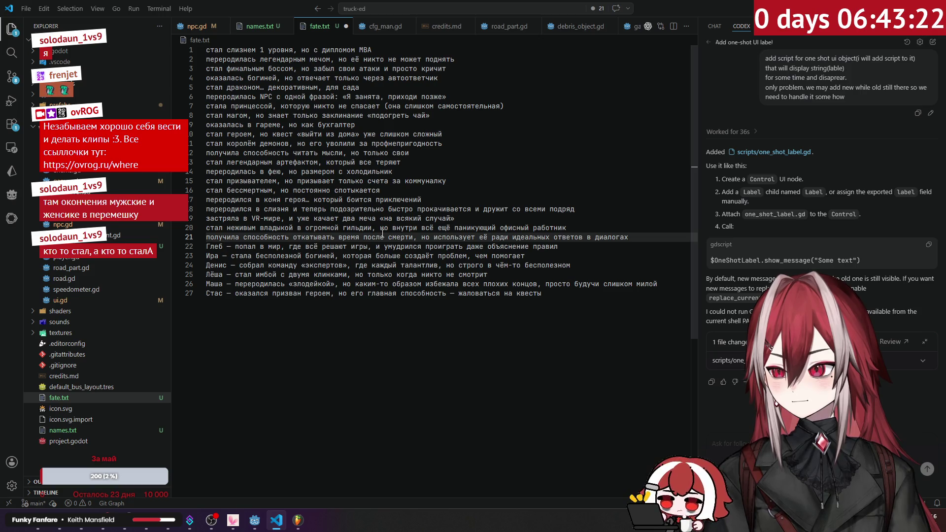
pyautogui.moveTo(658, 239); pyautogui.dragTo(197, 239)
pyautogui.press('BackSpace')
pyautogui.press('BackSpace')
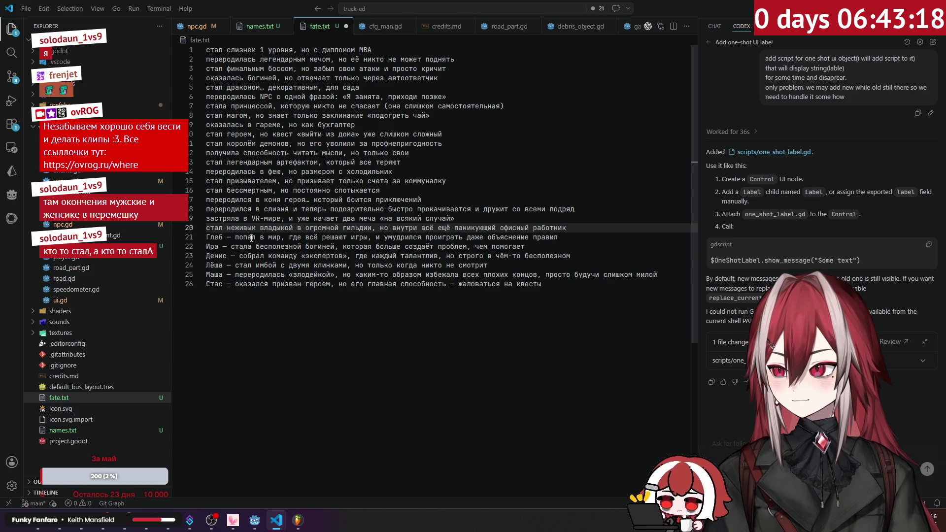
# Strip the Глеб, Ира, Денис and Лёша name prefixes from the following lines
pyautogui.moveTo(235, 239)
pyautogui.mouseDown()
pyautogui.moveTo(206, 239)
pyautogui.moveTo(206, 247)
pyautogui.mouseUp()
pyautogui.press('BackSpace')
pyautogui.press('BackSpace')
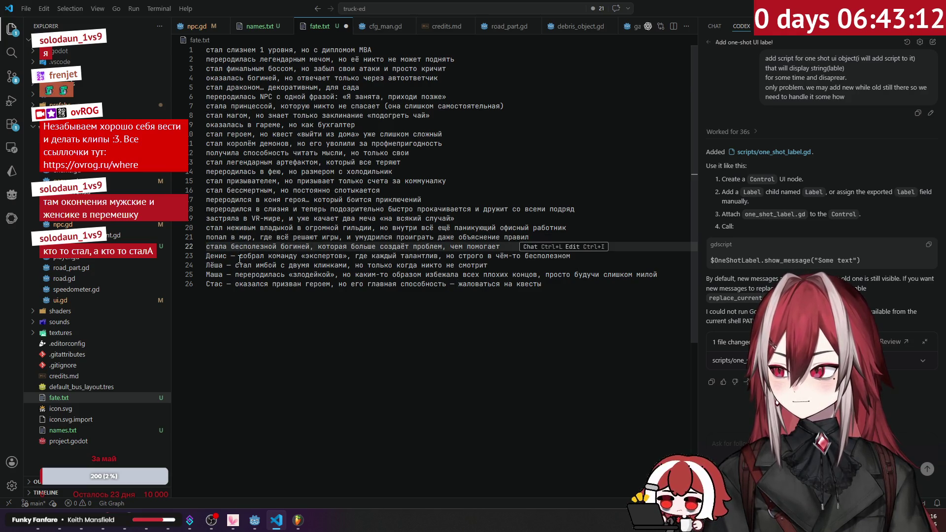
pyautogui.moveTo(239, 257); pyautogui.dragTo(206, 257)
pyautogui.press('BackSpace')
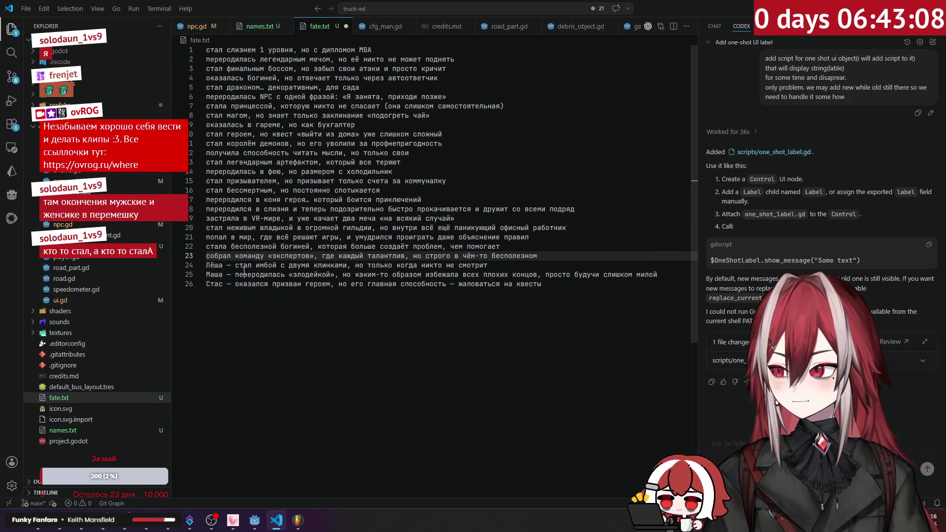
pyautogui.moveTo(236, 265)
pyautogui.mouseDown()
pyautogui.moveTo(206, 265)
pyautogui.moveTo(233, 275)
pyautogui.moveTo(201, 279)
pyautogui.mouseUp()
pyautogui.press('BackSpace')
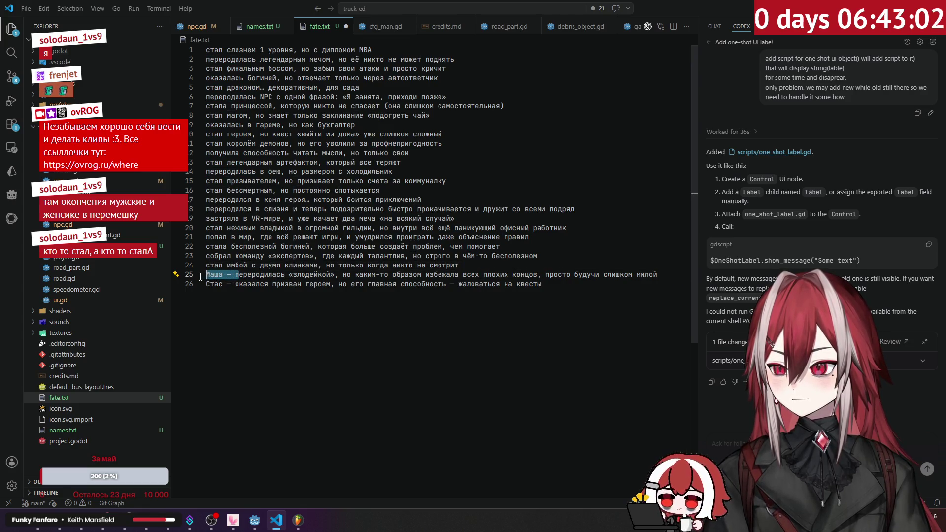
# Strip the Маша and Стас name prefixes from the last lines, fixing a stray letter
pyautogui.press('BackSpace')
pyautogui.write('g')
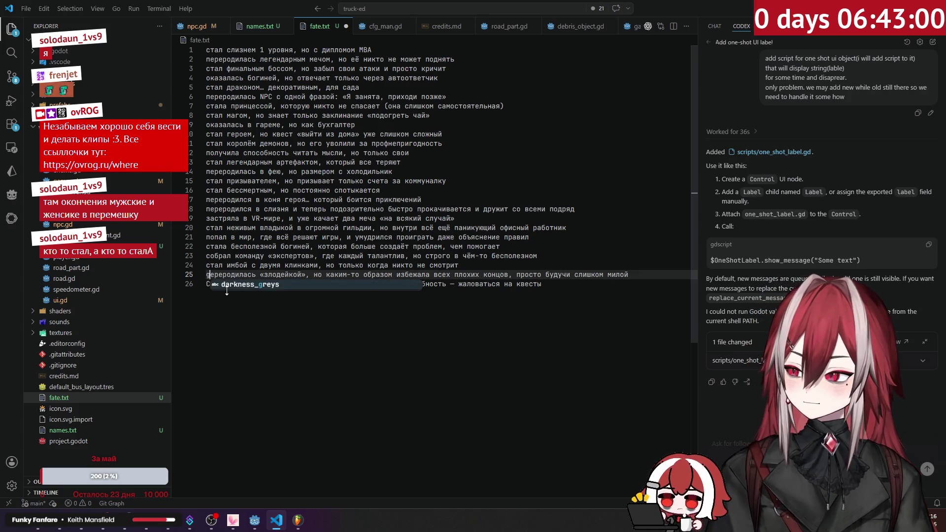
pyautogui.press('BackSpace')
pyautogui.write('п')
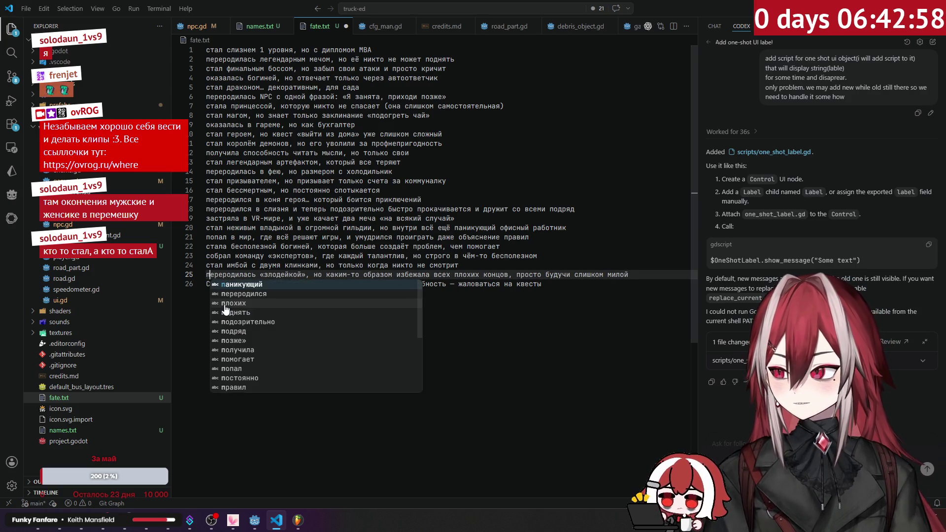
pyautogui.click(369, 246)
pyautogui.moveTo(235, 284)
pyautogui.mouseDown()
pyautogui.moveTo(266, 285)
pyautogui.moveTo(206, 285)
pyautogui.mouseUp()
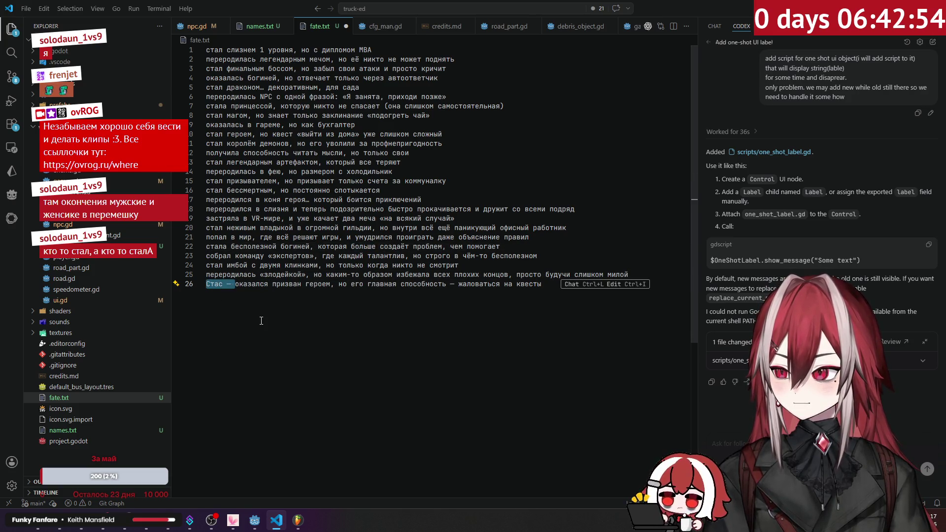
pyautogui.press('BackSpace')
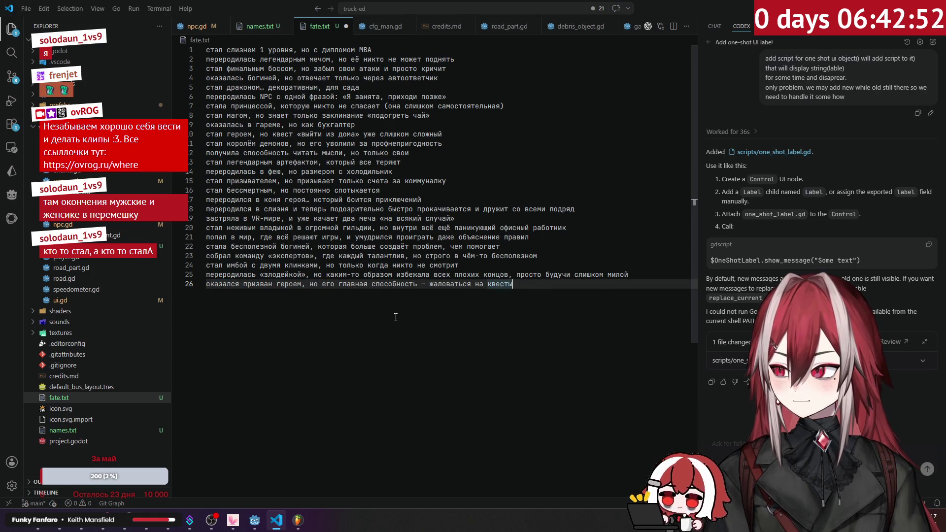
pyautogui.click(512, 209)
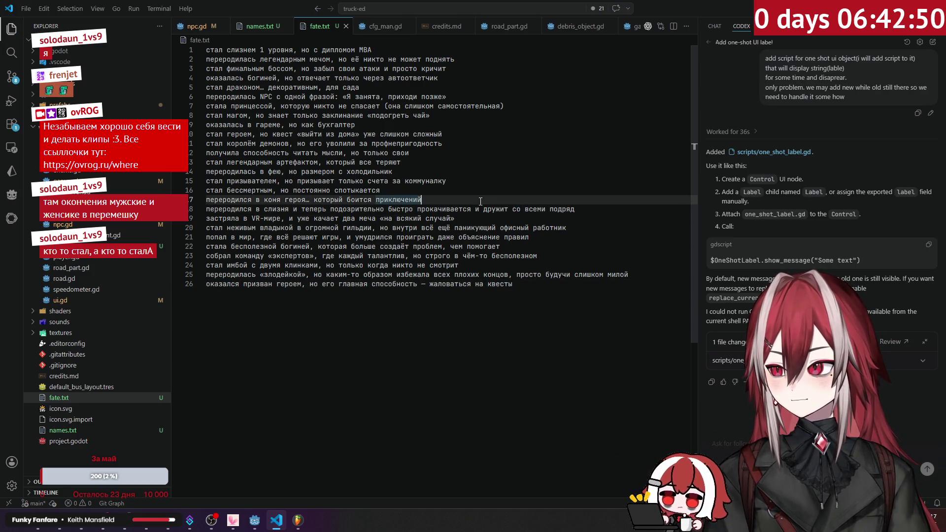
# Send ChatGPT the message 'and lets do one more but with games'
pyautogui.click(60, 520)
pyautogui.click(372, 474)
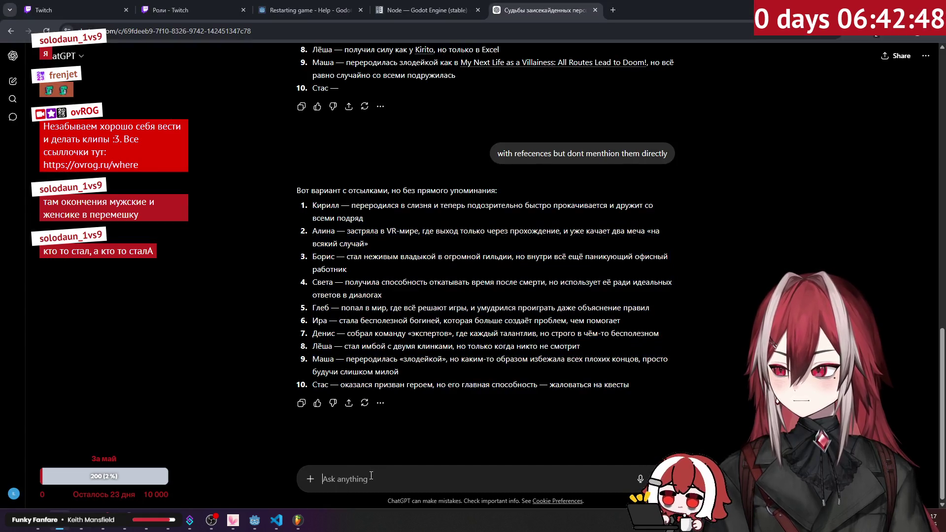
pyautogui.write('a')
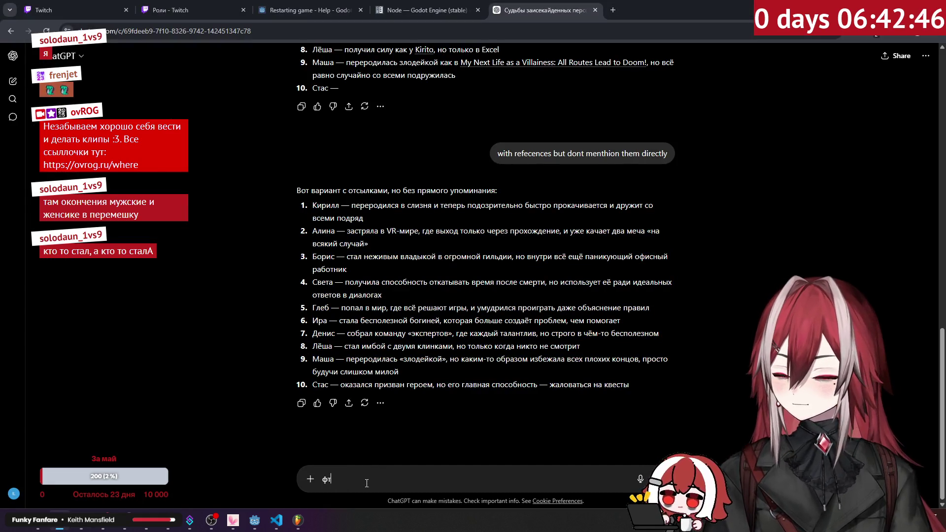
pyautogui.press('BackSpace')
pyautogui.write('and ')
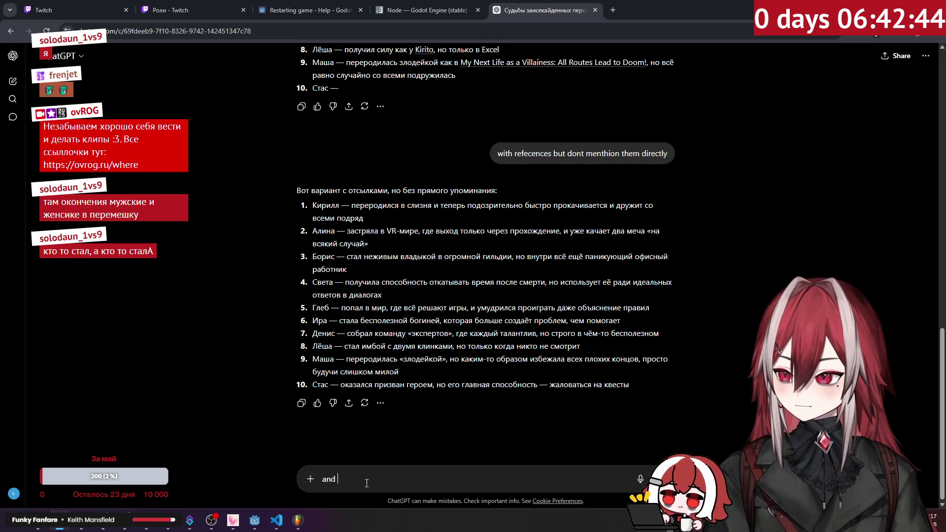
pyautogui.write('len')
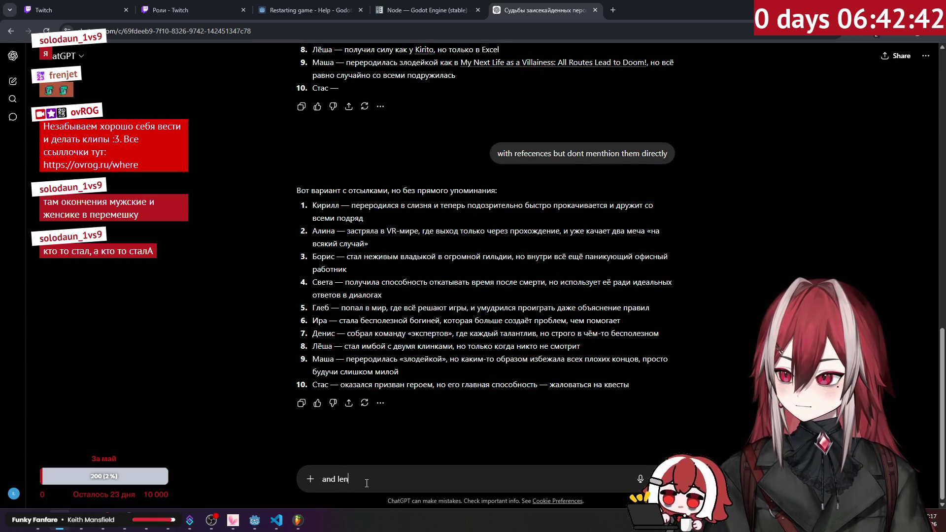
pyautogui.press('BackSpace')
pyautogui.press('BackSpace')
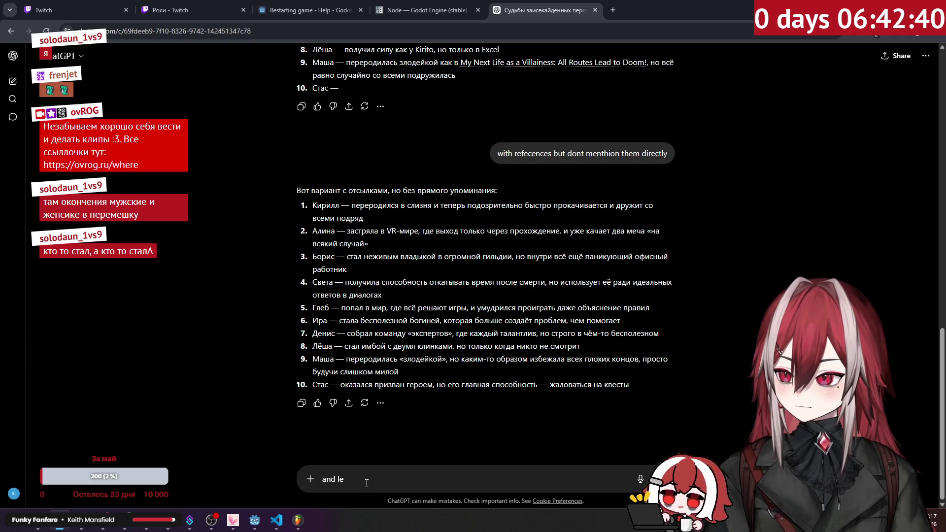
pyautogui.write('ts do one')
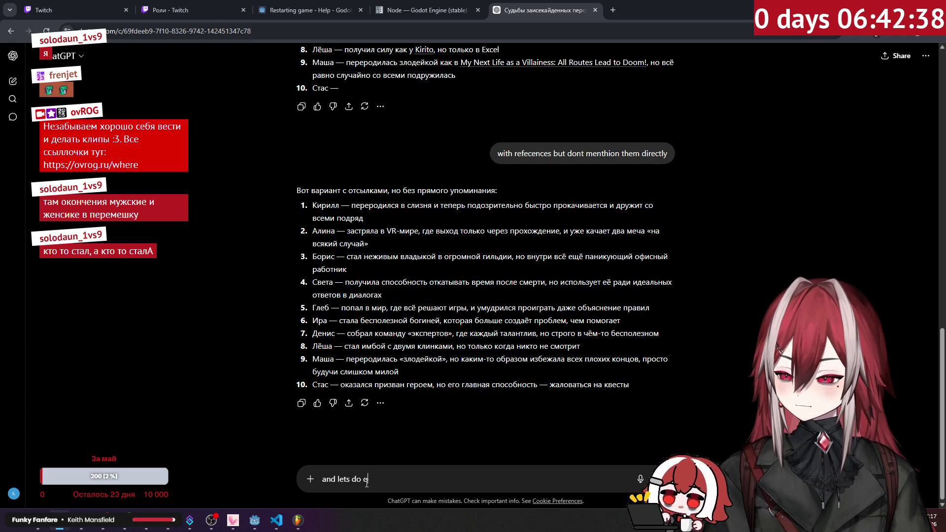
pyautogui.press('BackSpace')
pyautogui.press('BackSpace')
pyautogui.press('BackSpace')
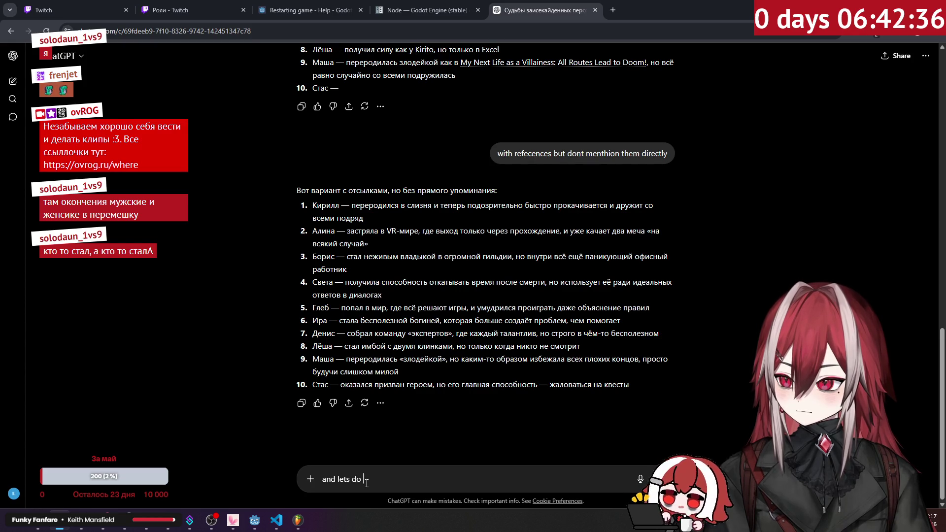
pyautogui.write('ne m')
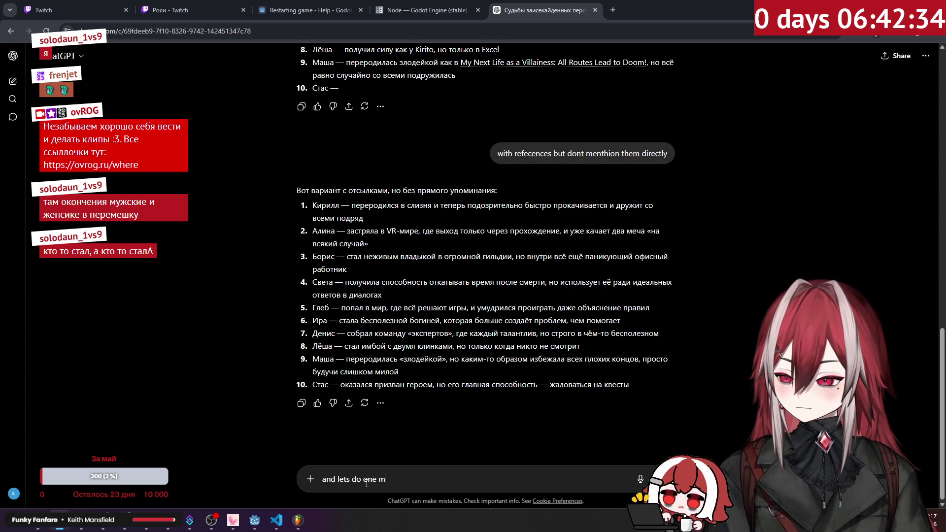
pyautogui.write('r')
pyautogui.write('ut ')
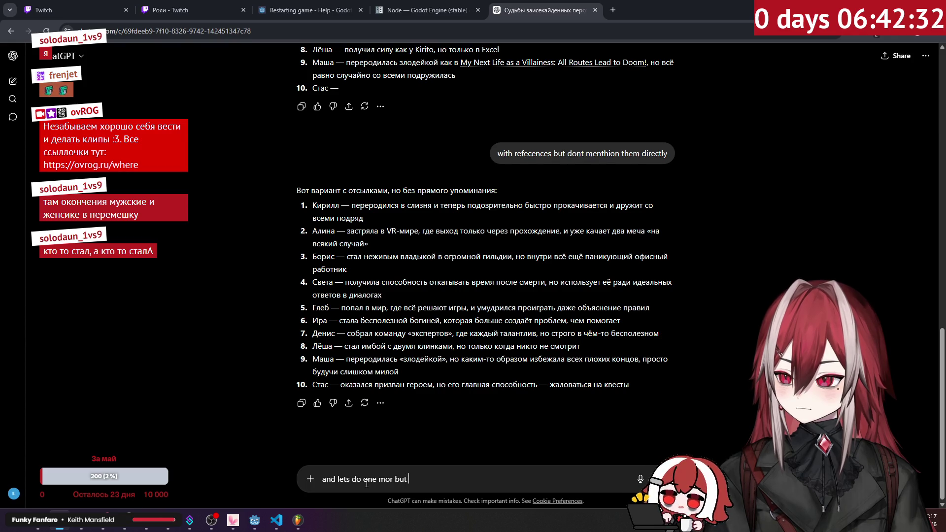
pyautogui.write('e')
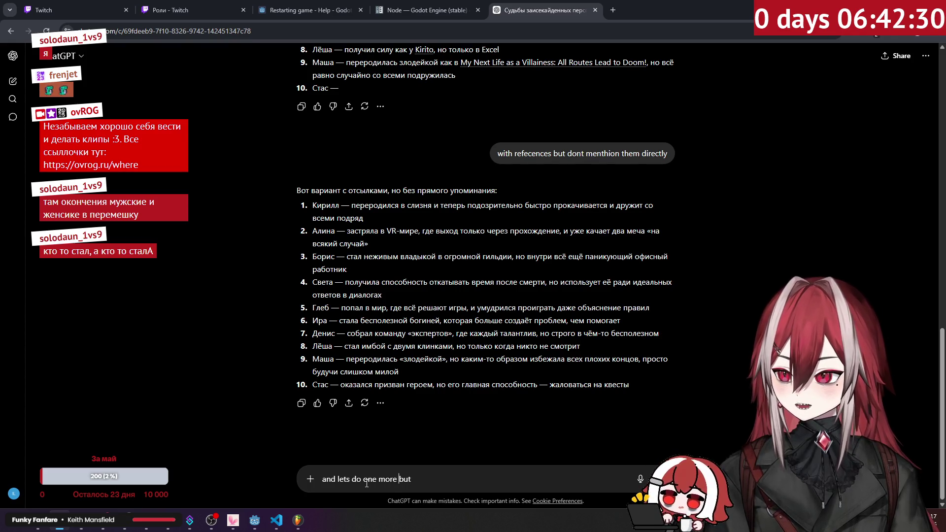
pyautogui.write('with games')
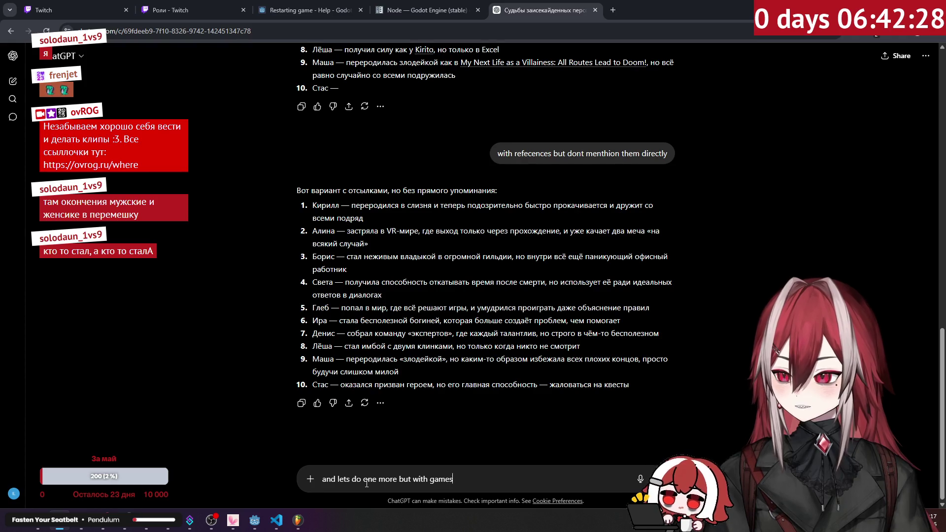
pyautogui.press('Return')
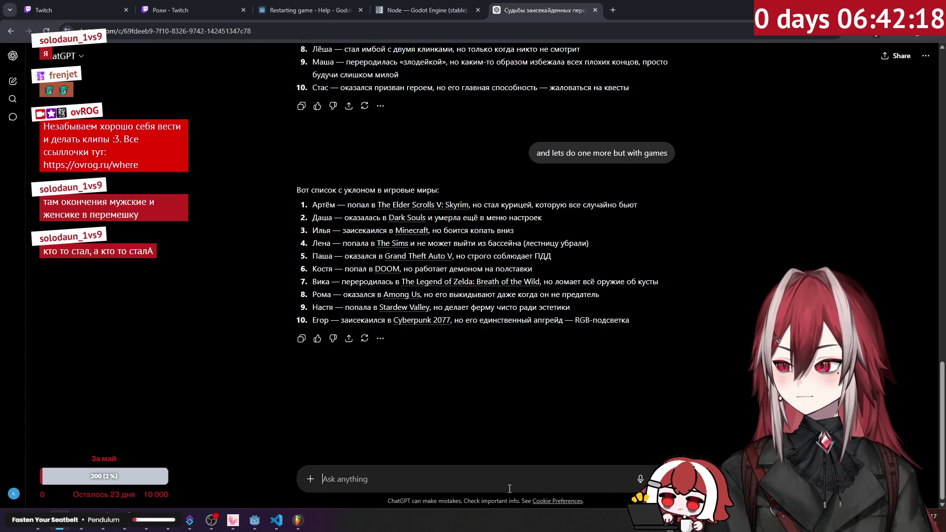
# Send 'again dont name games directly' and select the resulting list of game fates
pyautogui.write('again ')
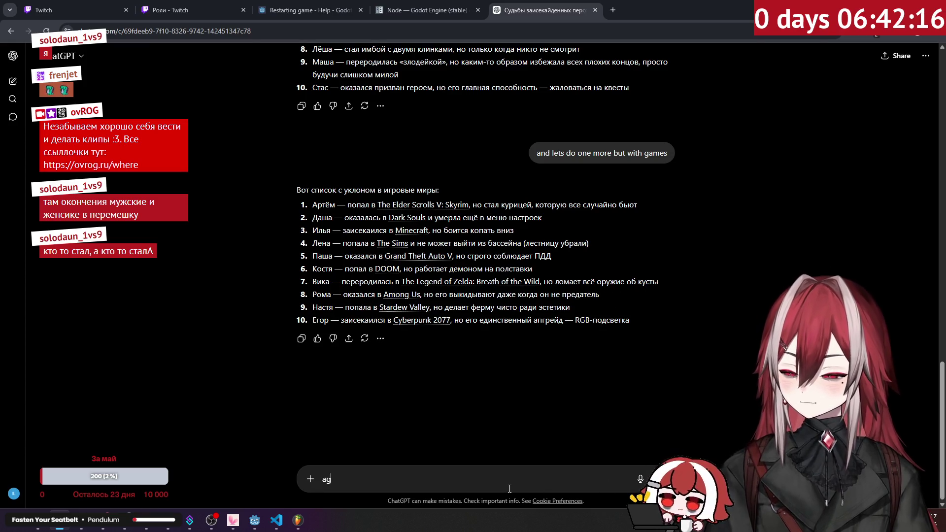
pyautogui.write('d')
pyautogui.press('BackSpace')
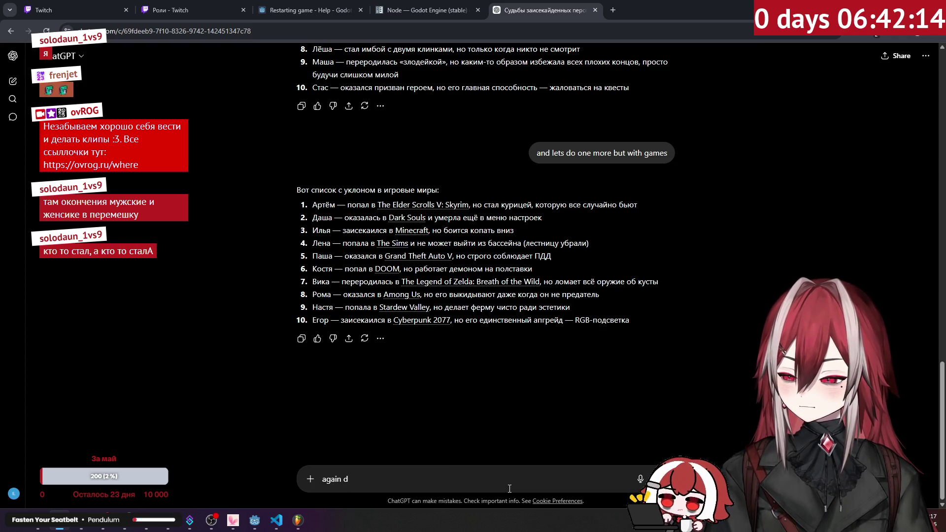
pyautogui.write('ont na')
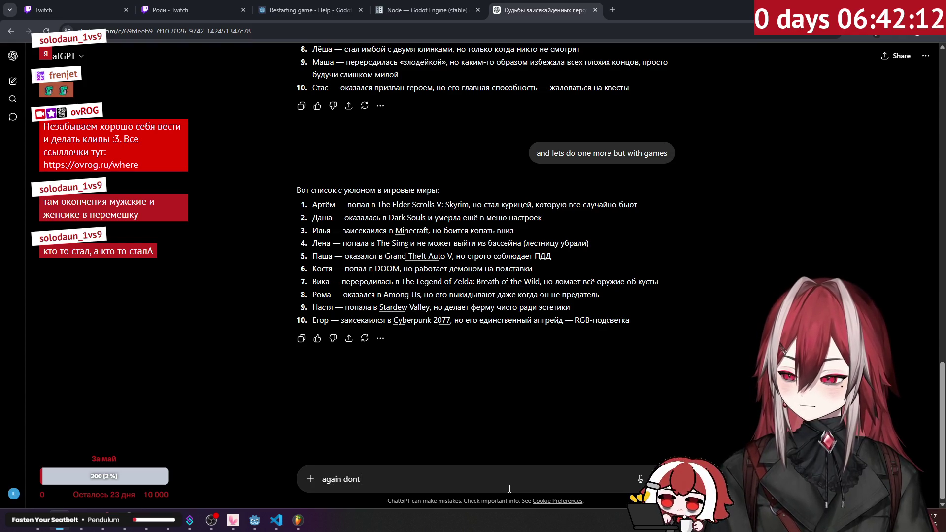
pyautogui.write('me g')
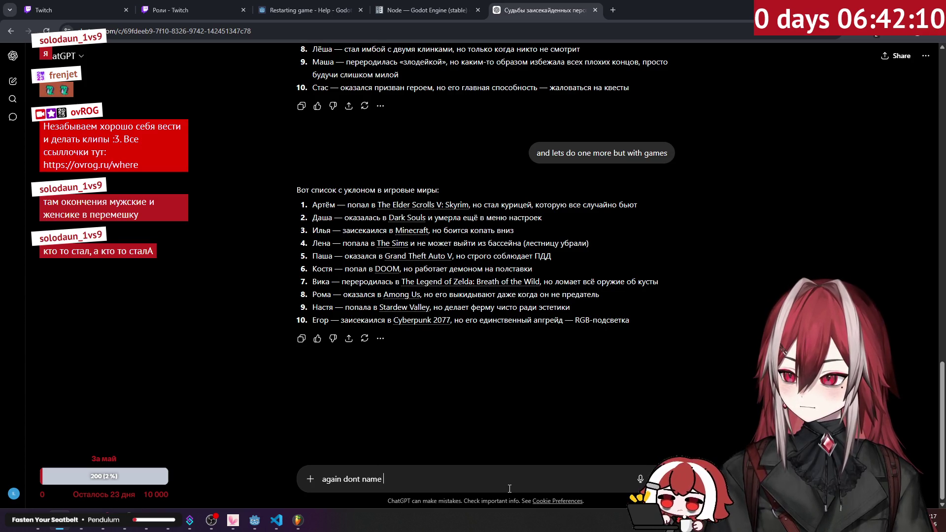
pyautogui.write('ames direc')
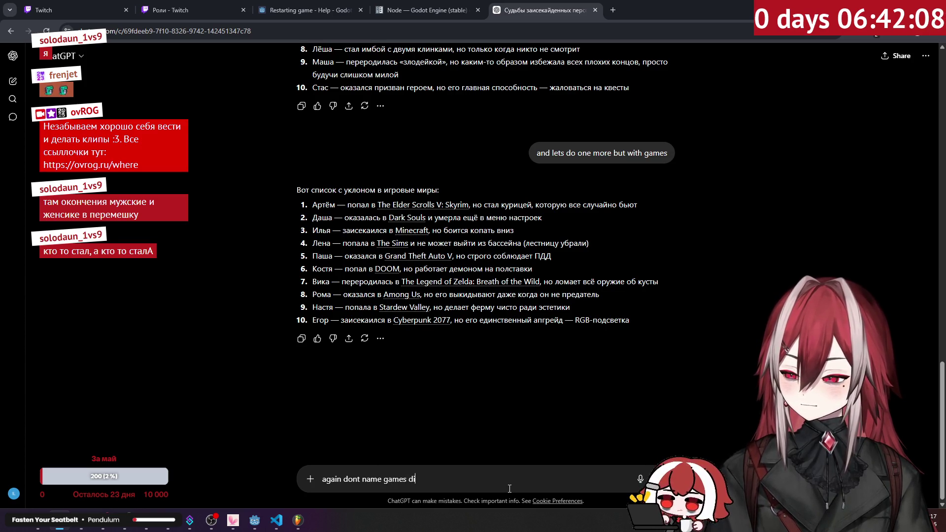
pyautogui.write('tly')
pyautogui.press('Return')
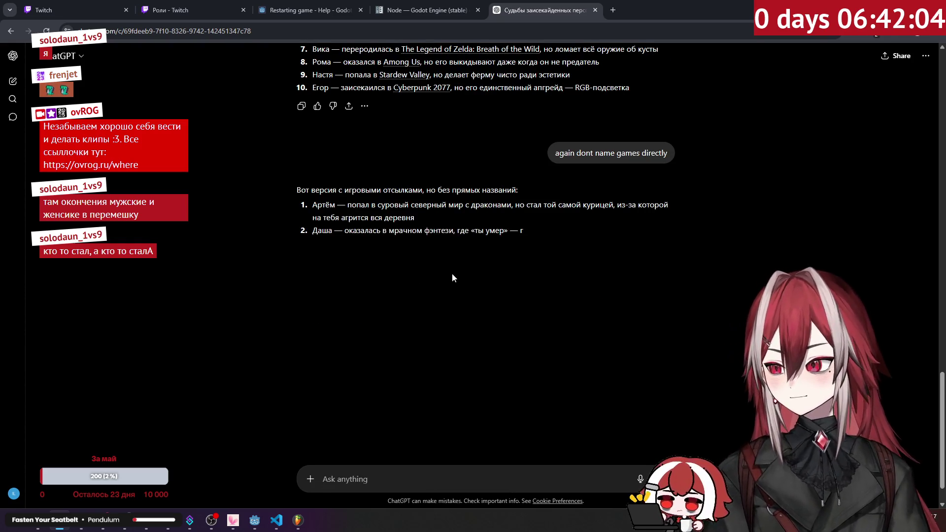
pyautogui.scroll(3, 451, 273)
pyautogui.scroll(-3, 452, 273)
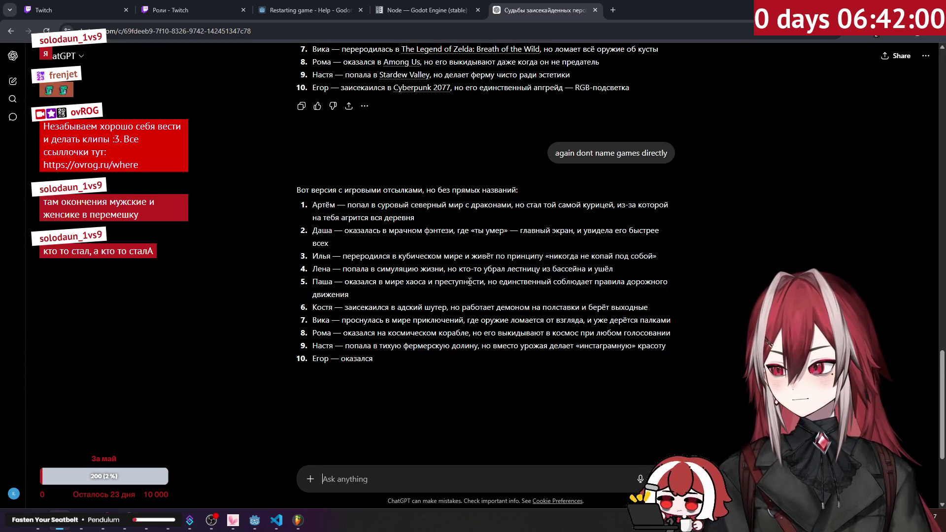
pyautogui.moveTo(349, 372)
pyautogui.mouseDown()
pyautogui.moveTo(316, 256)
pyautogui.moveTo(313, 204)
pyautogui.mouseUp()
# Paste the game fates after line 26 of fate.txt and remove the Артём prefix
pyautogui.click(276, 520)
pyautogui.click(551, 305)
pyautogui.press('Return')
pyautogui.hotkey('ctrl', 'v')
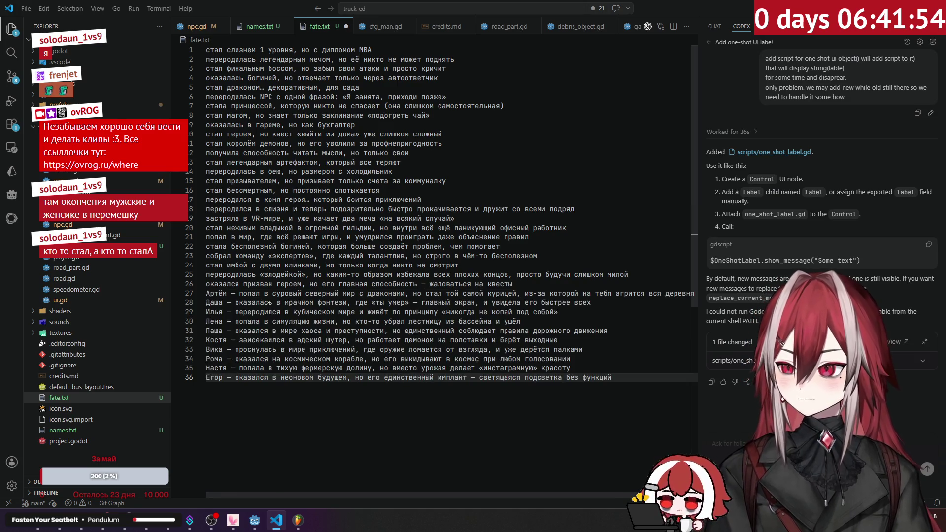
pyautogui.click(239, 295)
pyautogui.hotkey('shift', 'Home')
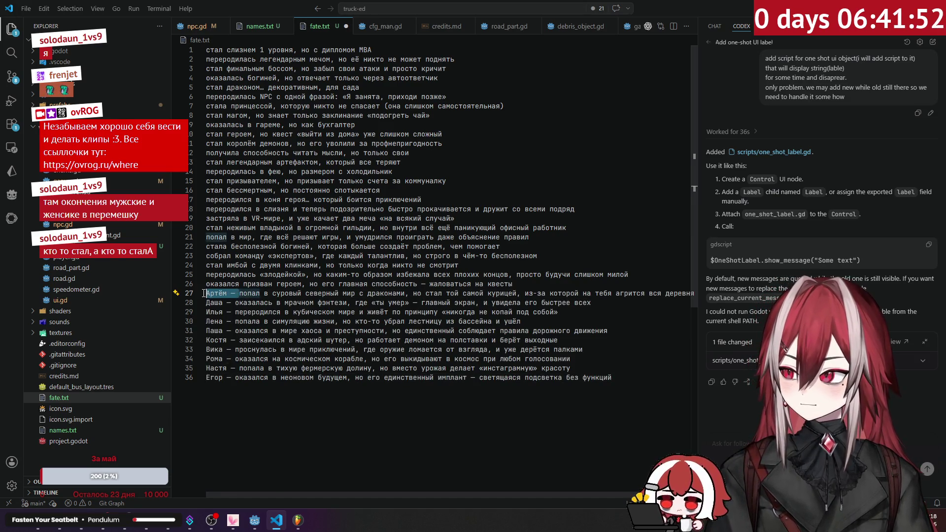
pyautogui.press('BackSpace')
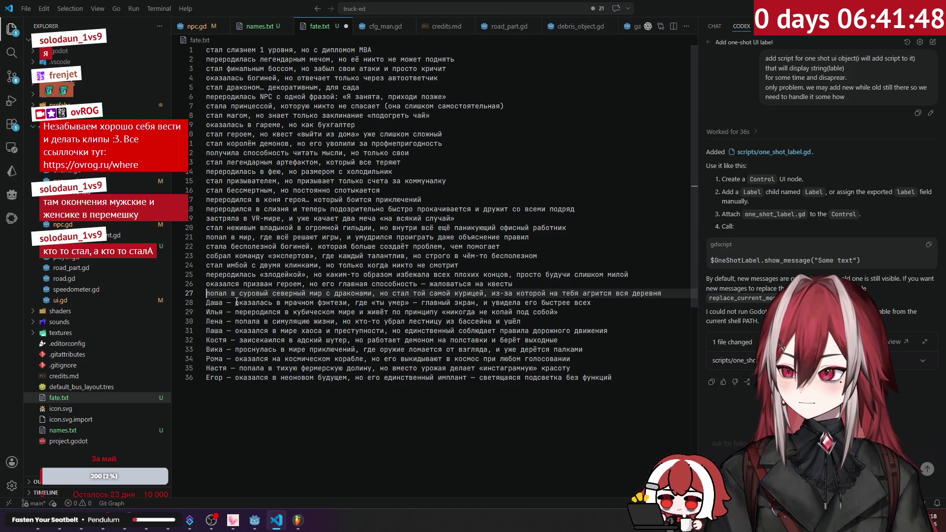
# Delete the Даша fate line on line 28 and strip the Лена name prefix
pyautogui.click(234, 302)
pyautogui.hotkey('shift', 'Home')
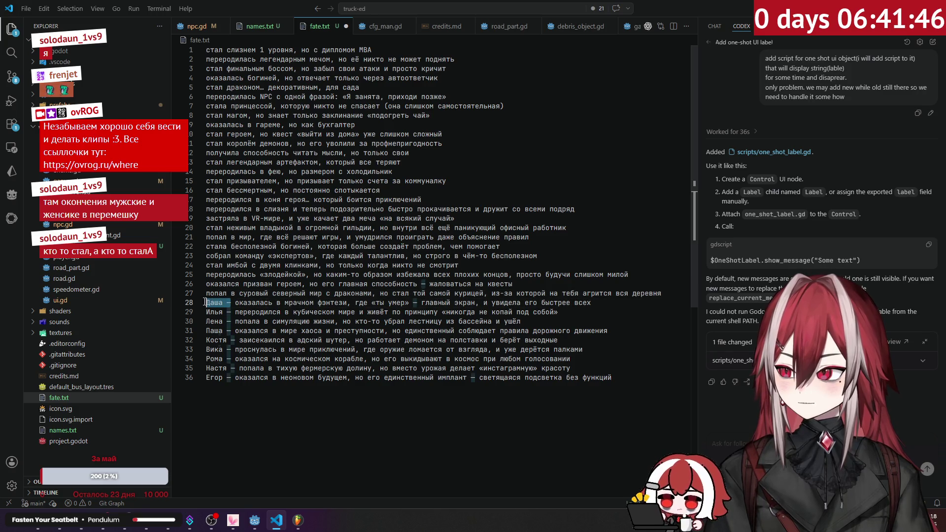
pyautogui.press('BackSpace')
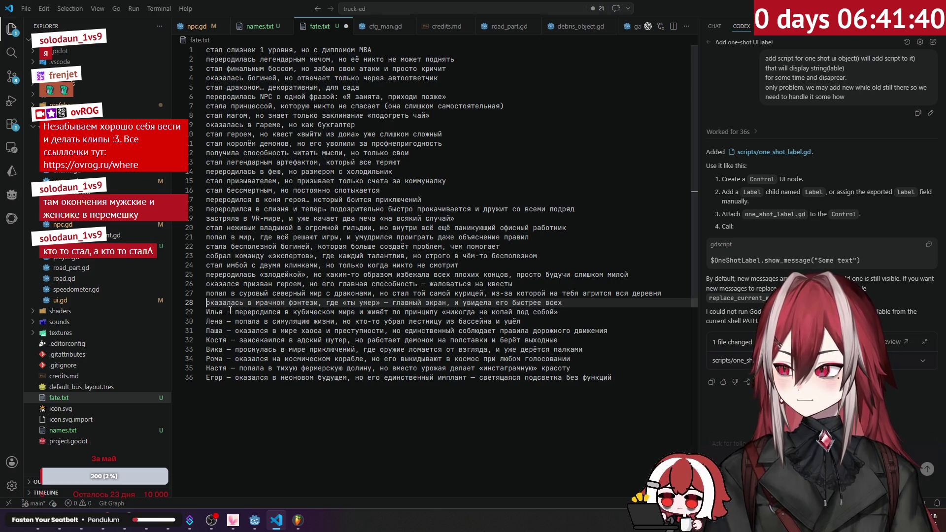
pyautogui.moveTo(562, 302)
pyautogui.mouseDown()
pyautogui.moveTo(340, 293)
pyautogui.moveTo(206, 303)
pyautogui.mouseUp()
pyautogui.press('BackSpace')
pyautogui.press('BackSpace')
pyautogui.press('BackSpace')
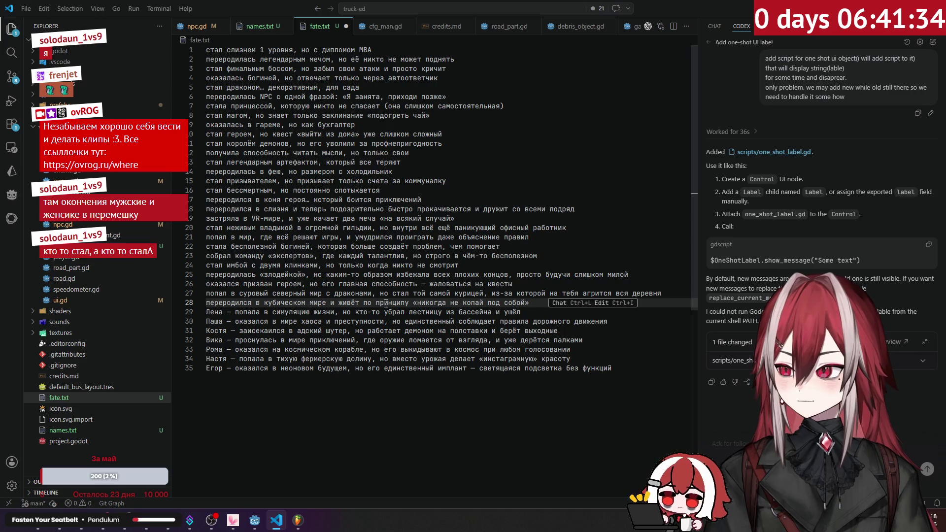
pyautogui.click(235, 311)
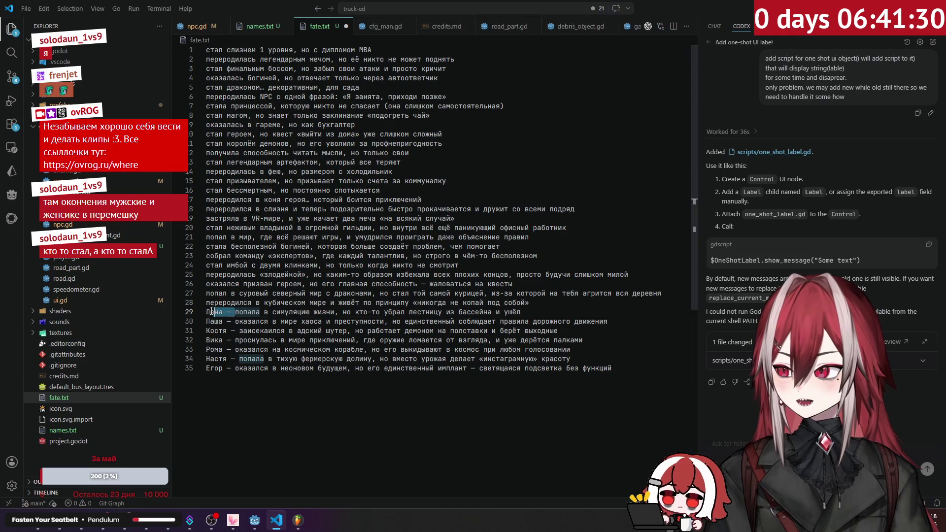
pyautogui.hotkey('shift', 'Home')
pyautogui.press('BackSpace')
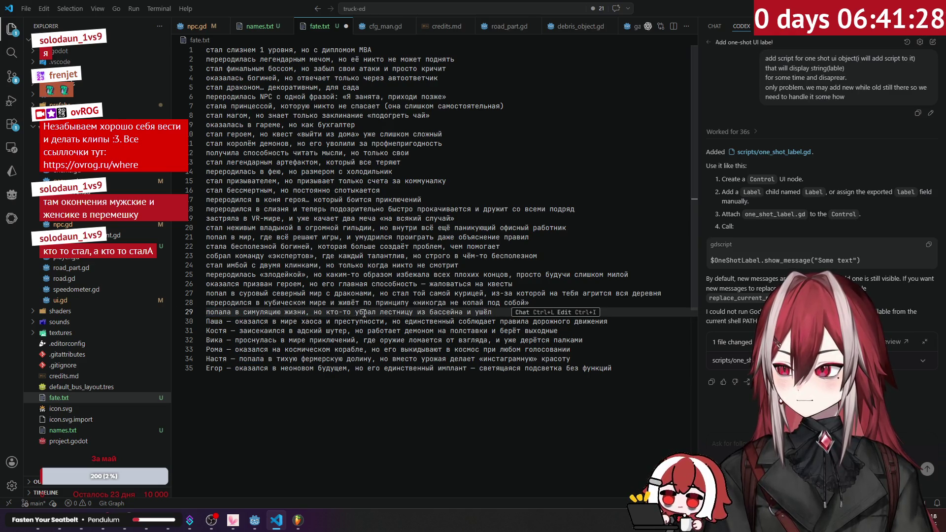
# Strip the Паша and Костя prefixes, delete line 31, and select the Вика line
pyautogui.click(235, 321)
pyautogui.hotkey('shift', 'Home')
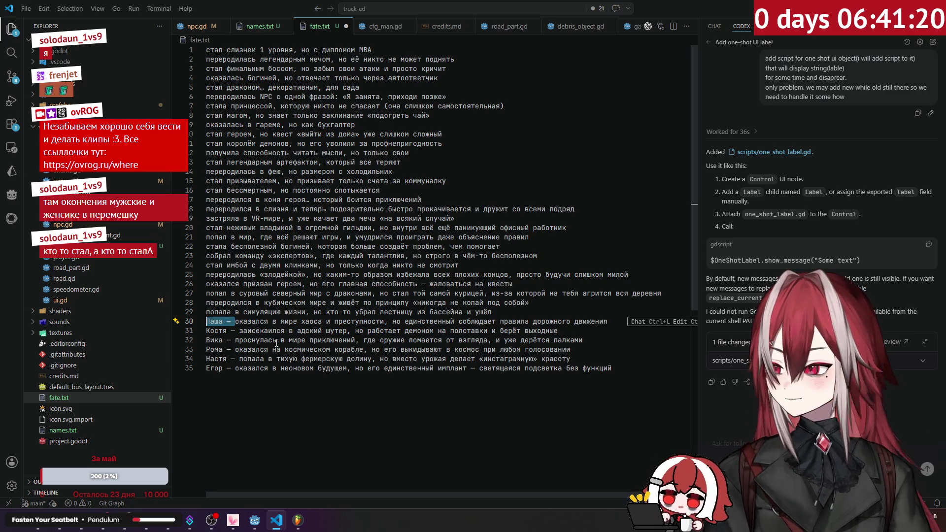
pyautogui.press('BackSpace')
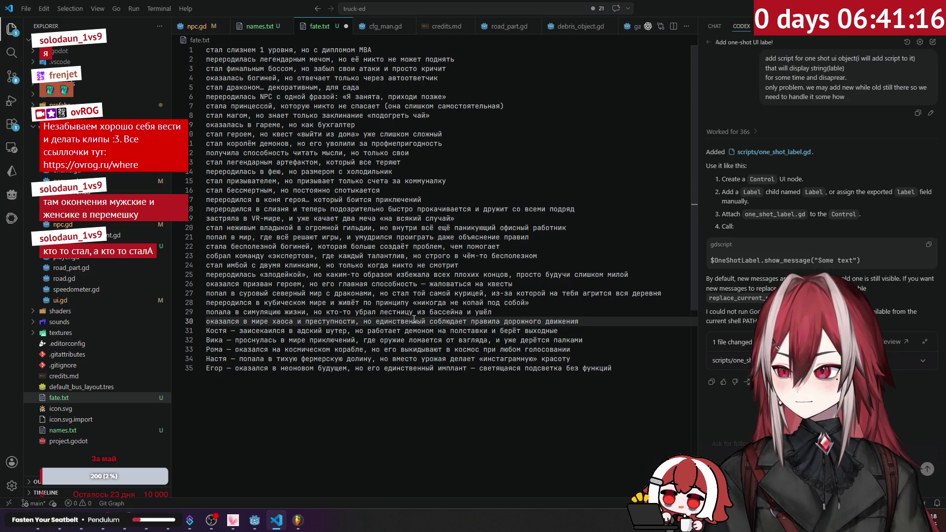
pyautogui.moveTo(239, 331); pyautogui.dragTo(206, 330)
pyautogui.press('BackSpace')
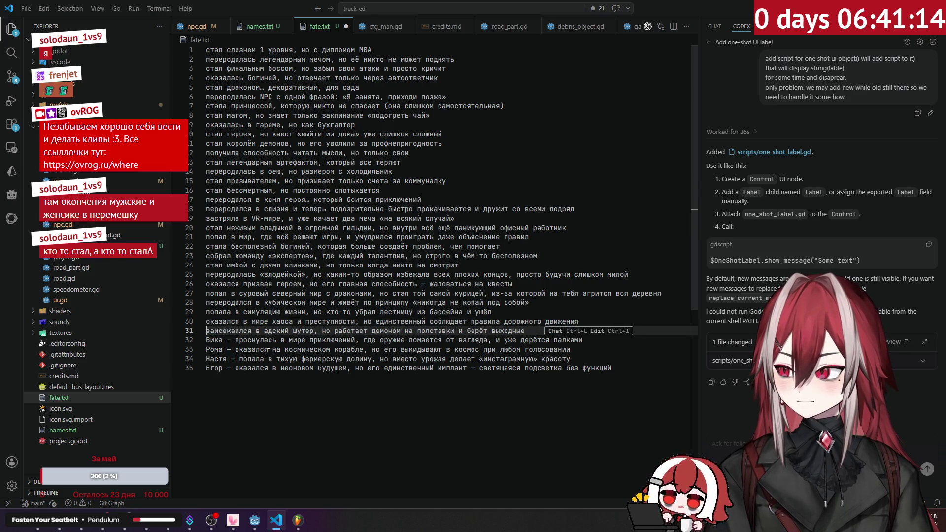
pyautogui.click(262, 387)
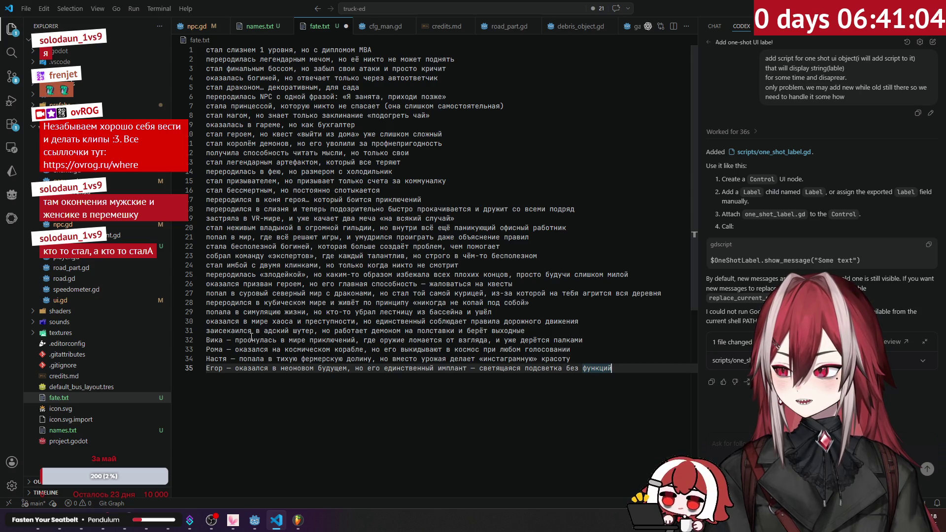
pyautogui.moveTo(525, 331)
pyautogui.mouseDown()
pyautogui.moveTo(200, 323)
pyautogui.moveTo(193, 331)
pyautogui.mouseUp()
pyautogui.press('BackSpace')
pyautogui.press('BackSpace')
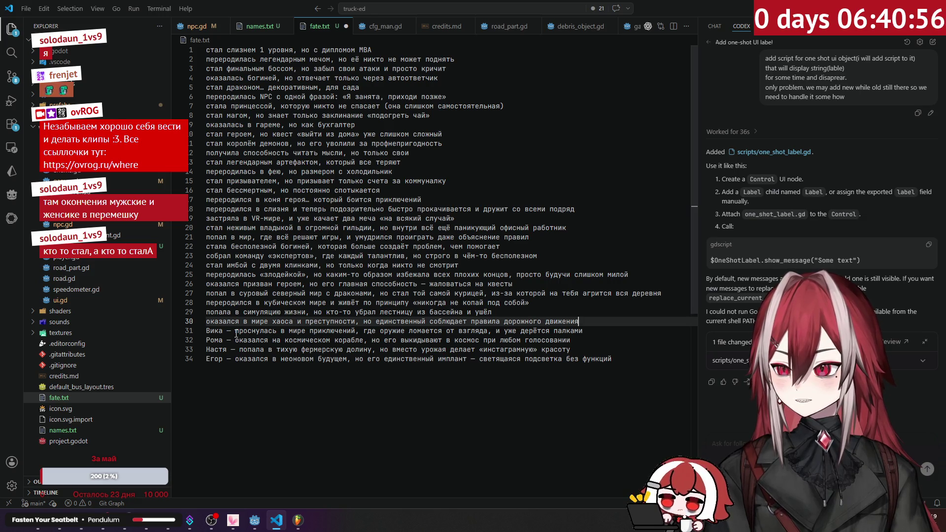
pyautogui.moveTo(581, 328); pyautogui.dragTo(579, 321)
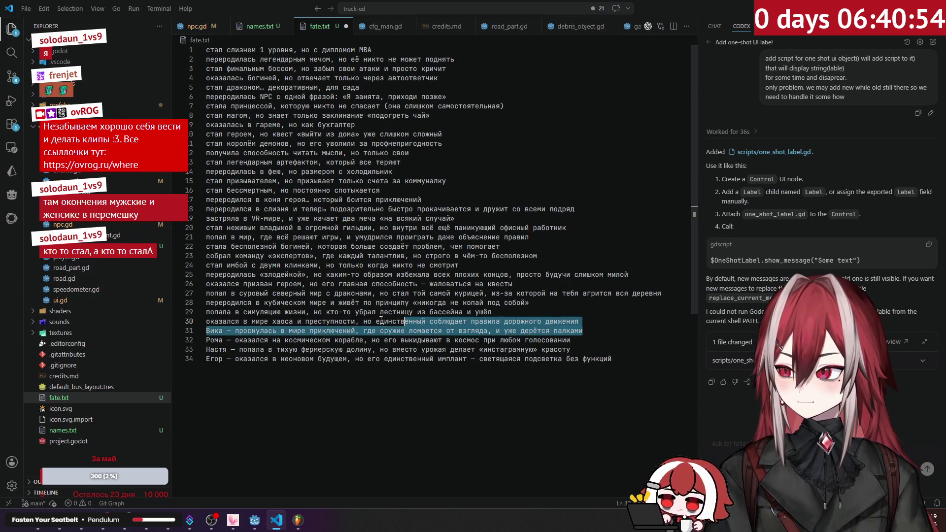
# Delete the Вика line and strip the Рома, Настя and Егор name prefixes
pyautogui.press('BackSpace')
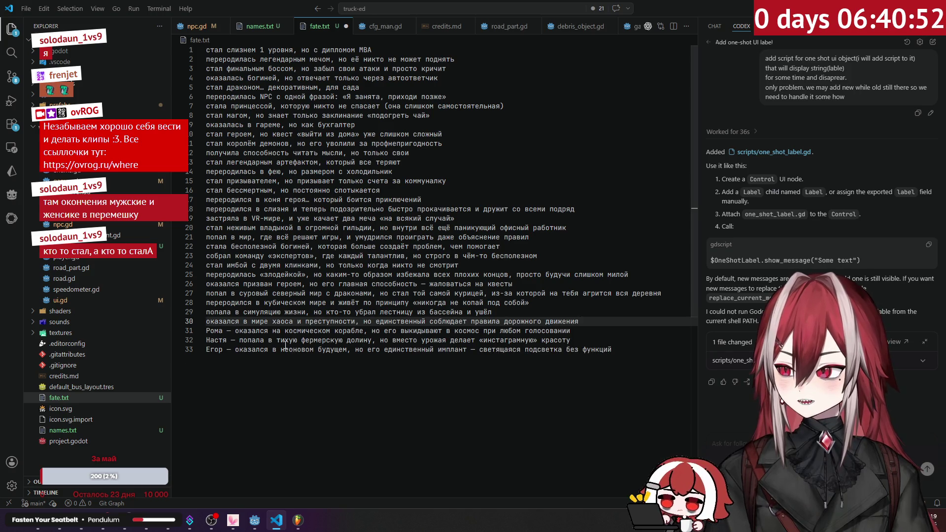
pyautogui.moveTo(235, 331); pyautogui.dragTo(206, 331)
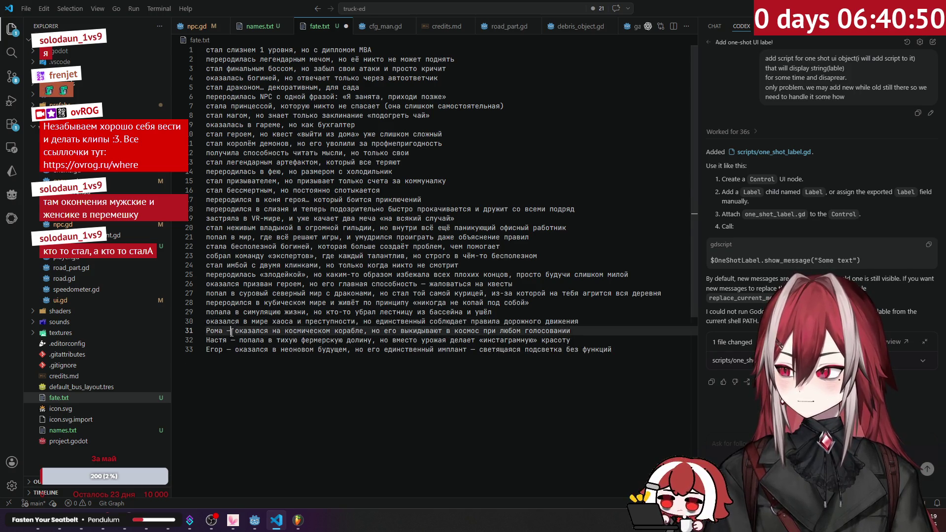
pyautogui.press('BackSpace')
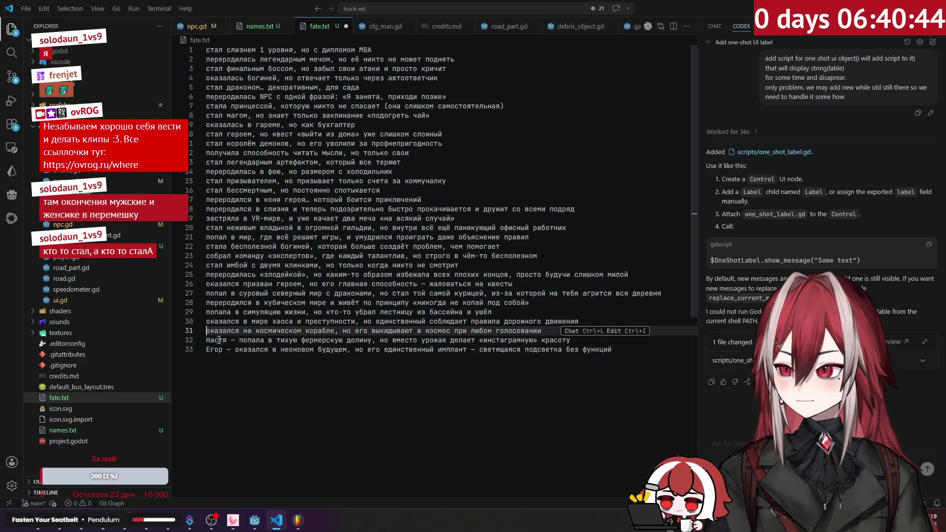
pyautogui.press('Down')
pyautogui.press('Delete')
pyautogui.press('Delete')
pyautogui.press('Delete')
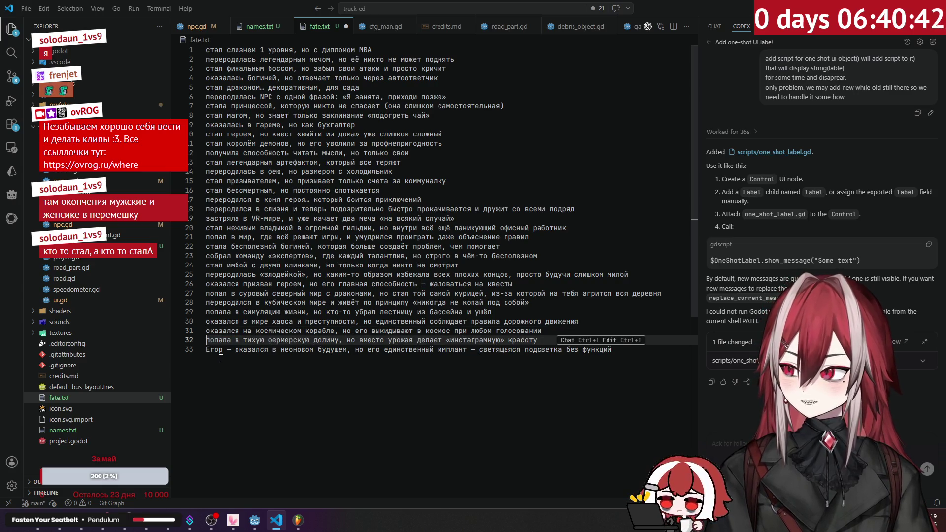
pyautogui.click(241, 351)
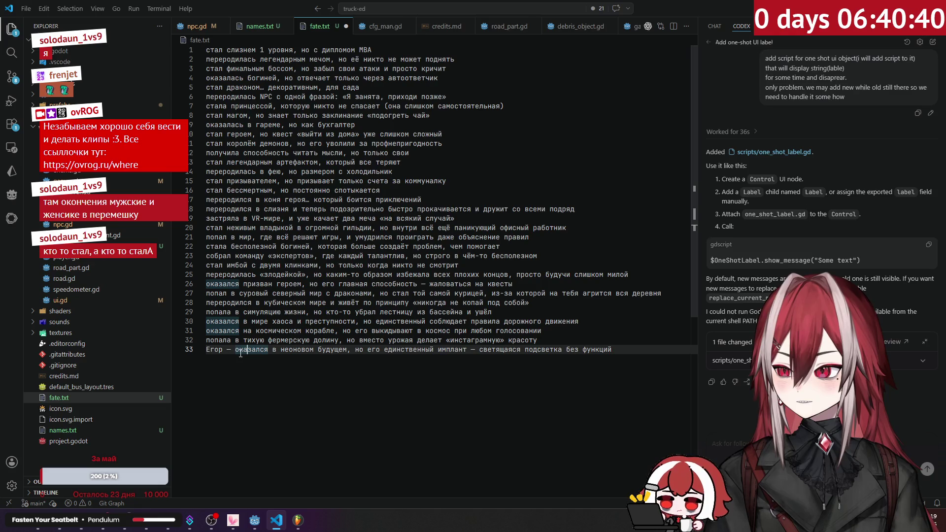
pyautogui.click(231, 351)
pyautogui.hotkey('shift', 'End')
pyautogui.moveTo(237, 350); pyautogui.dragTo(192, 347)
pyautogui.hotkey('ctrl', 'z')
pyautogui.press('Delete')
# Check names.txt, return to fate.txt, then switch back to the ChatGPT conversation
pyautogui.click(466, 180)
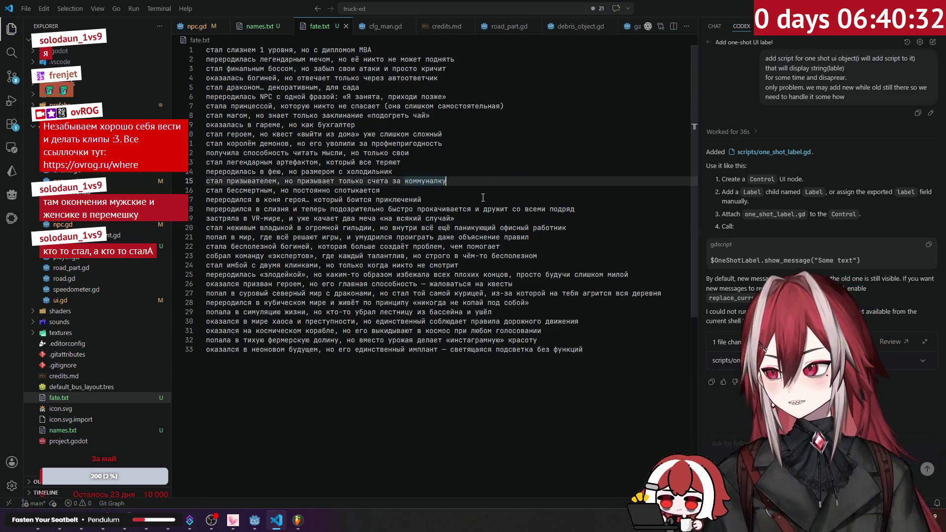
pyautogui.click(452, 202)
pyautogui.click(488, 228)
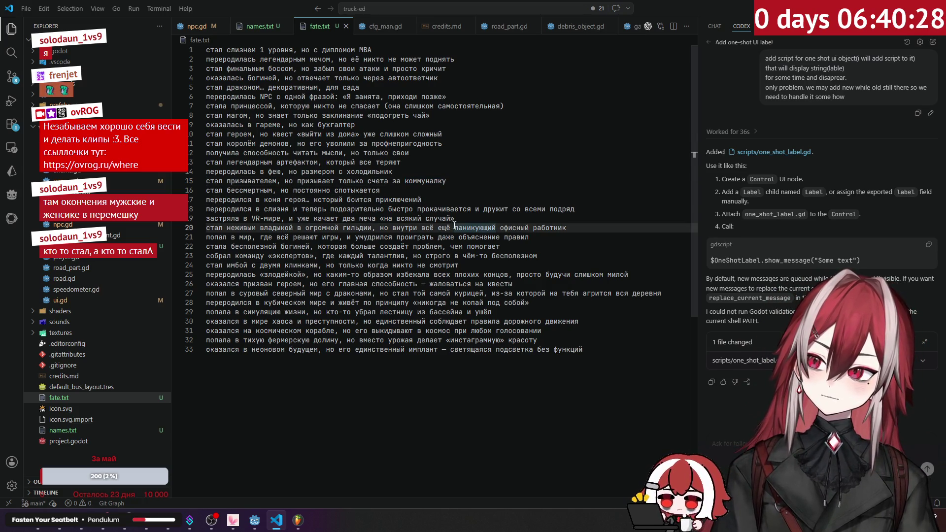
pyautogui.click(69, 430)
pyautogui.scroll(-10, 292, 376)
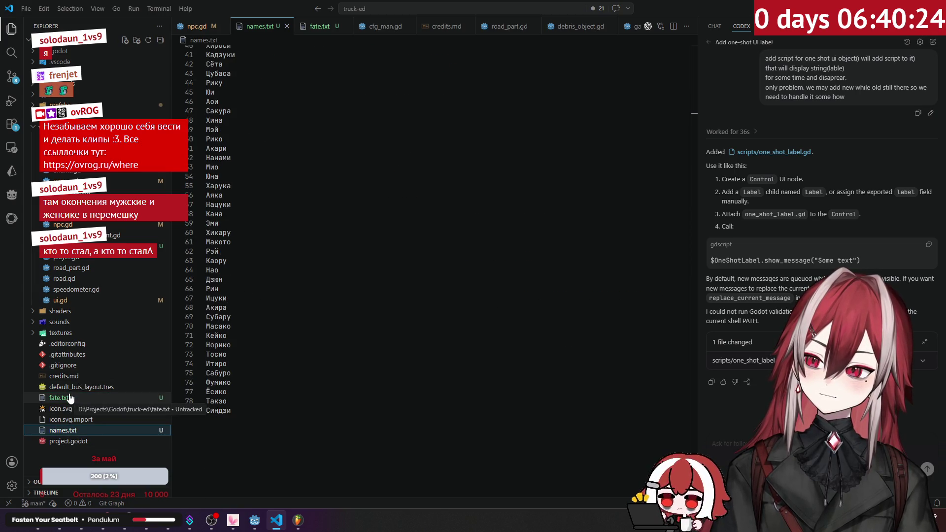
pyautogui.scroll(13, 349, 323)
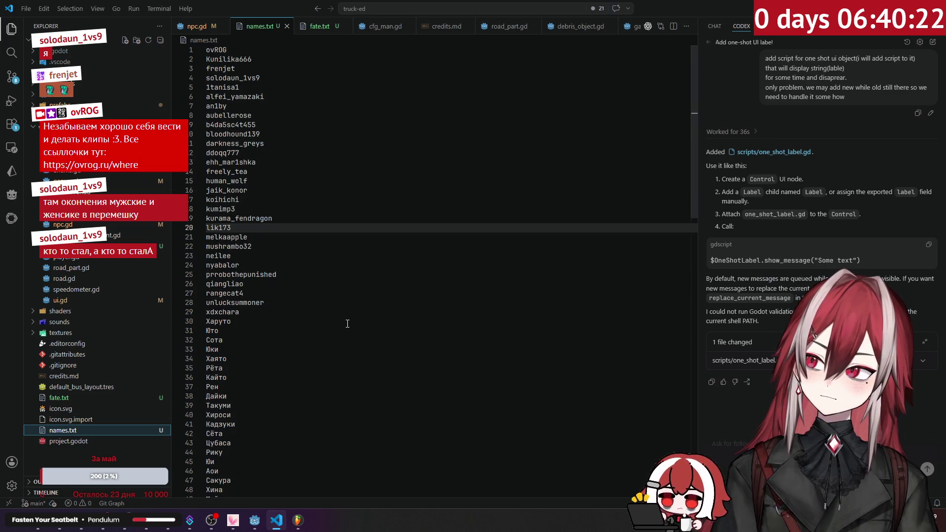
pyautogui.click(82, 400)
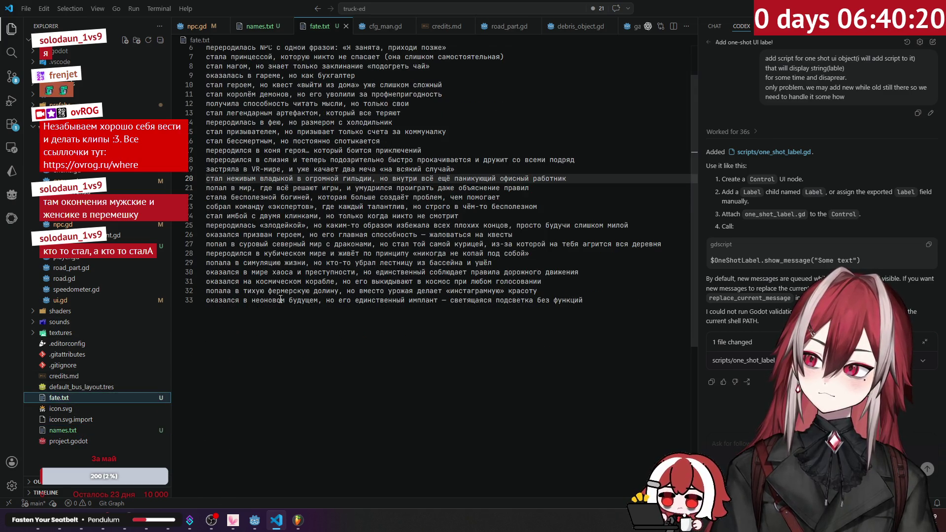
pyautogui.hotkey('alt', 'Tab')
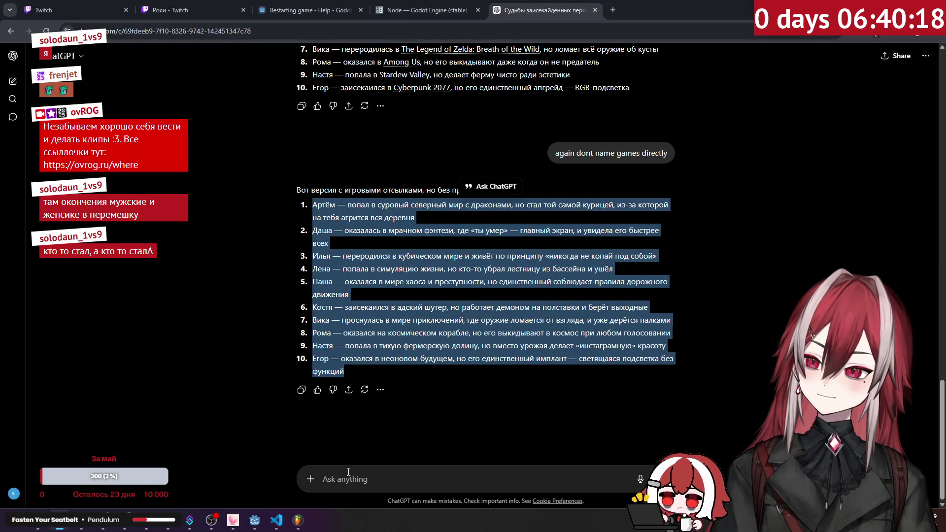
# Send ChatGPT the prompt 'and with movies (dont name them)'
pyautogui.click(350, 472)
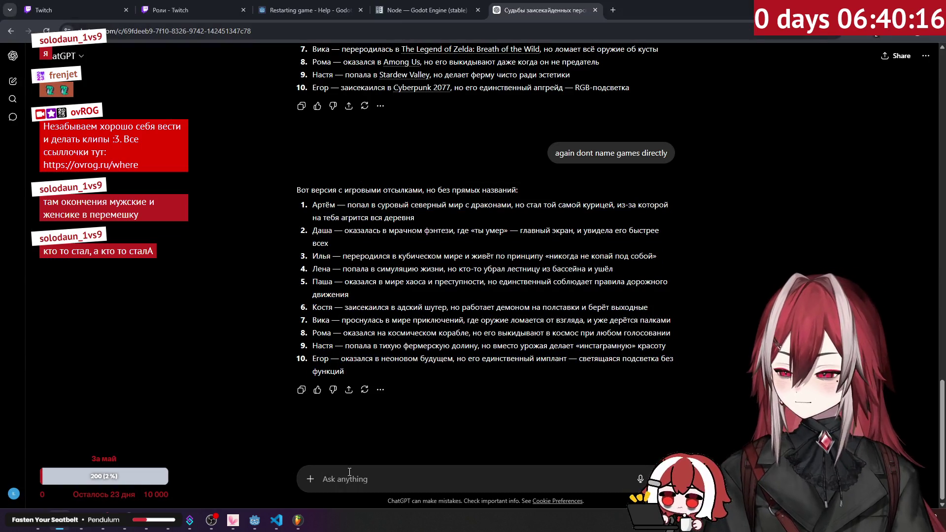
pyautogui.write('a')
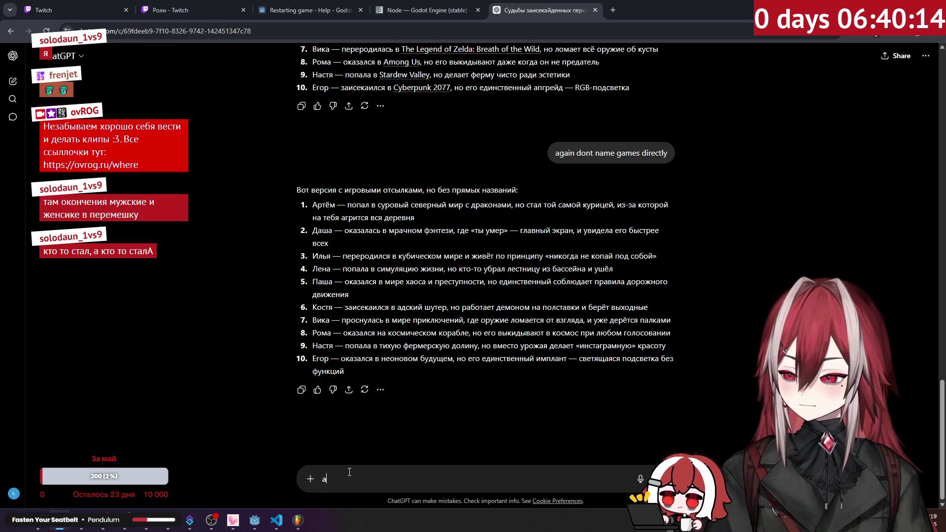
pyautogui.write('nd wiht')
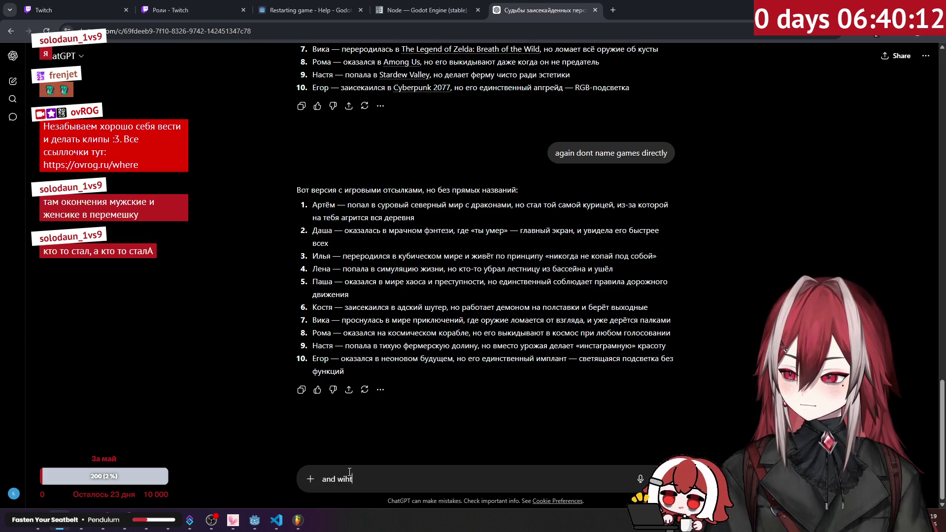
pyautogui.press('BackSpace')
pyautogui.write('th ')
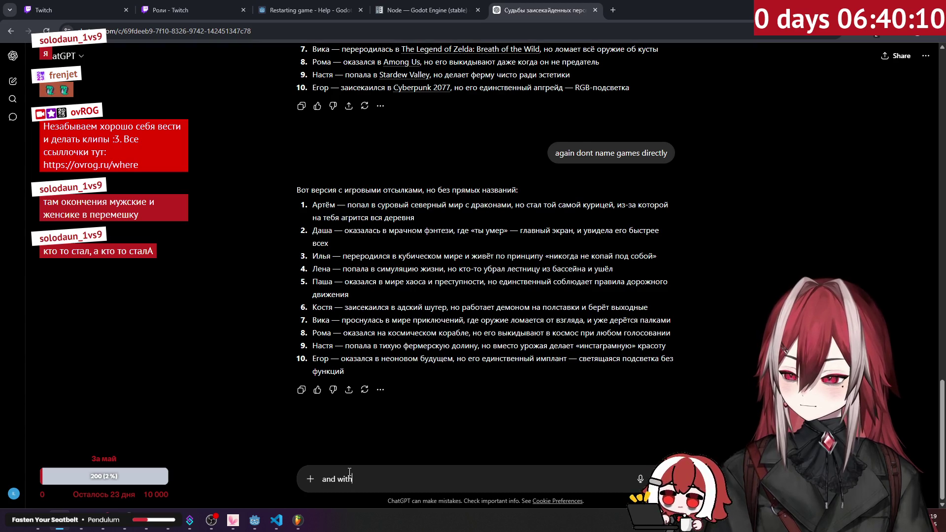
pyautogui.write('mo')
pyautogui.press('BackSpace')
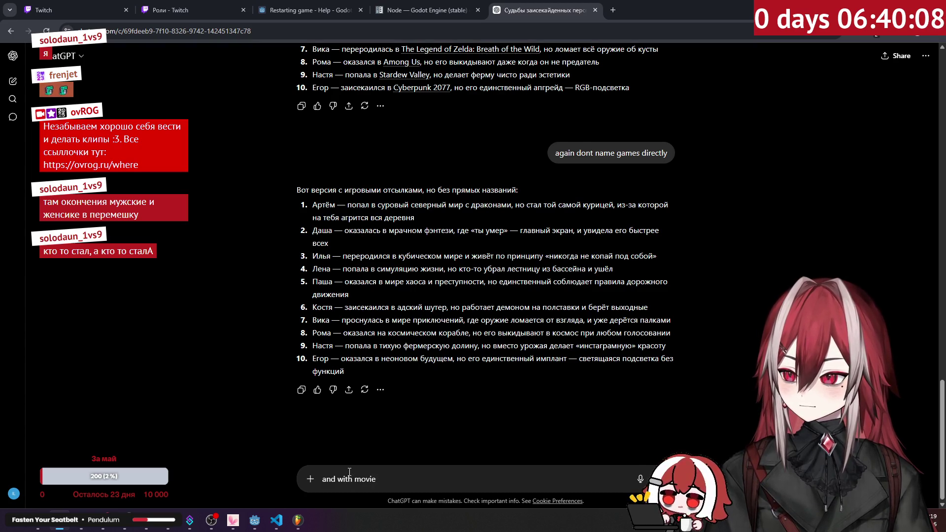
pyautogui.write('()')
pyautogui.write('do')
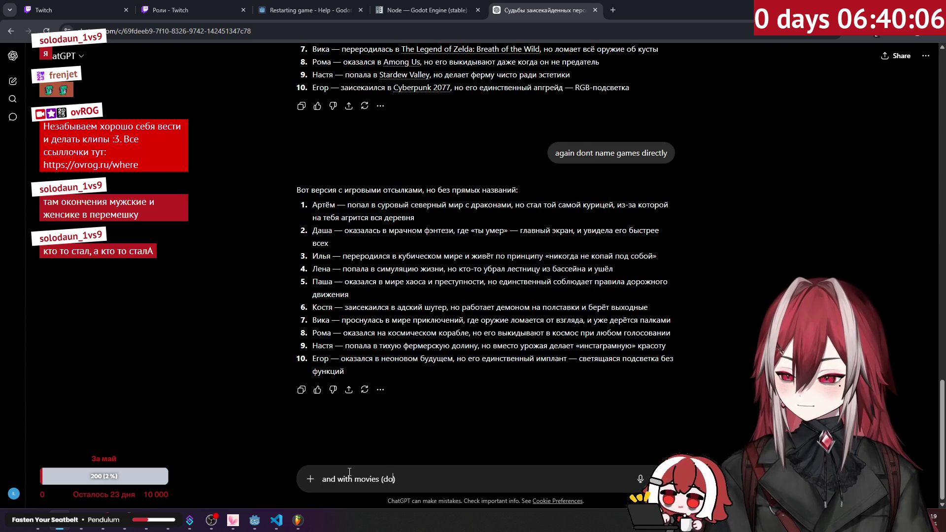
pyautogui.write('ame ')
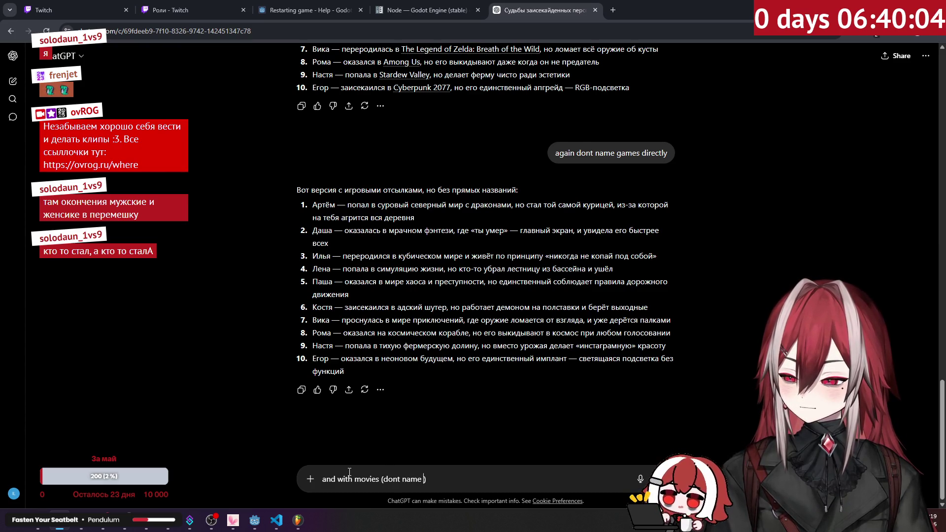
pyautogui.write('em')
pyautogui.press('Return')
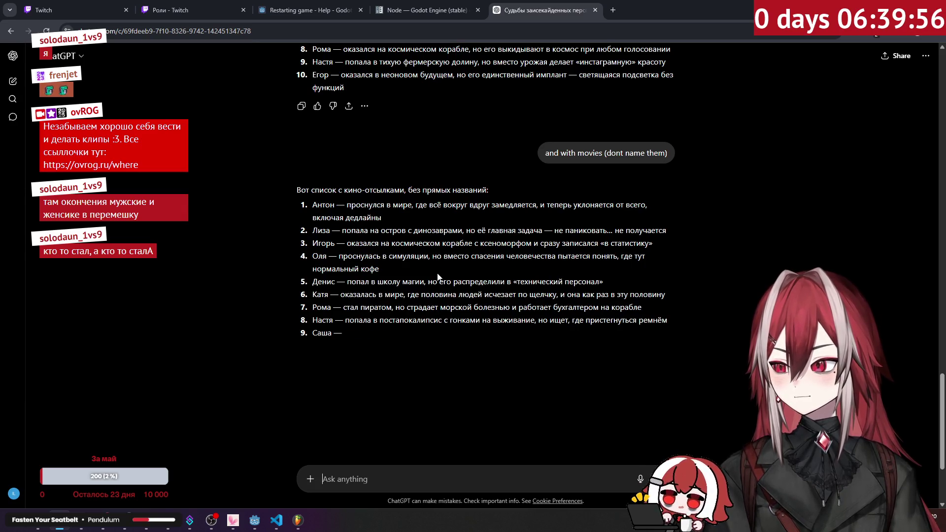
# Paste the ten movie-themed fates into fate.txt on a new line after line 33
pyautogui.moveTo(372, 358); pyautogui.dragTo(314, 205)
pyautogui.hotkey('alt', 'Tab')
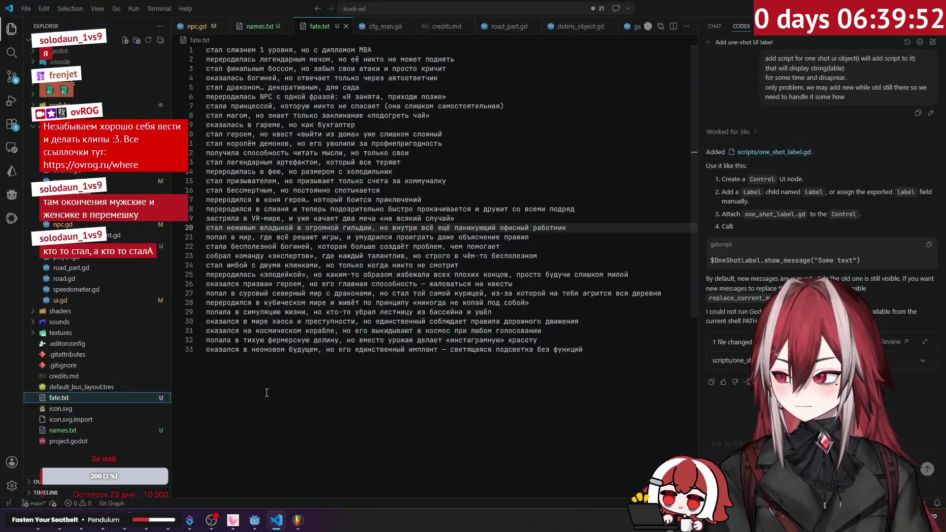
pyautogui.click(625, 360)
pyautogui.press('Return')
pyautogui.write('Антон — проснулся в мире, где всё вокруг вдруг замедляется, и теперь уклоняется от всего, включая дедлайны Лиза — попала на остров с динозаврами, но её главная задача — не паниковать… не получается Игорь — оказался на космическом корабле с ксеноморфом и сразу записался «в статистику» Оля — проснулась в симуляции, но вместо спасения человечества пытается понять, где тут нормальный кофе Денис — попал в школу магии, но его распределили в «технический персонал» Катя — оказалась в мире, где половина людей исчезает по щелчку, и она как раз в эту половину Рома — стал пиратом, но страдает морской болезнью и работает бухгалтером на корабле Настя — попала в постапокалипсис с гонками на выживание, но ищет, где пристегнуться ремнём Саша — оказался в мире снов внутри снов, но засыпает ещё на первом уровне Вика — попала на огромный космический корабль, но занята только тем, что пытается не нажать «не ту кнопку»')
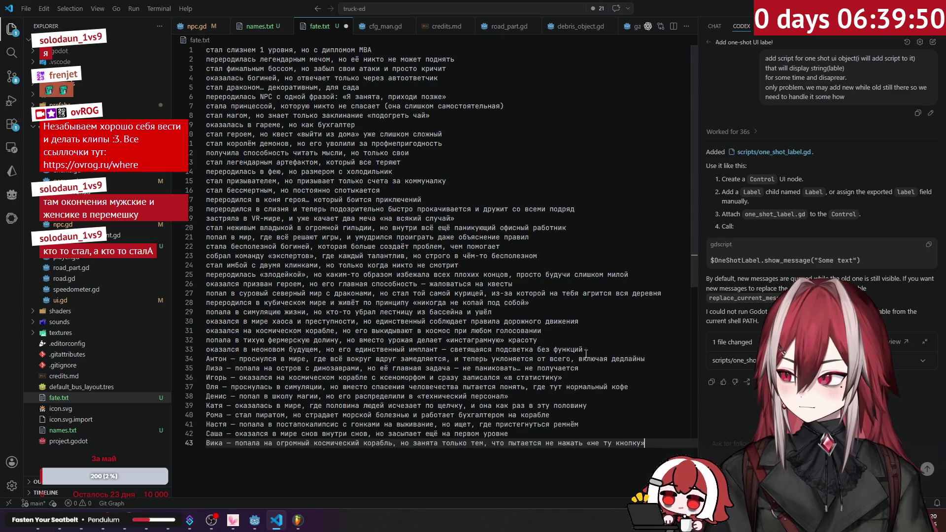
pyautogui.scroll(-2, 285, 361)
# Delete the Антон, Лиза, Игорь and Оля name prefixes from lines 34–37
pyautogui.moveTo(239, 312); pyautogui.dragTo(206, 312)
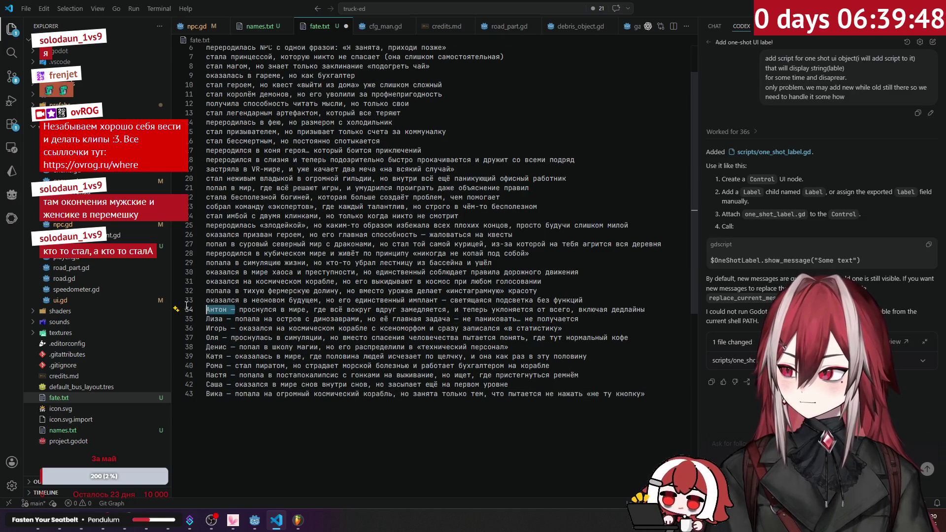
pyautogui.press('BackSpace')
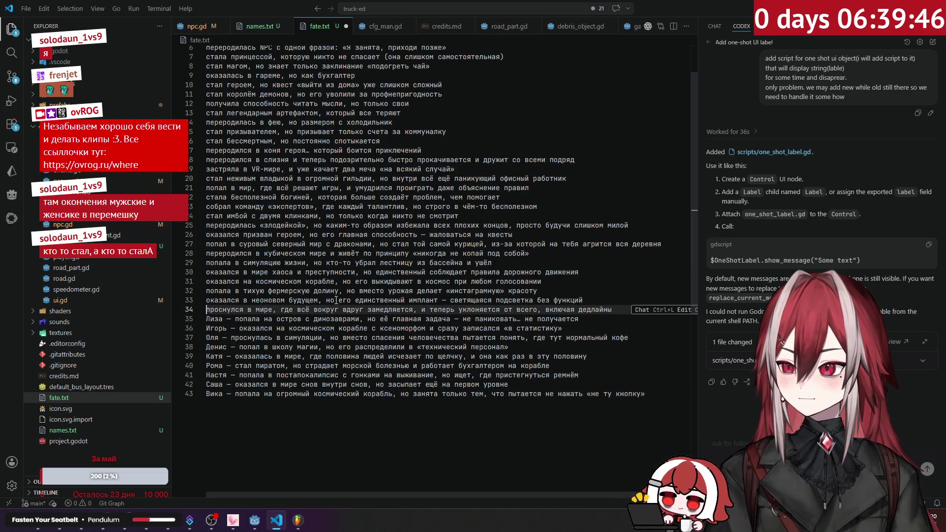
pyautogui.moveTo(236, 318); pyautogui.dragTo(206, 319)
pyautogui.press('BackSpace')
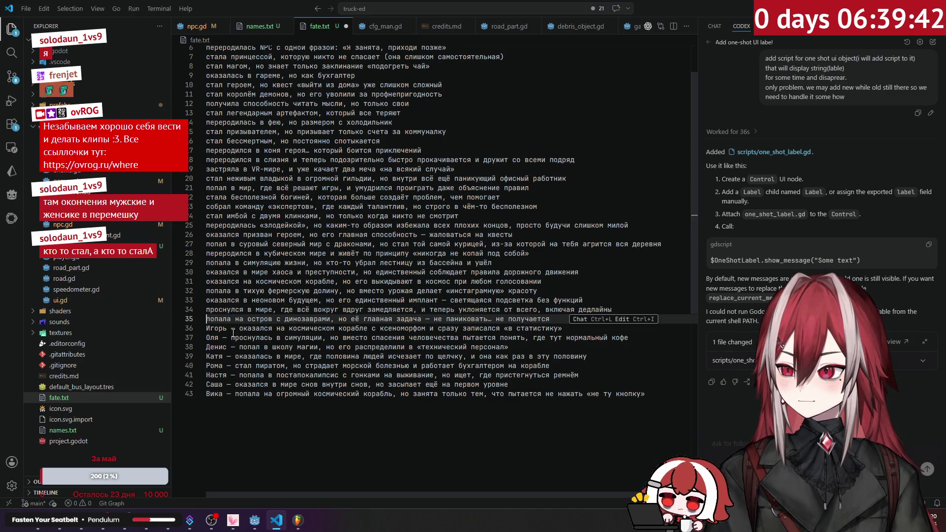
pyautogui.moveTo(239, 328); pyautogui.dragTo(206, 329)
pyautogui.press('BackSpace')
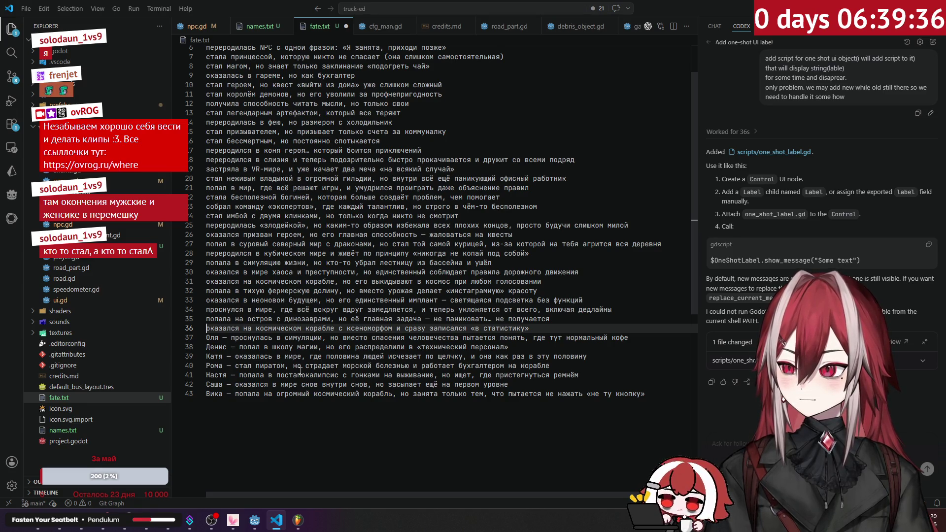
pyautogui.press('Down')
pyautogui.hotkey('shift', 'ctrl', 'Right')
pyautogui.hotkey('shift', 'ctrl', 'Right')
pyautogui.press('Delete')
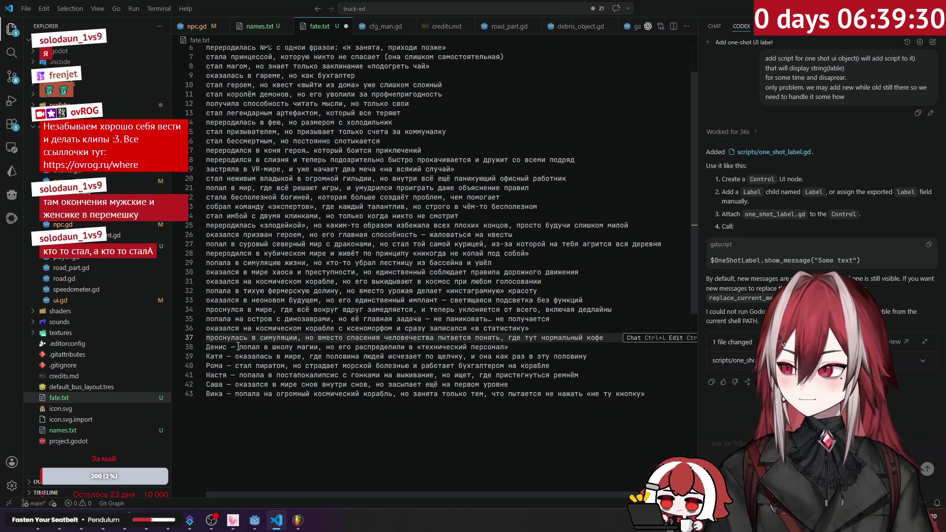
# Delete the Денис and Катя name prefixes from lines 38–39
pyautogui.press('Down')
pyautogui.hotkey('ctrl', 'shift', 'Right')
pyautogui.hotkey('ctrl', 'shift', 'Right')
pyautogui.press('BackSpace')
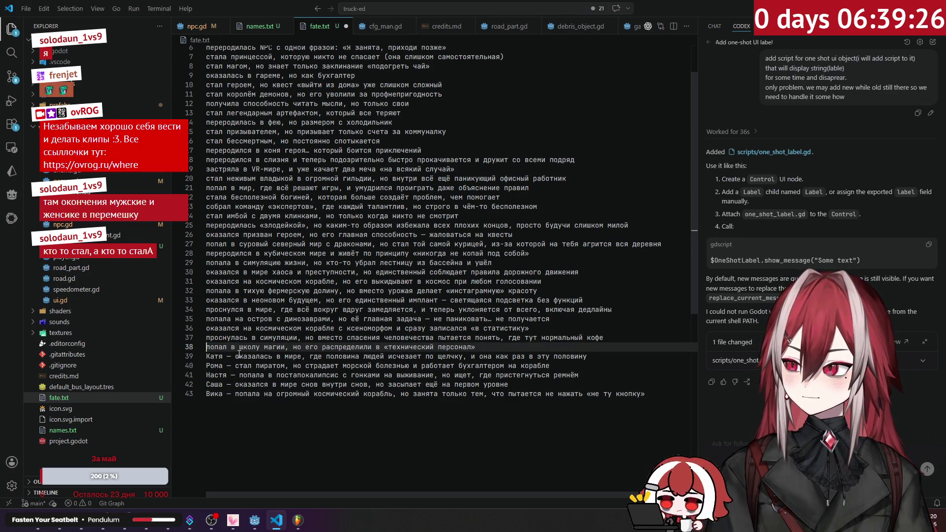
pyautogui.press('Down')
pyautogui.hotkey('ctrl', 'shift', 'Right')
pyautogui.hotkey('ctrl', 'shift', 'Right')
pyautogui.press('BackSpace')
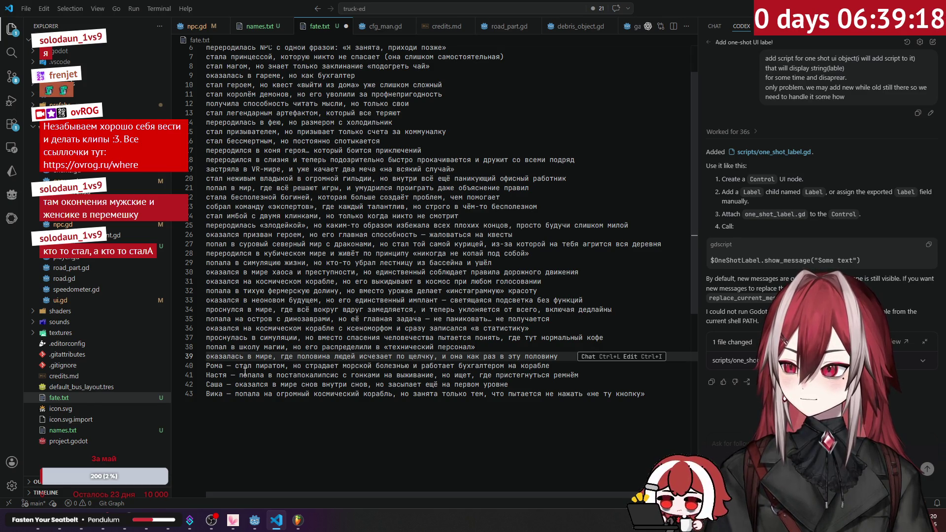
pyautogui.moveTo(236, 367); pyautogui.dragTo(203, 365)
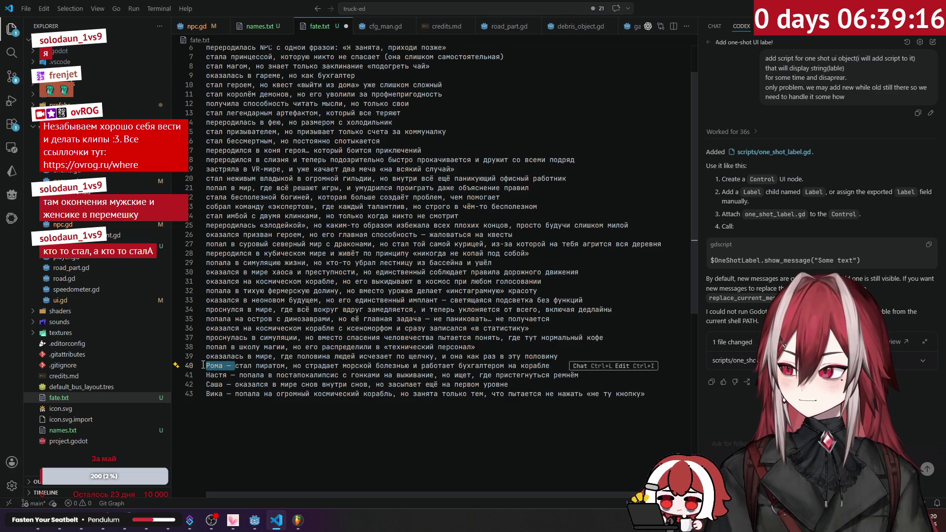
# Fix the typos on line 39, changing эту to этой and trimming the end of половину
pyautogui.click(524, 357)
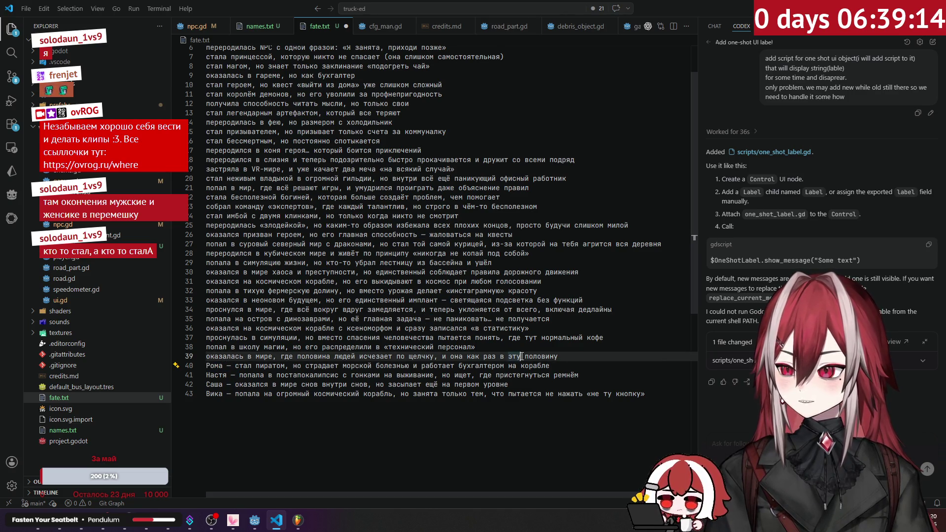
pyautogui.write('jo')
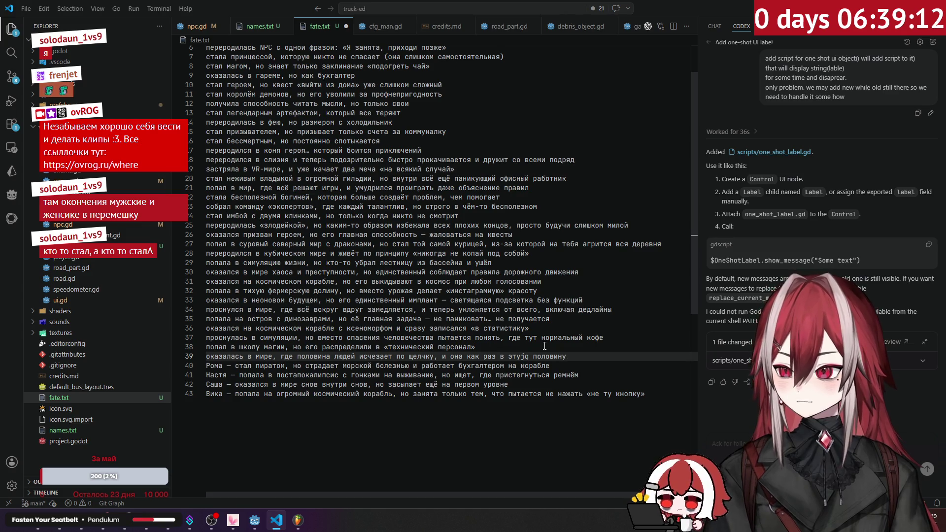
pyautogui.press('BackSpace')
pyautogui.press('BackSpace')
pyautogui.write('ой')
pyautogui.press('Left')
pyautogui.press('Left')
pyautogui.press('BackSpace')
pyautogui.click(578, 356)
pyautogui.press('BackSpace')
# Remove the Рома, Настя, Саша and Вика name prefixes from lines 40–43
pyautogui.click(564, 365)
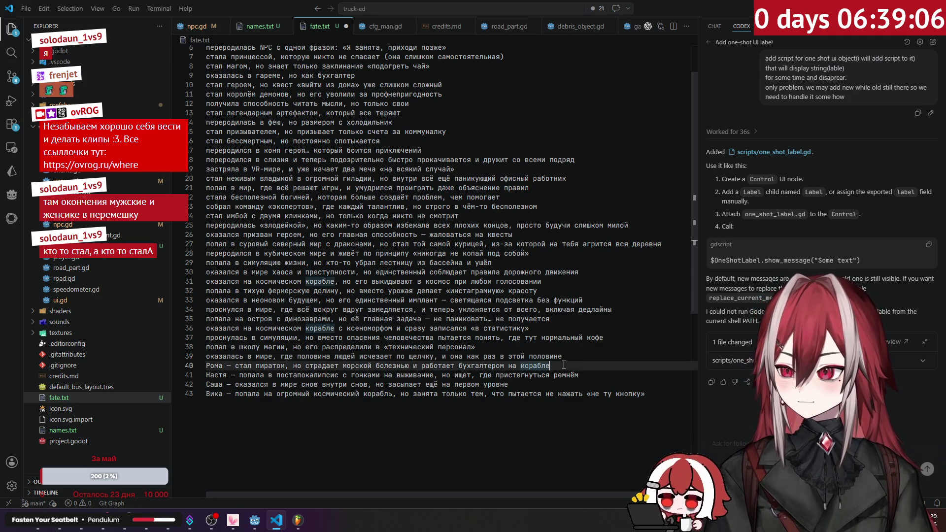
pyautogui.press('Home')
pyautogui.hotkey('ctrl', 'Delete')
pyautogui.hotkey('ctrl', 'Delete')
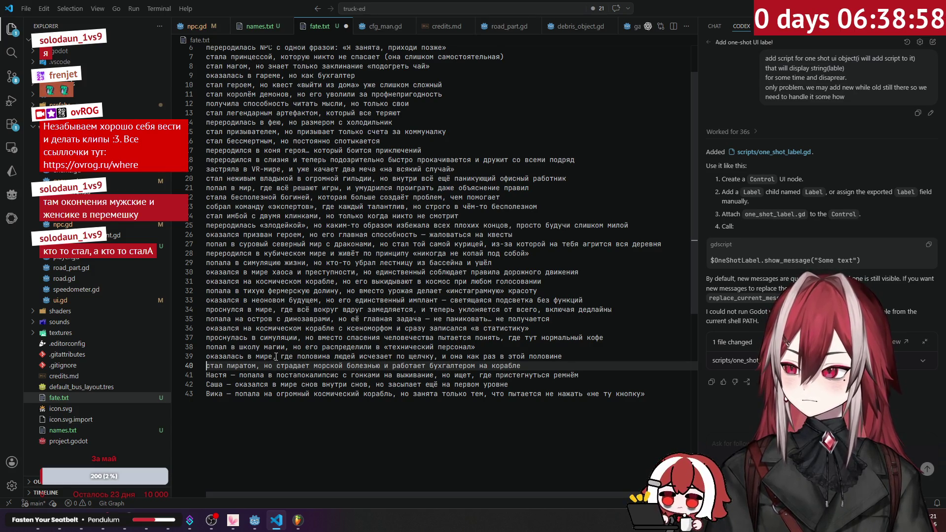
pyautogui.click(234, 375)
pyautogui.hotkey('shift', 'Home')
pyautogui.press('BackSpace')
pyautogui.press('Delete')
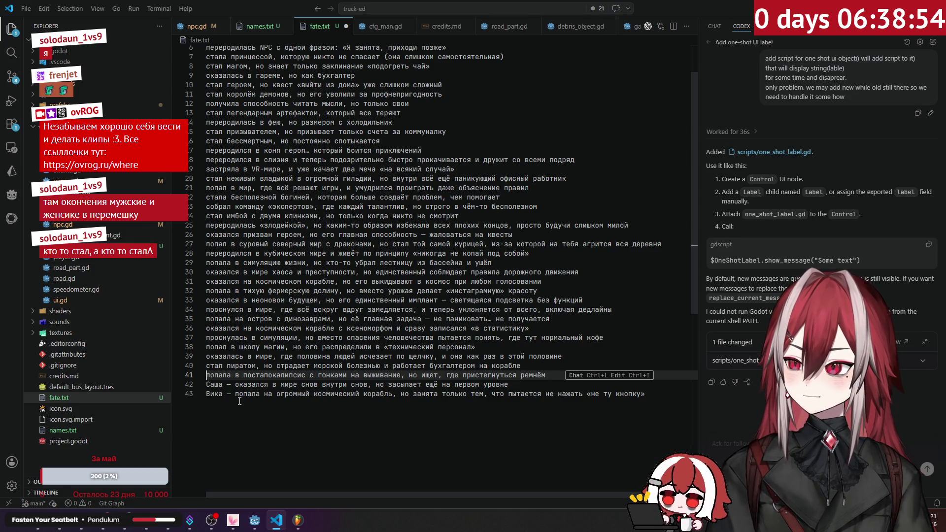
pyautogui.click(209, 385)
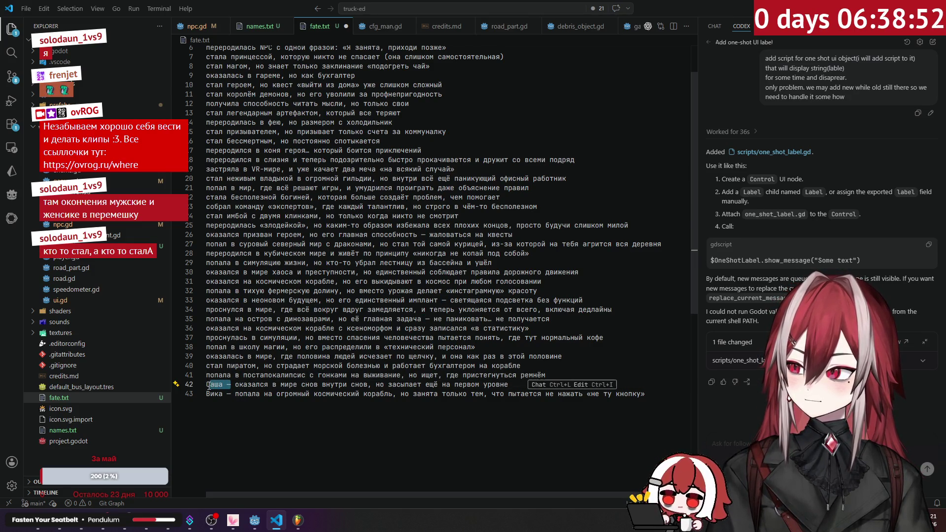
pyautogui.press('Delete')
pyautogui.press('Delete')
pyautogui.press('Delete')
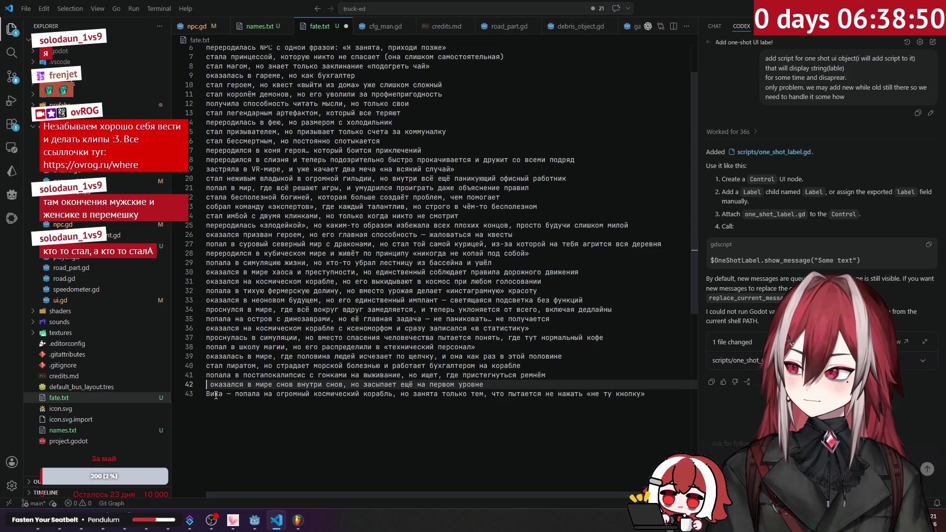
pyautogui.click(234, 403)
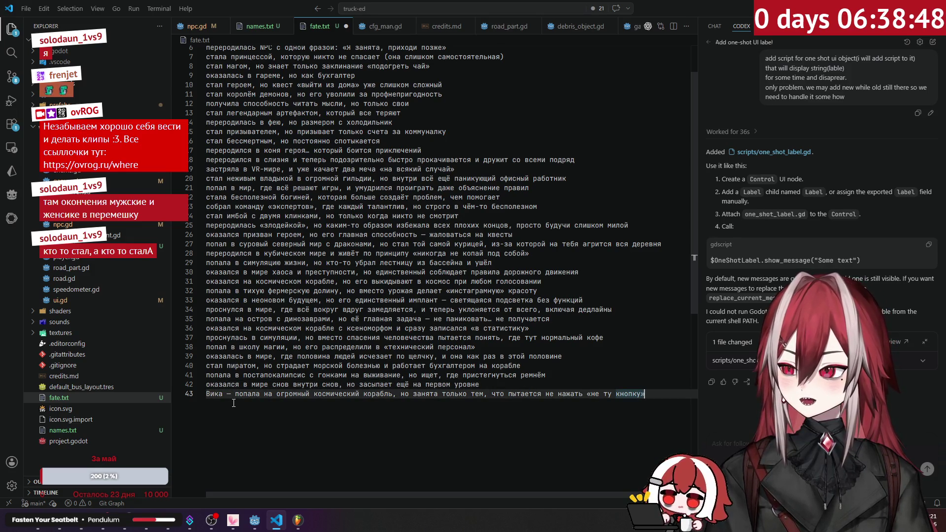
pyautogui.press('Home')
pyautogui.press('Delete')
pyautogui.press('Delete')
pyautogui.press('Delete')
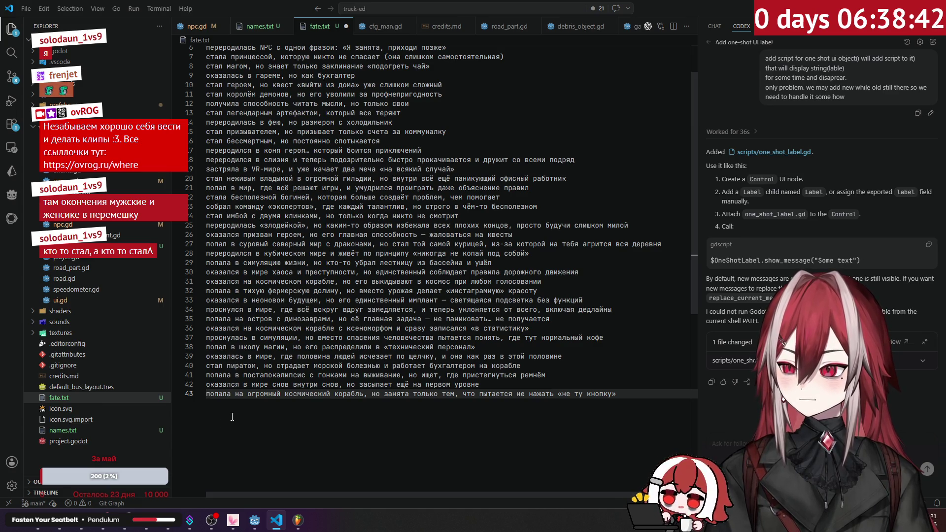
# Look over the file near line 20, then open game.gd from the Explorer
pyautogui.click(525, 376)
pyautogui.click(517, 281)
pyautogui.click(575, 177)
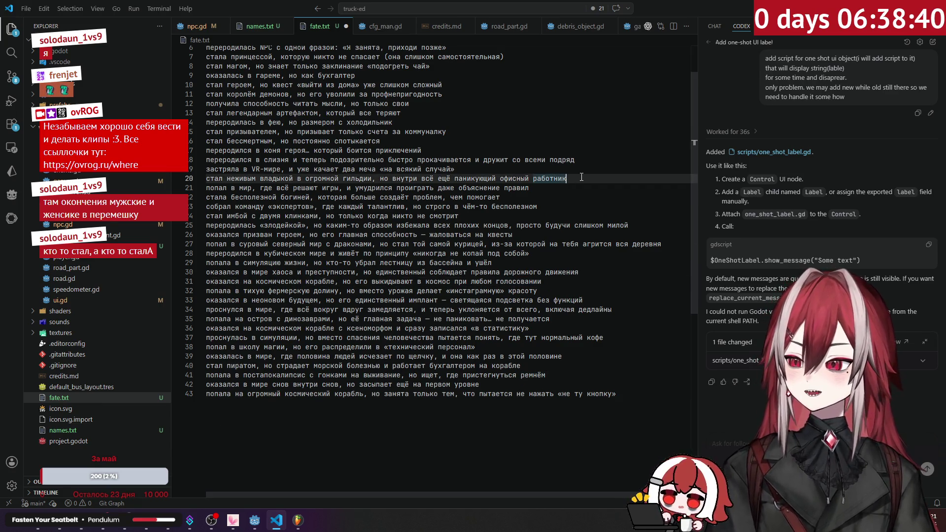
pyautogui.scroll(2, 433, 142)
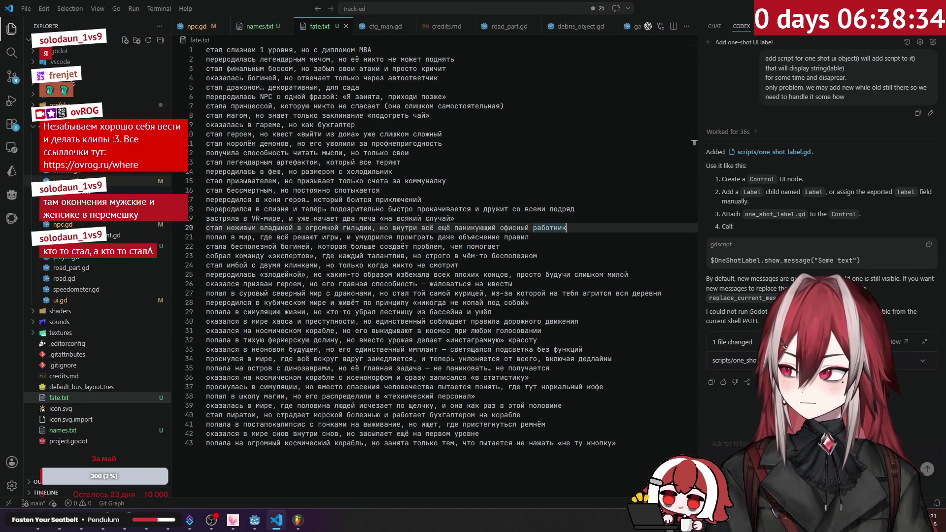
pyautogui.click(123, 181)
# Restore the closed ChatGPT tab from the browser menu's recently closed list
pyautogui.click(237, 390)
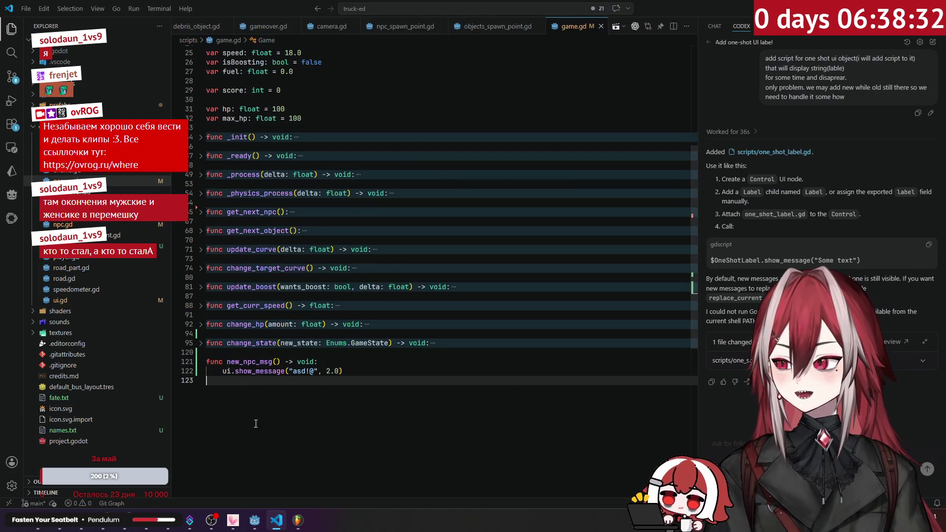
pyautogui.click(63, 526)
pyautogui.middleClick(533, 6)
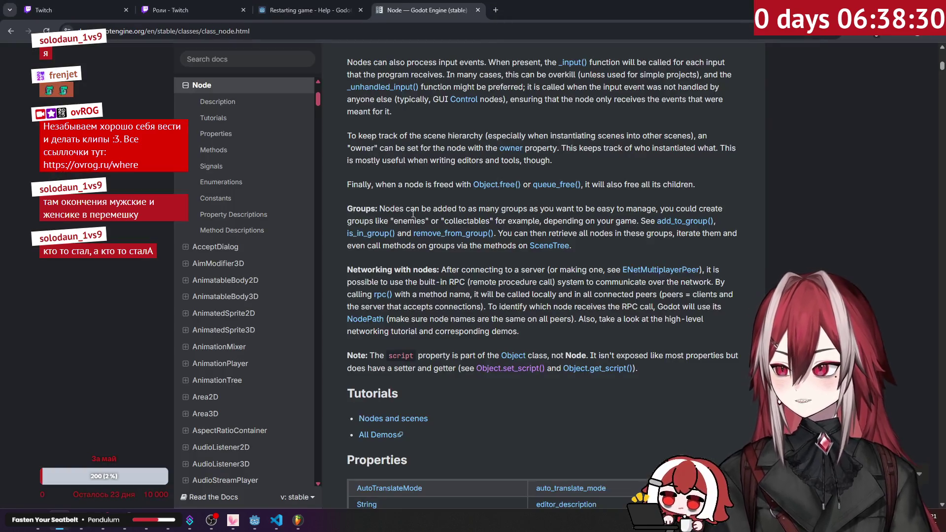
pyautogui.scroll(-3, 371, 178)
pyautogui.click(366, 8)
pyautogui.click(376, 6)
pyautogui.click(496, 10)
pyautogui.click(937, 32)
pyautogui.moveTo(844, 137)
pyautogui.click(614, 182)
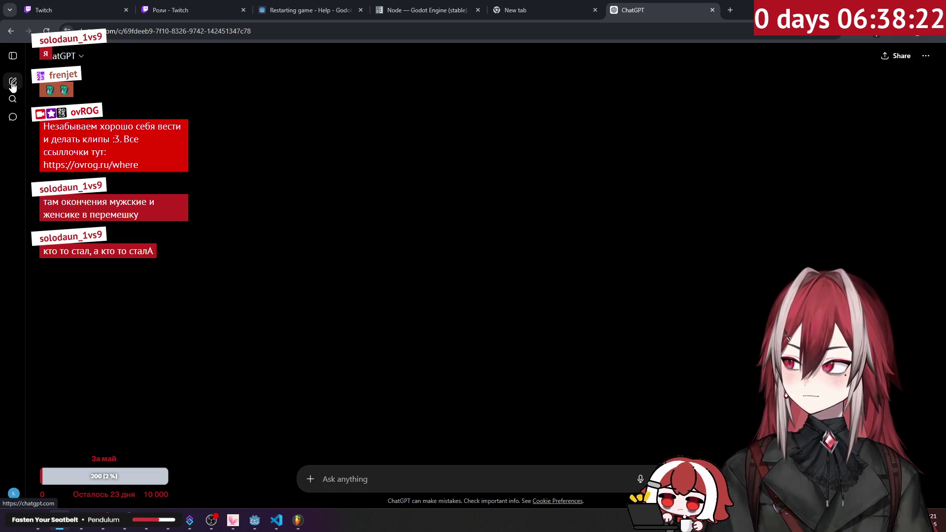
# Open the 'Godot load string list' chat, read its loading options, then bring up the Godot editor
pyautogui.click(13, 57)
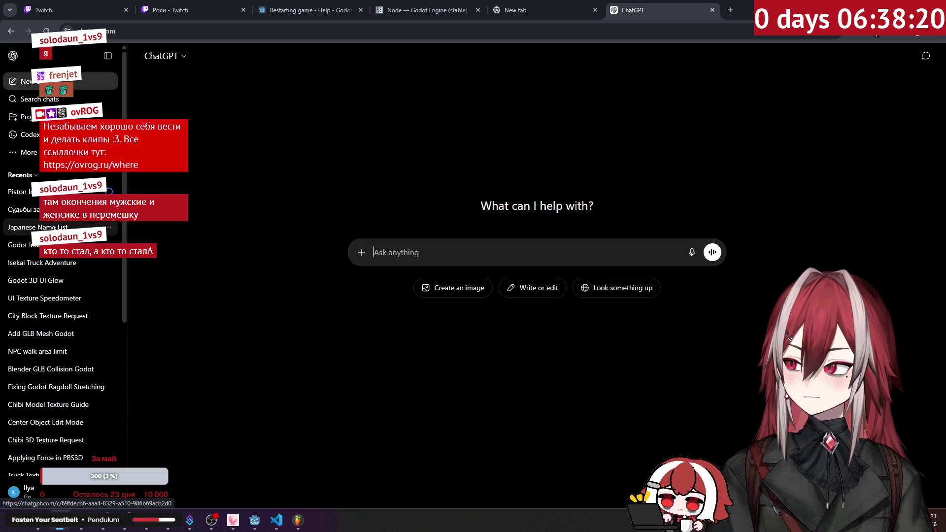
pyautogui.click(23, 245)
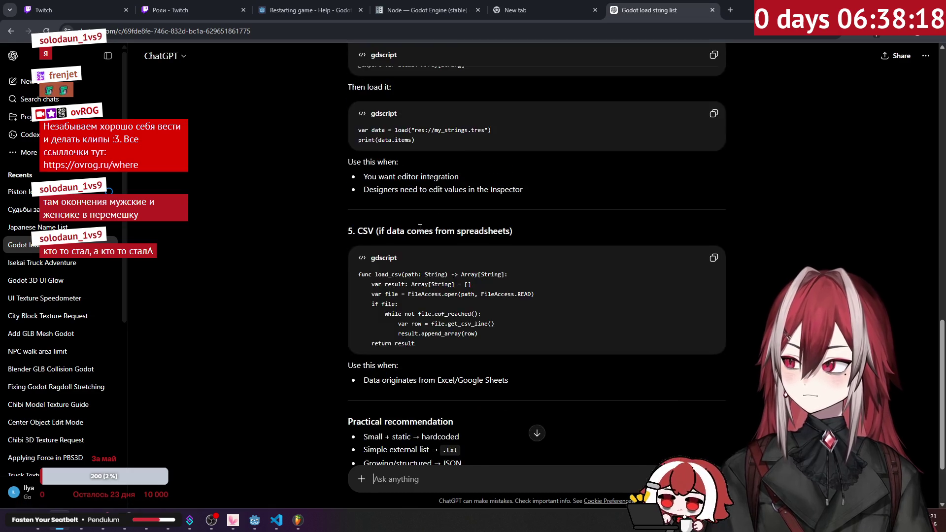
pyautogui.scroll(10, 420, 228)
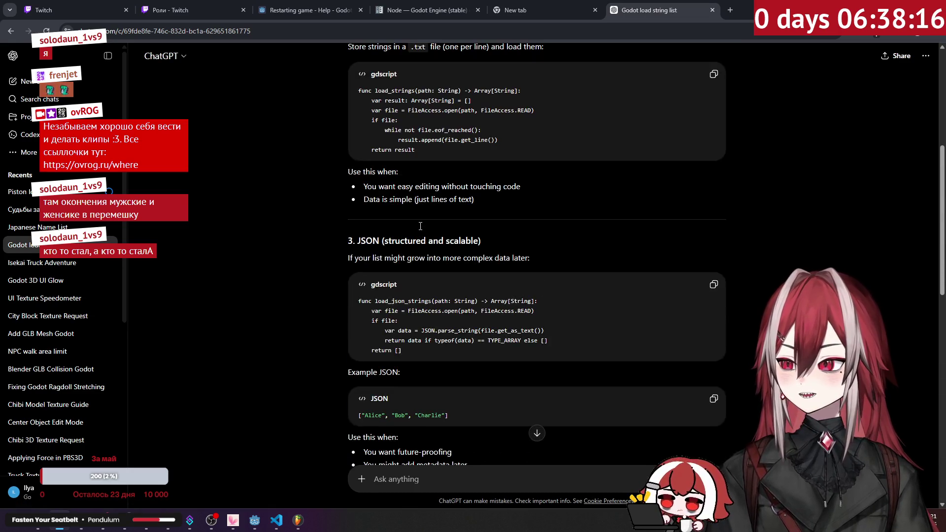
pyautogui.scroll(5, 449, 217)
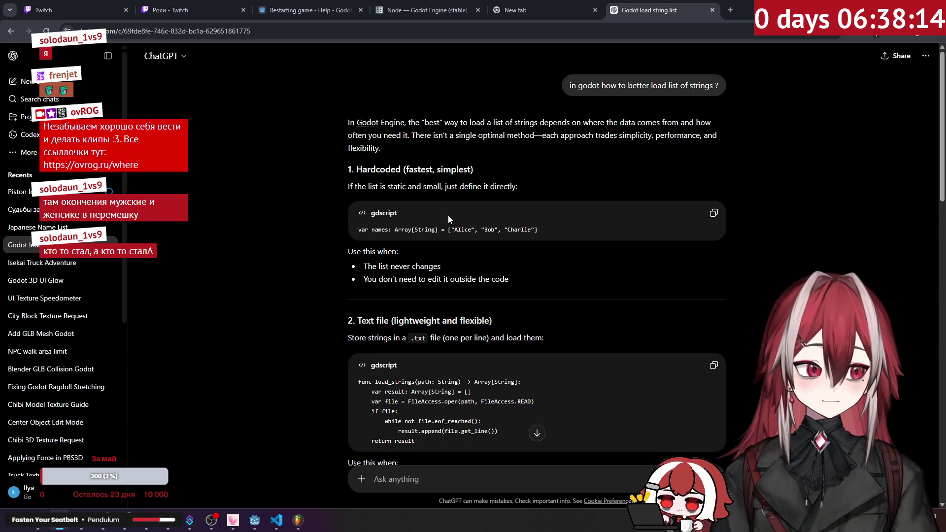
pyautogui.scroll(-2, 448, 217)
pyautogui.scroll(-1, 449, 219)
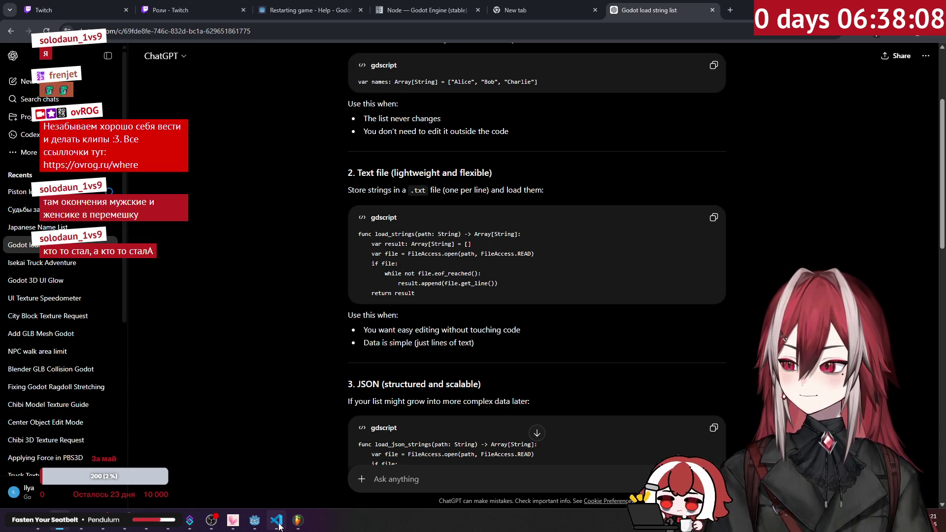
pyautogui.moveTo(279, 525)
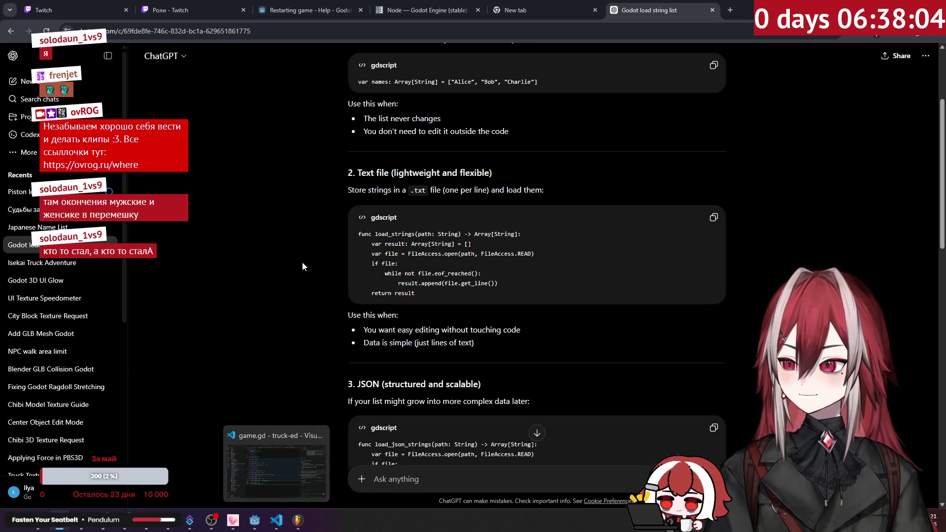
pyautogui.scroll(-6, 302, 262)
pyautogui.scroll(-3, 290, 255)
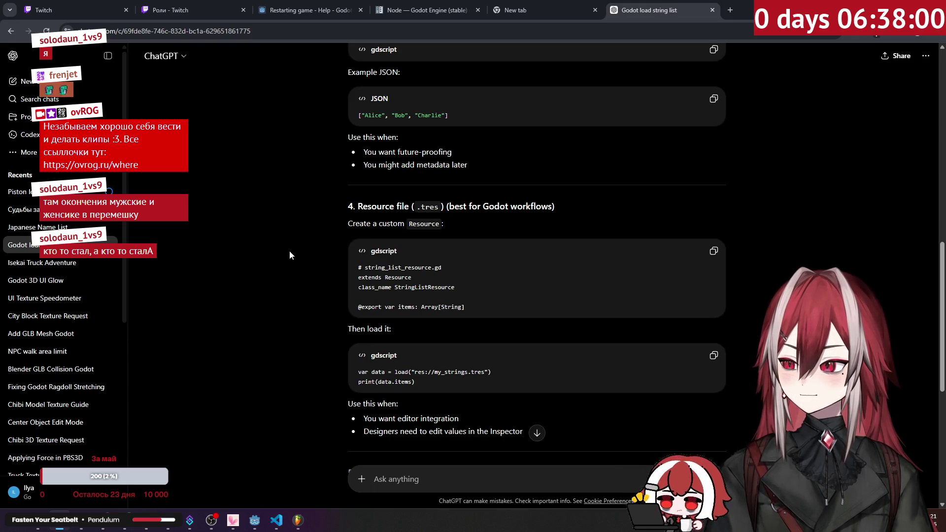
pyautogui.scroll(-7, 289, 255)
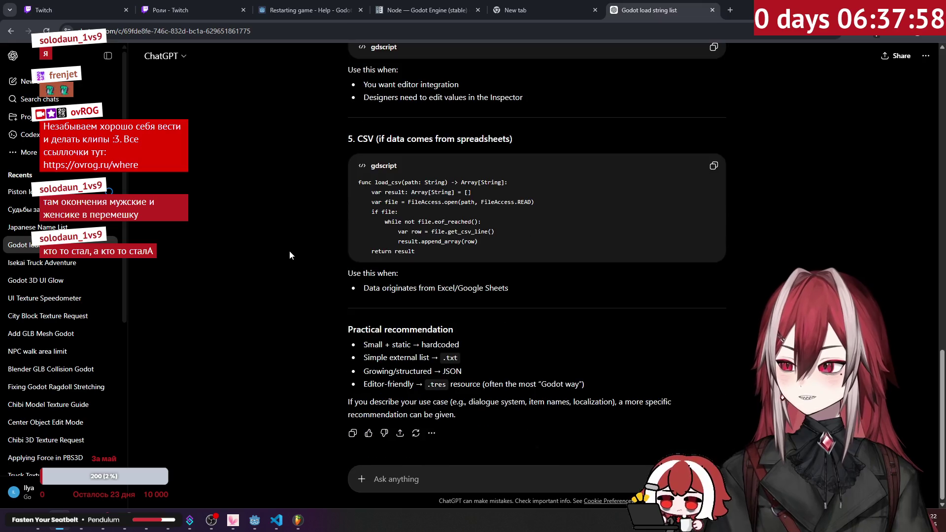
pyautogui.scroll(10, 290, 254)
pyautogui.scroll(-10, 290, 254)
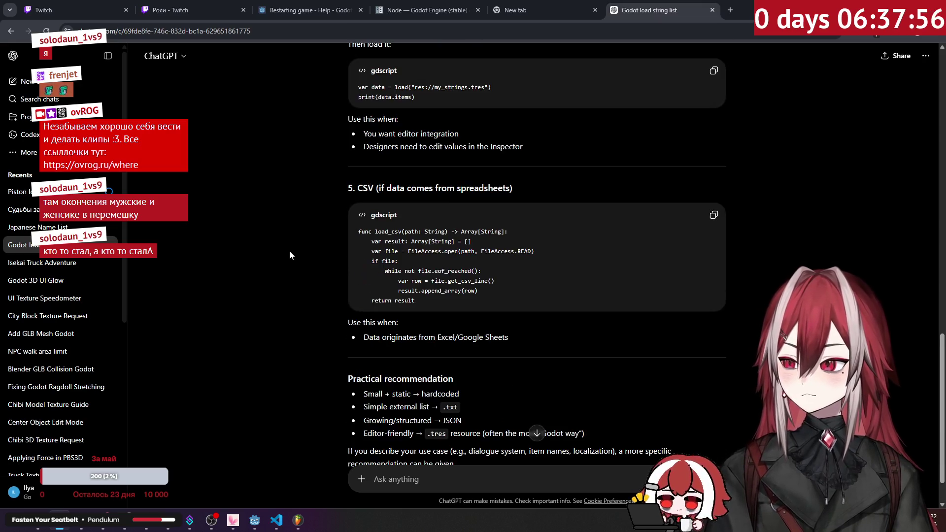
pyautogui.scroll(-1, 289, 255)
pyautogui.scroll(10, 290, 255)
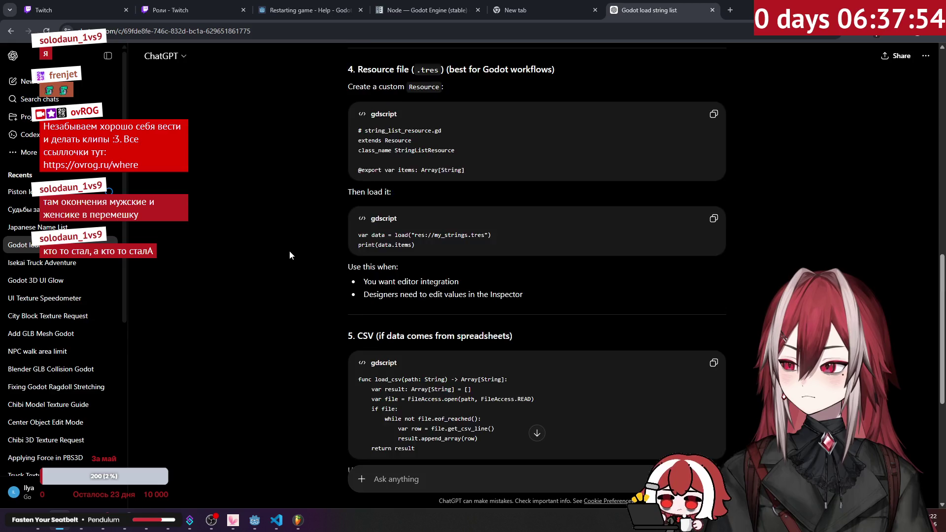
pyautogui.scroll(4, 290, 255)
pyautogui.scroll(-3, 289, 255)
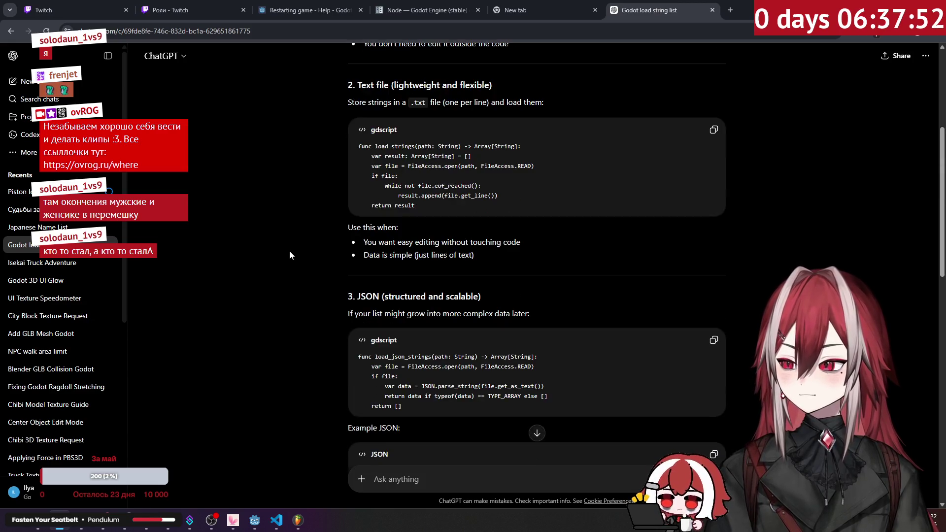
pyautogui.scroll(5, 289, 255)
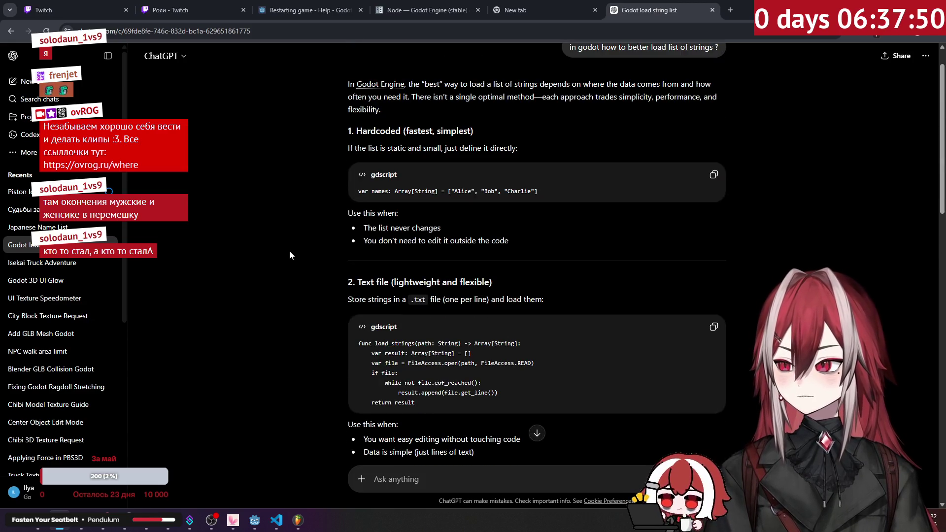
pyautogui.scroll(-4, 290, 255)
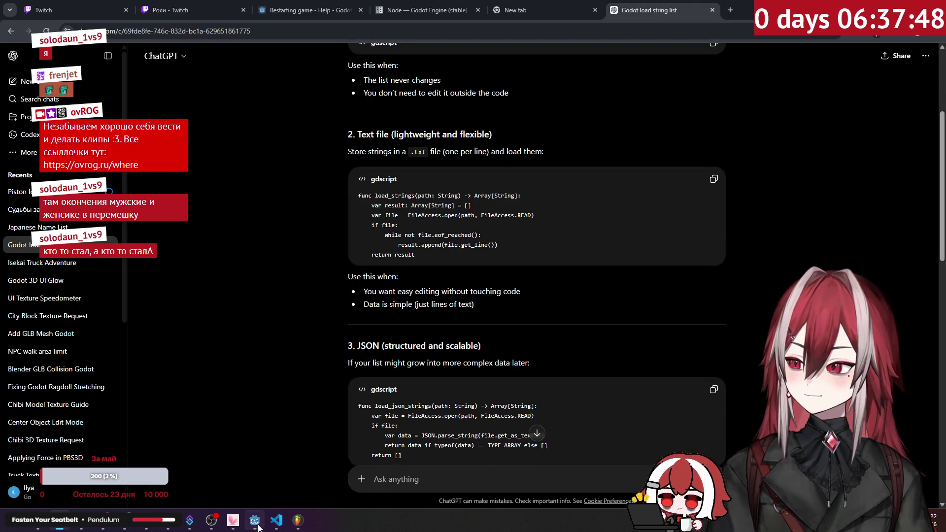
pyautogui.click(239, 521)
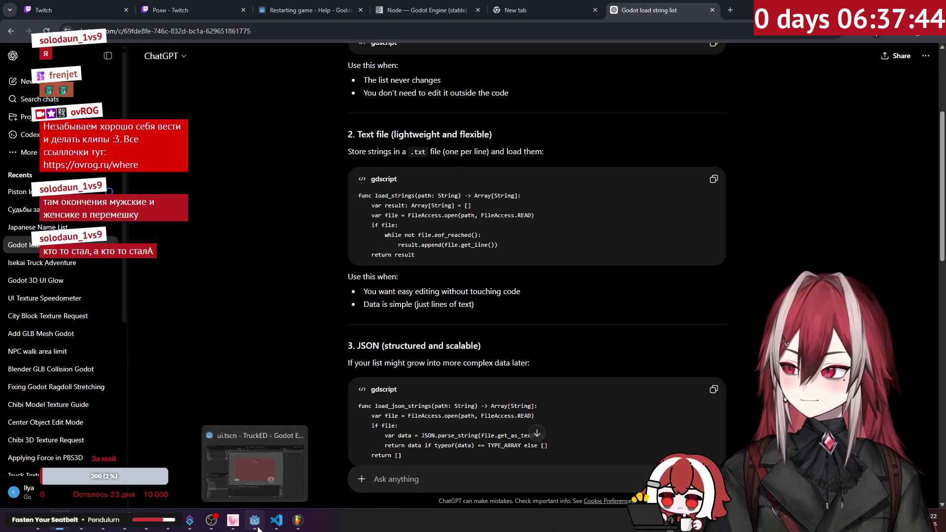
pyautogui.click(258, 526)
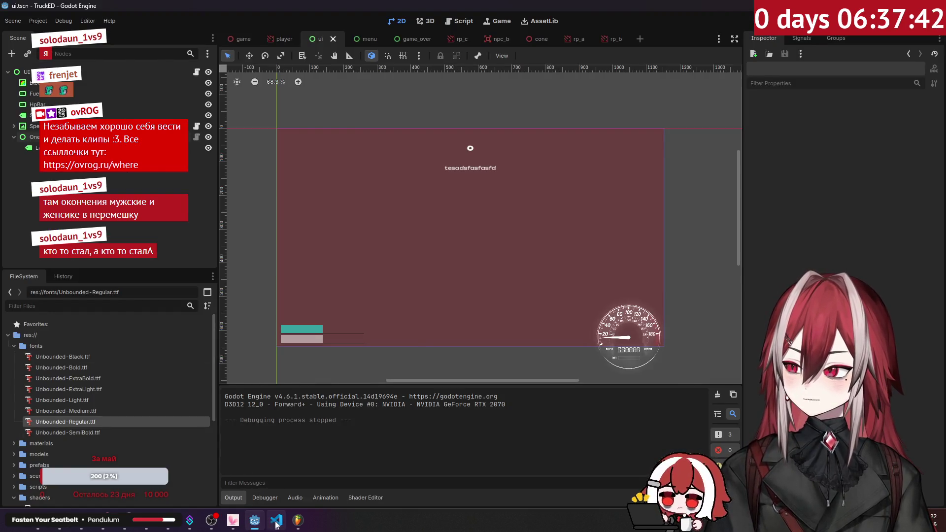
# Open cfg_man.gd and place the caret at the end of line 3
pyautogui.click(277, 524)
pyautogui.moveTo(274, 370)
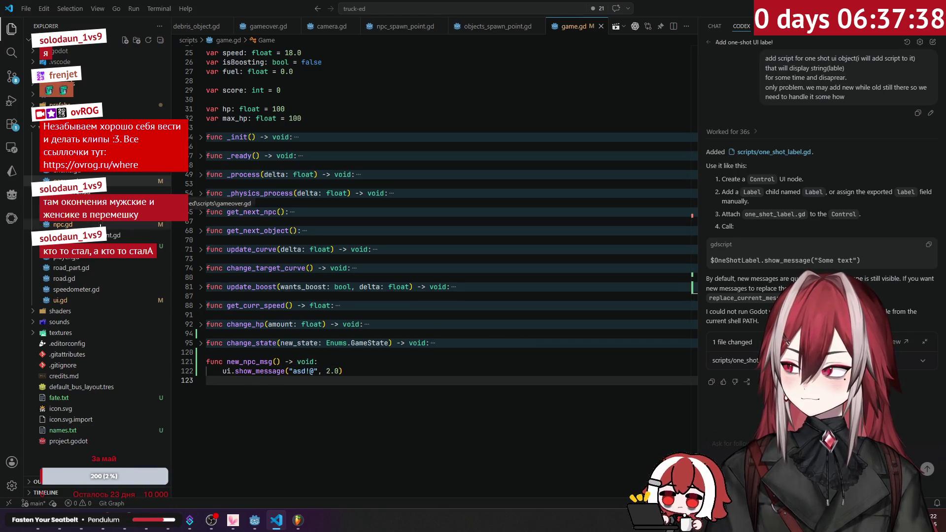
pyautogui.click(74, 148)
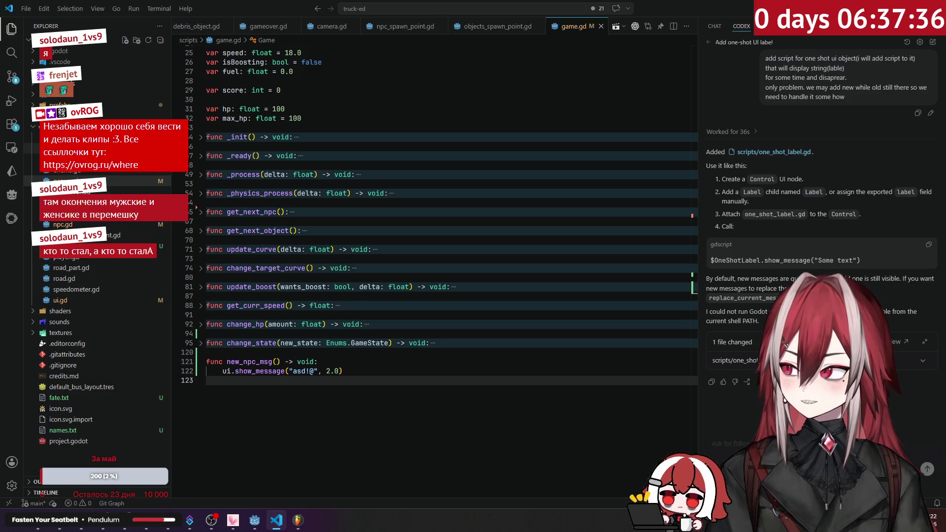
pyautogui.click(337, 304)
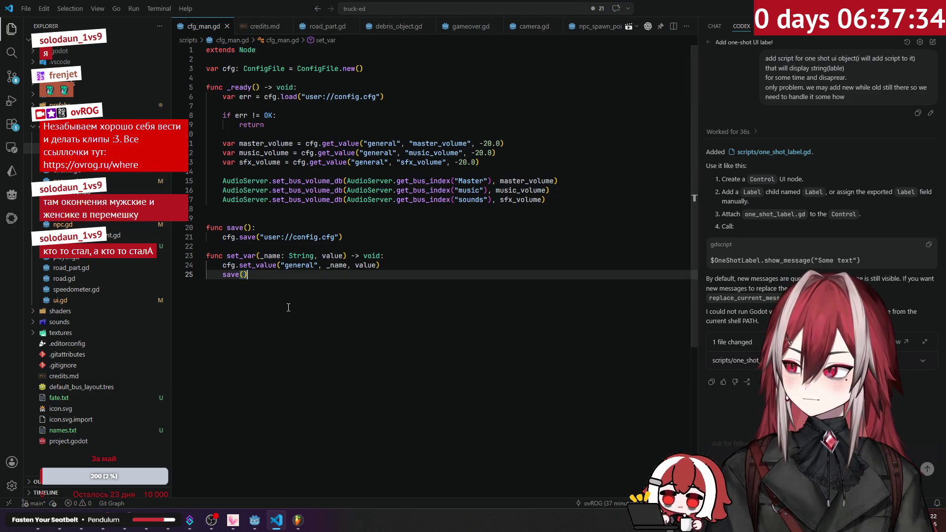
pyautogui.click(387, 70)
# Declare 'var names: Array[String] = []' below the cfg variable
pyautogui.press('Return')
pyautogui.press('Return')
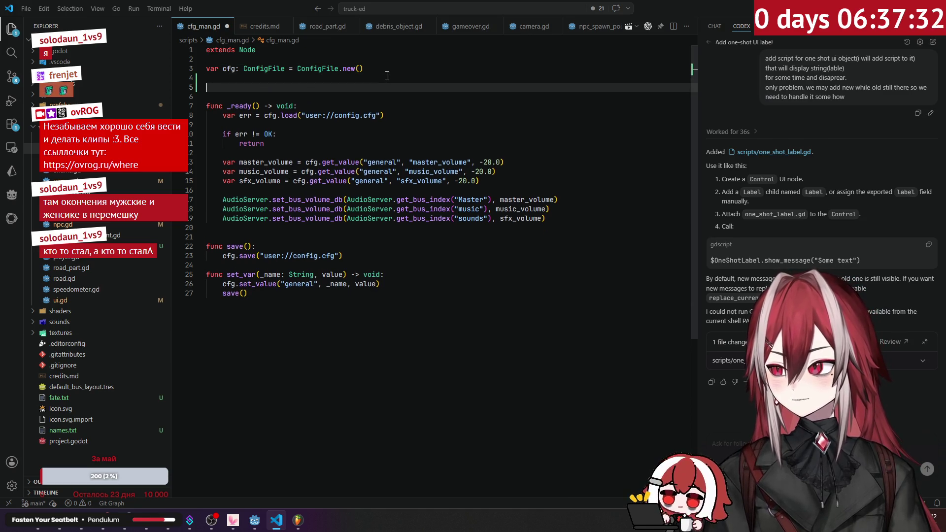
pyautogui.write('мф')
pyautogui.press('BackSpace')
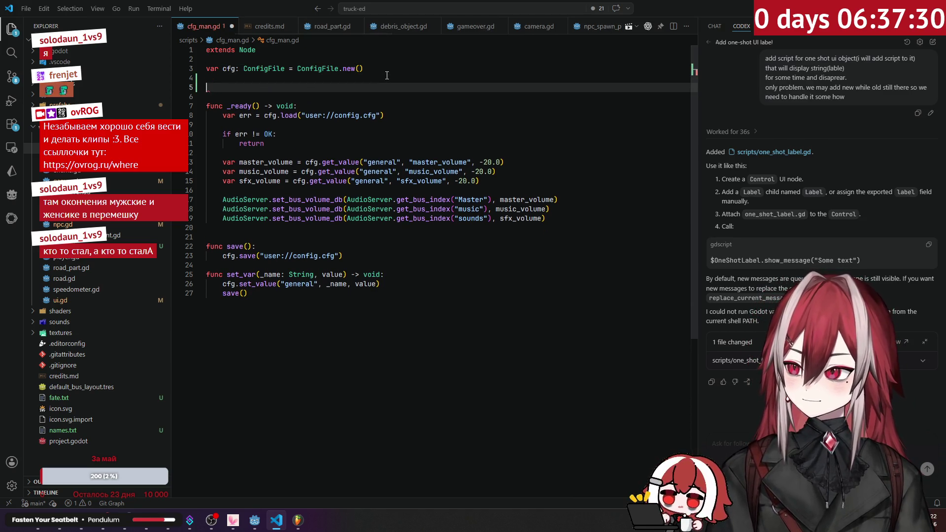
pyautogui.write('var ')
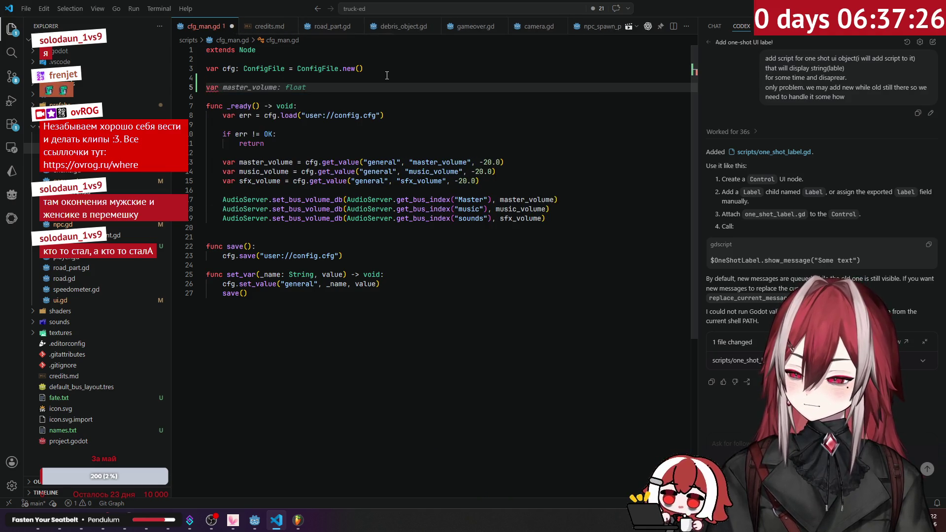
pyautogui.write('names: arr')
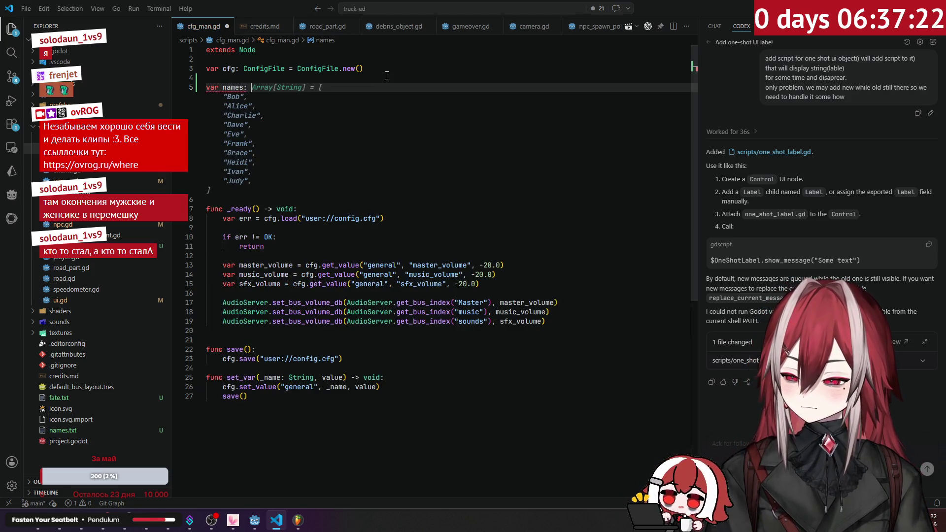
pyautogui.press('Return')
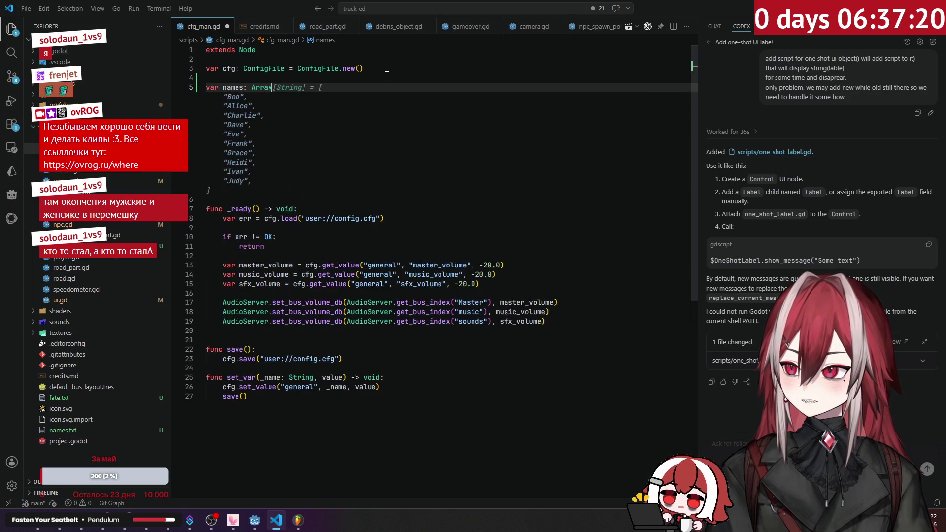
pyautogui.write('[st')
pyautogui.press('BackSpace')
pyautogui.press('BackSpace')
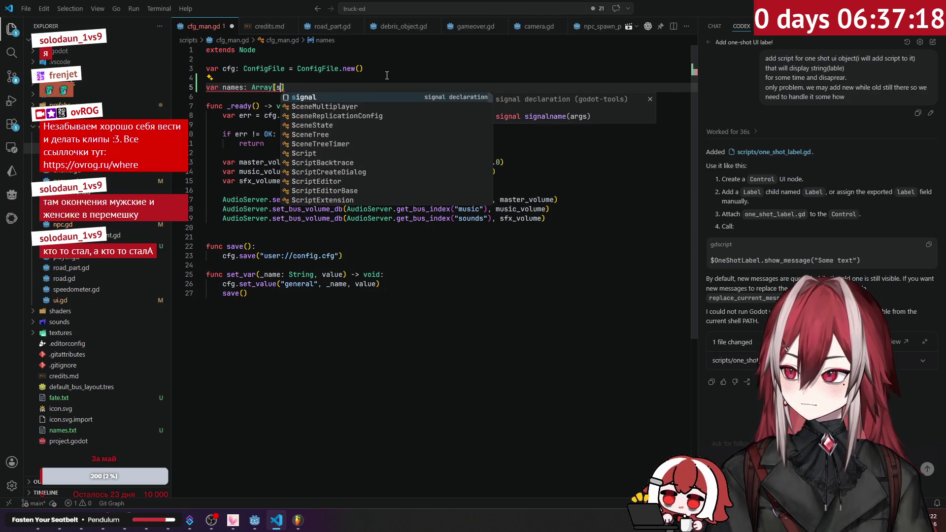
pyautogui.write('St')
pyautogui.write('ings]')
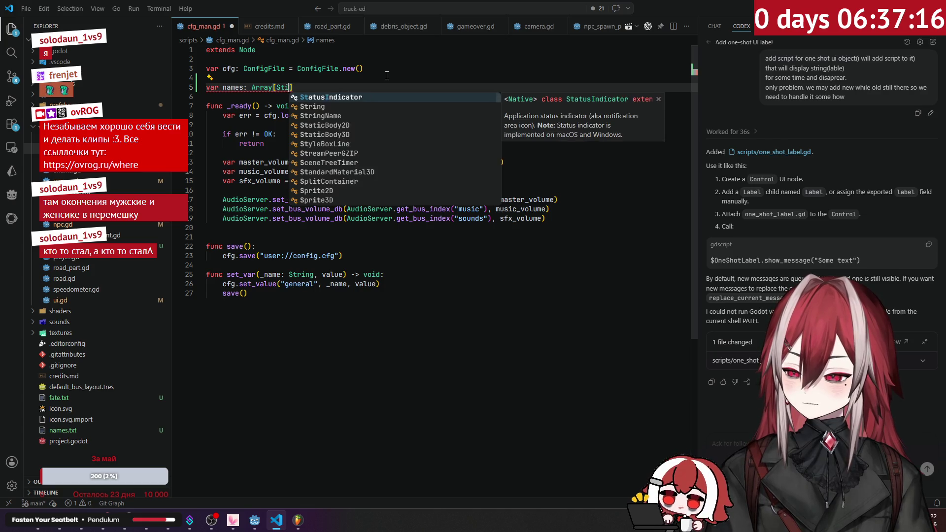
pyautogui.write(' = [')
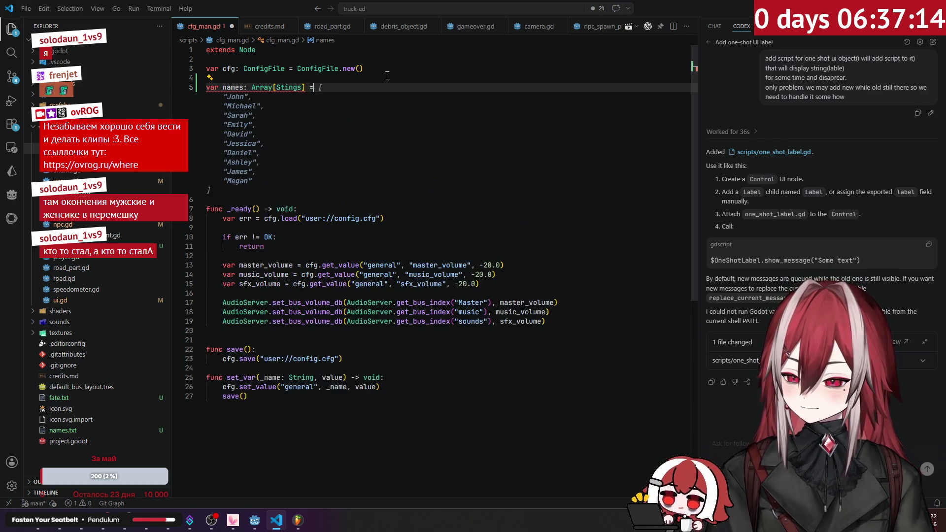
pyautogui.write(']')
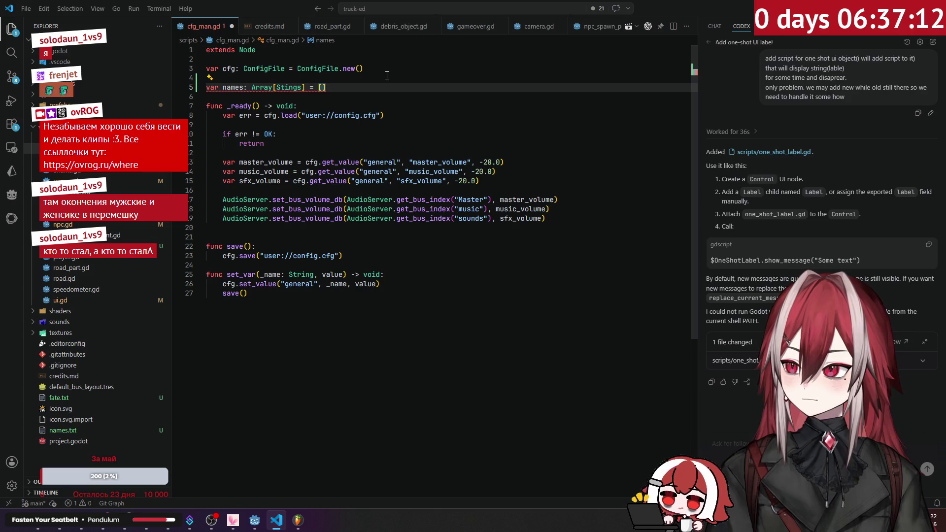
pyautogui.press('Tab')
# Duplicate the names declaration and rename the copy to fates
pyautogui.hotkey('shift', 'Home')
pyautogui.hotkey('ctrl', 'c')
pyautogui.press('End')
pyautogui.press('Return')
pyautogui.hotkey('ctrl', 'v')
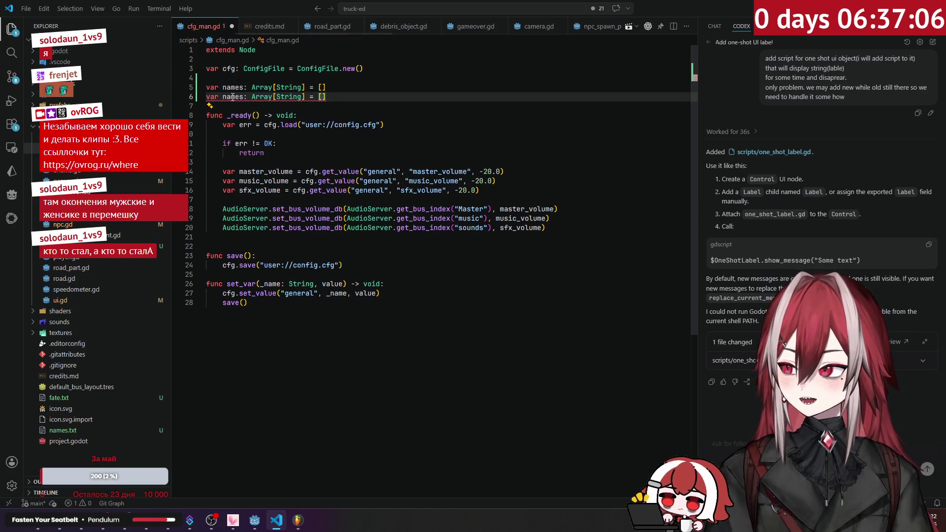
pyautogui.doubleClick(242, 96)
pyautogui.write('fates')
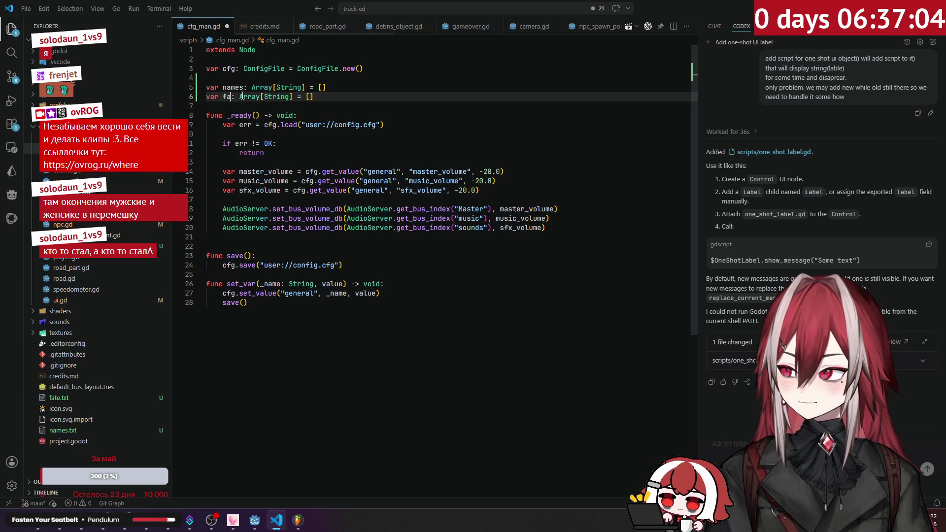
pyautogui.click(409, 90)
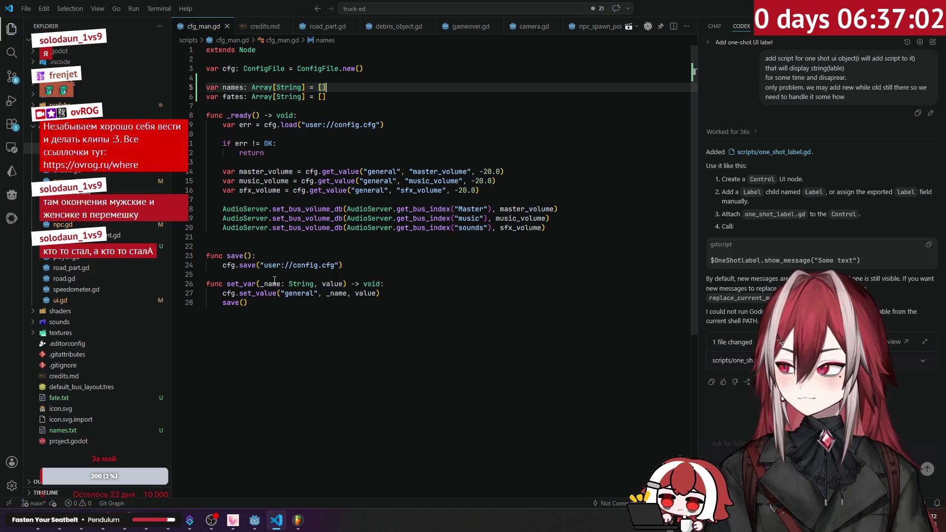
# Add an unindented line after set_var and begin typing 'func load strings'
pyautogui.click(280, 325)
pyautogui.press('Return')
pyautogui.press('Return')
pyautogui.press('BackSpace')
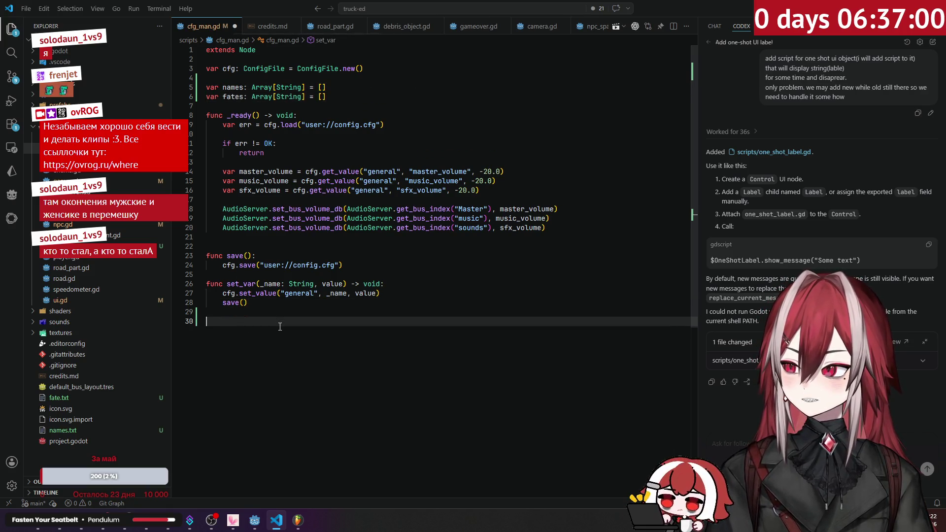
pyautogui.write('func l')
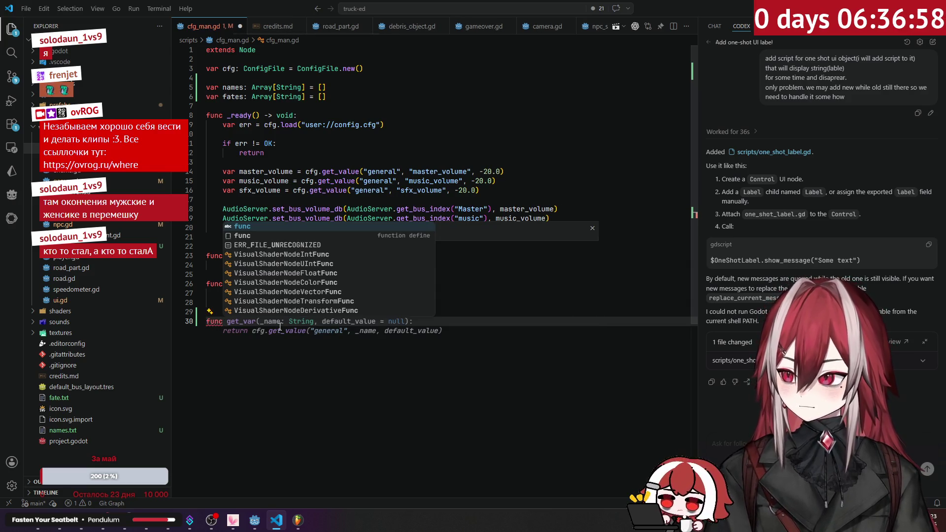
pyautogui.write('oad stri')
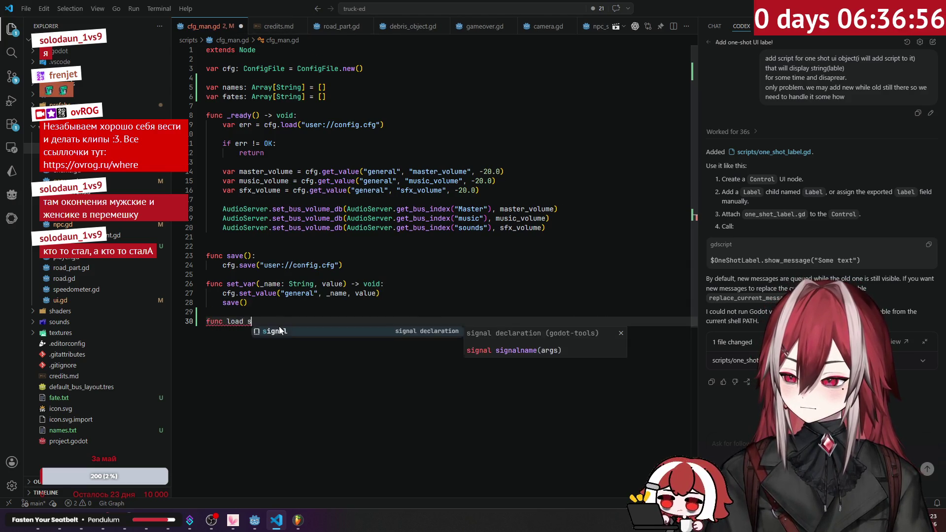
pyautogui.write('ngs')
# Correct the name to load_strings and accept the '():' completion, leaving an empty function body
pyautogui.hotkey('ctrl', 'shift', 'Left')
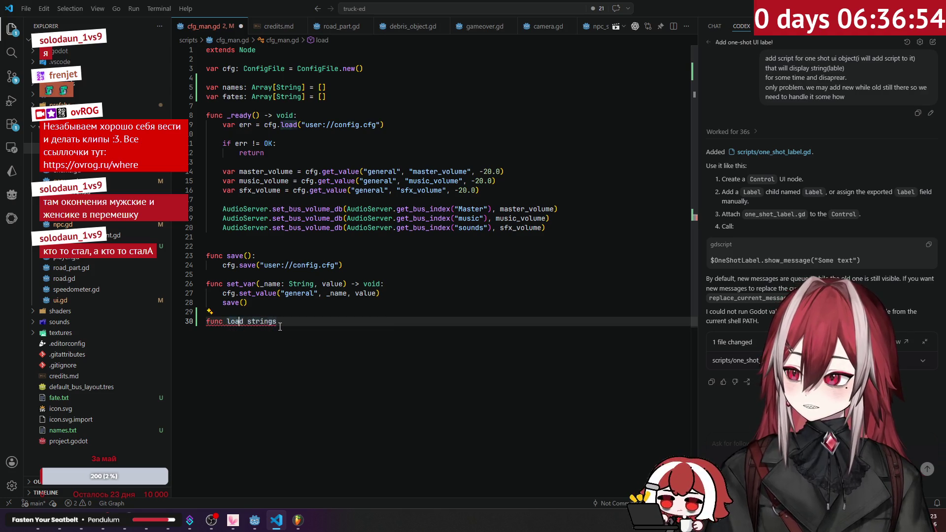
pyautogui.press('BackSpace')
pyautogui.write('_')
pyautogui.press('End')
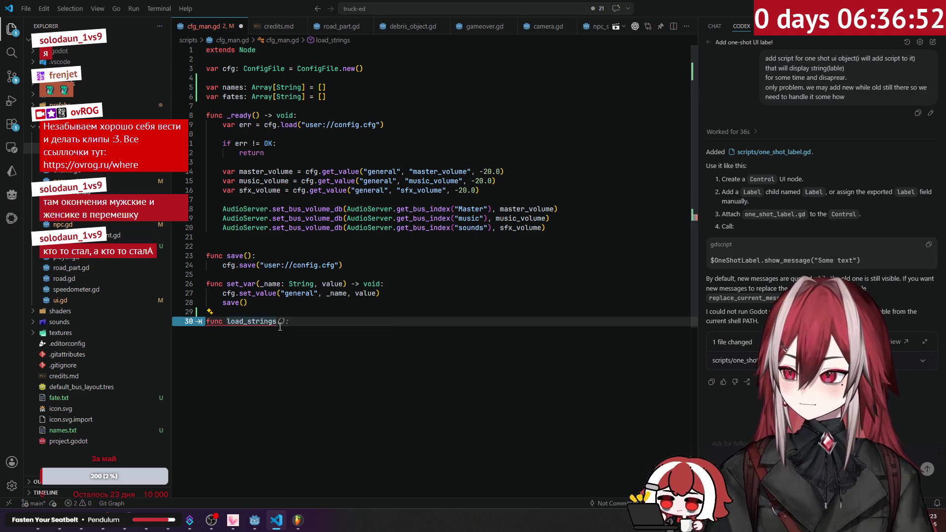
pyautogui.press('Tab')
pyautogui.press('Return')
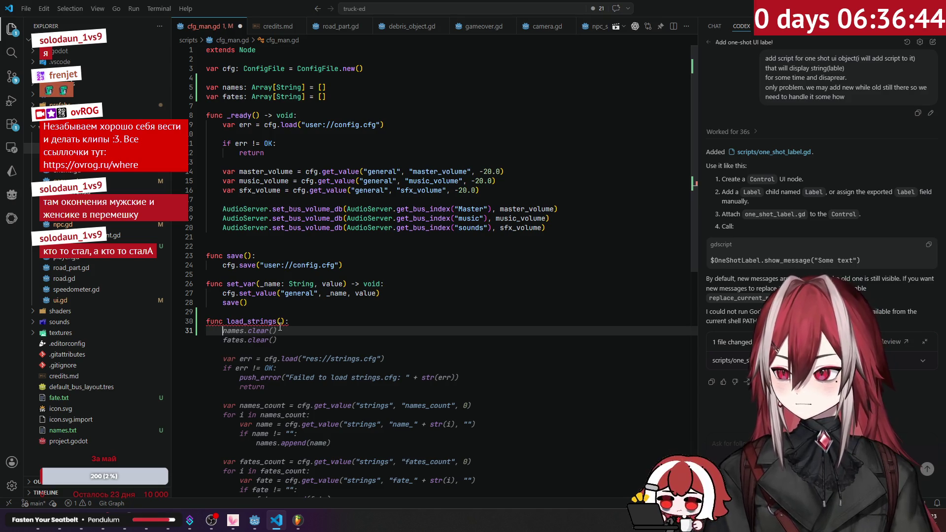
pyautogui.hotkey('alt', 'Tab')
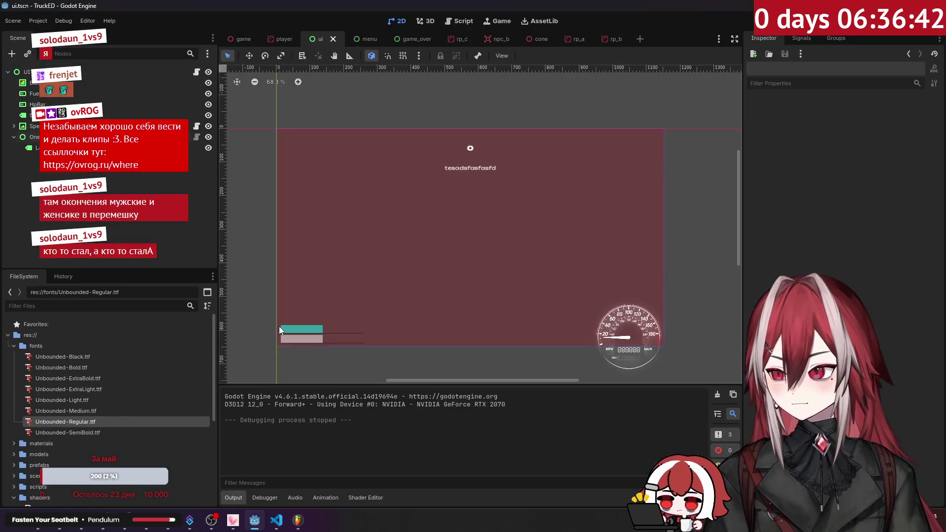
# Check ChatGPT's text-file loading answer, then start typing 'var names' in load_strings
pyautogui.hotkey('alt', 'Tab')
pyautogui.click(62, 525)
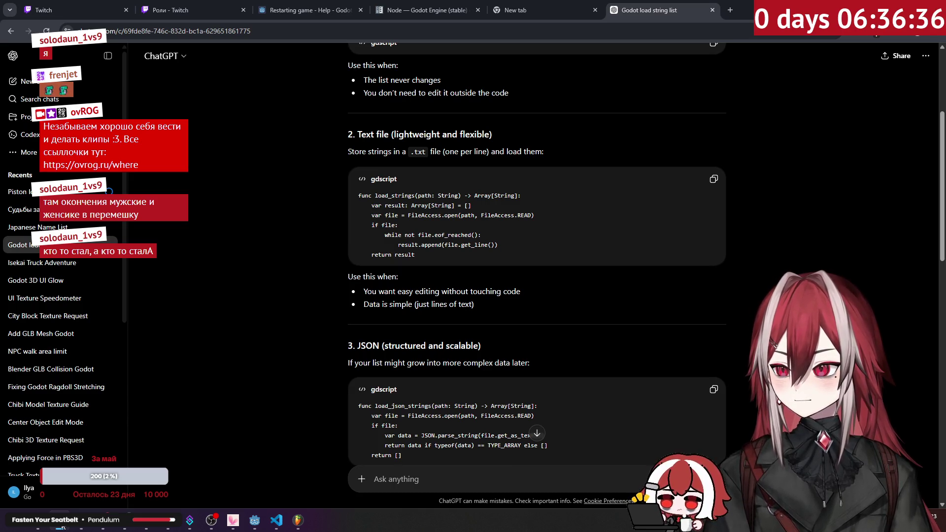
pyautogui.click(277, 520)
pyautogui.write('var ')
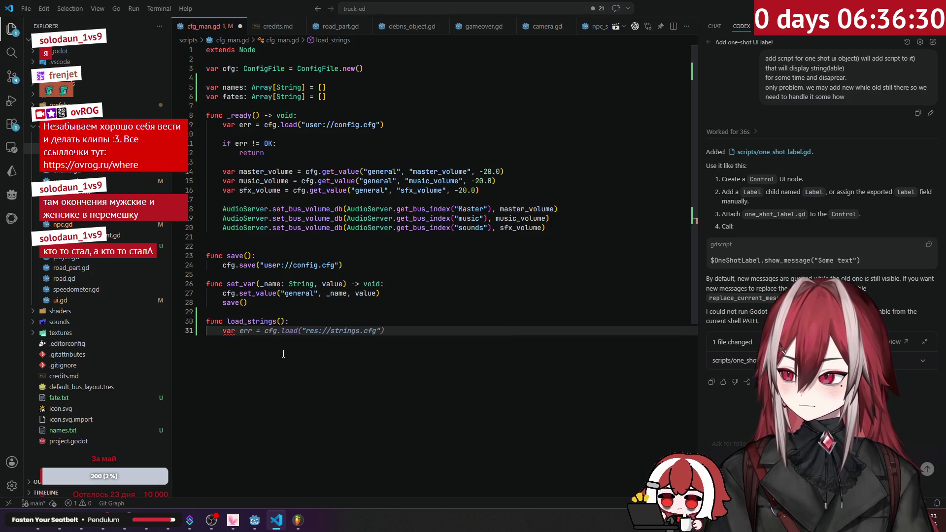
pyautogui.write('names')
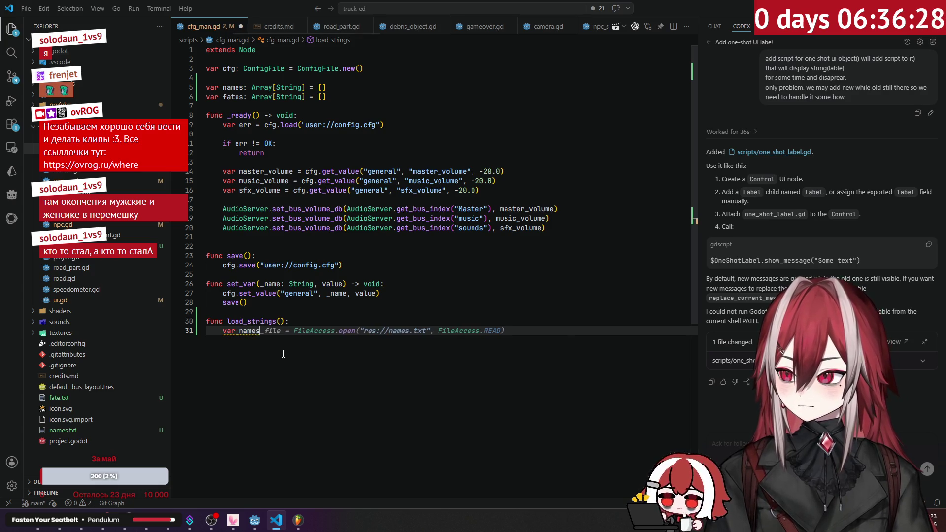
# Accept suggested FileAccess.open lines for res://names.txt and res://fates.txt
pyautogui.press('Tab')
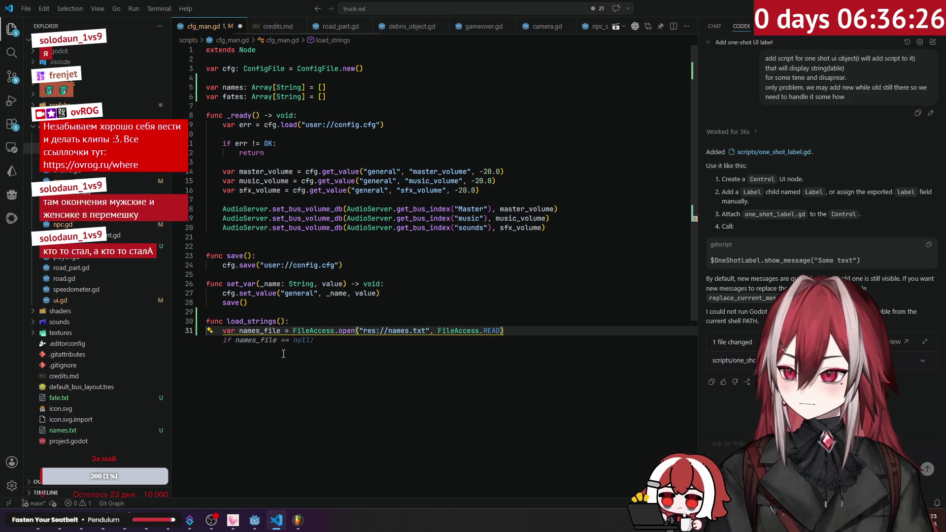
pyautogui.press('Return')
pyautogui.write('var')
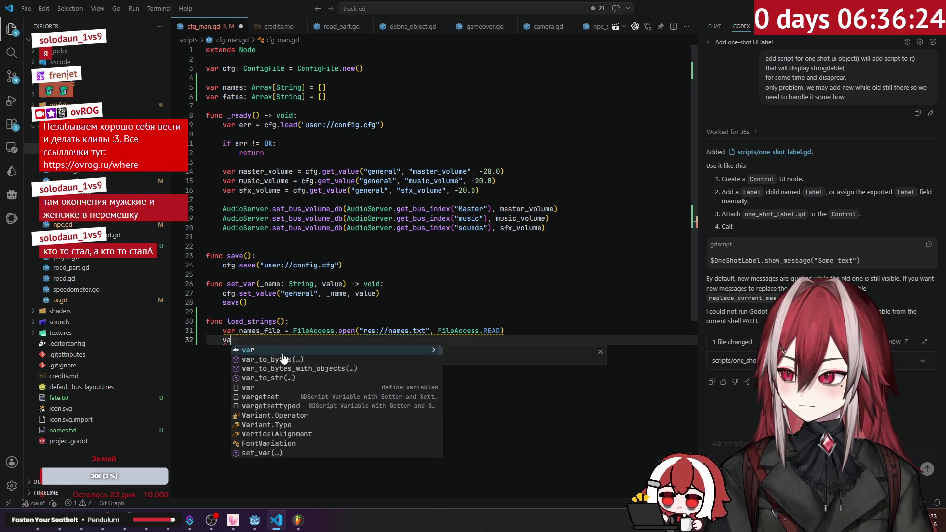
pyautogui.press('Tab')
pyautogui.press('Return')
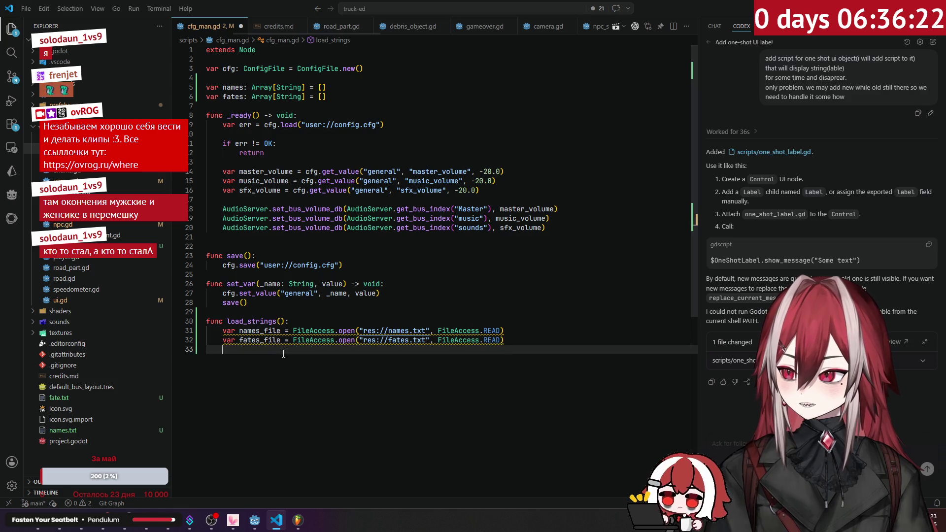
pyautogui.press('Return')
pyautogui.hotkey('alt', 'Tab')
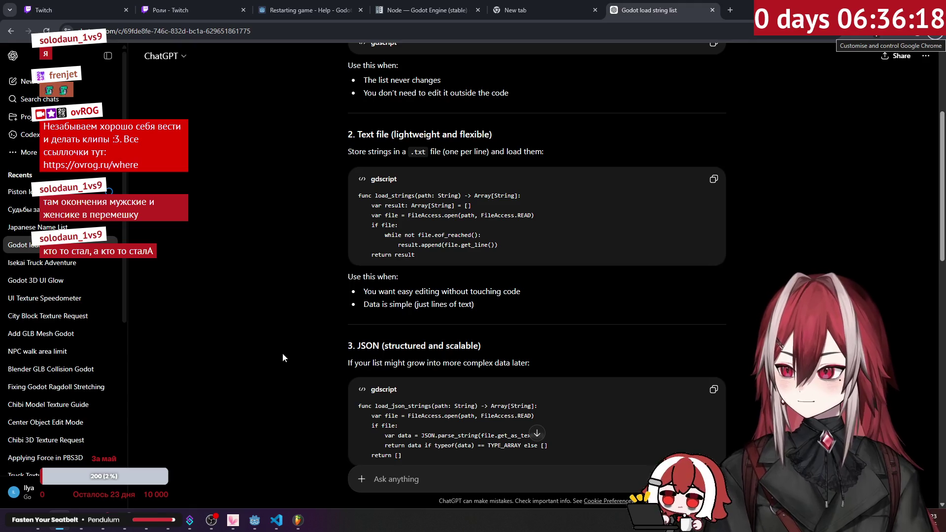
pyautogui.hotkey('alt', 'Tab')
pyautogui.hotkey('alt', 'Tab')
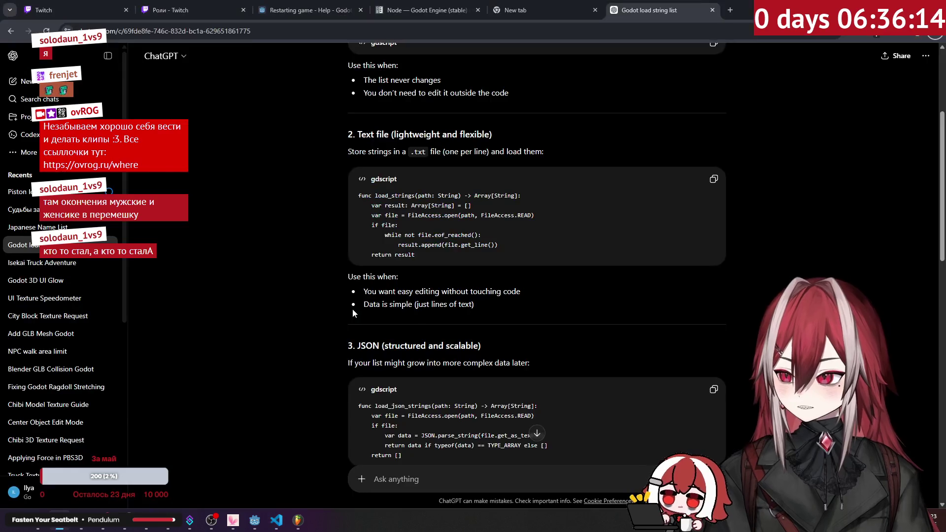
pyautogui.hotkey('alt', 'Tab')
# Add a null check with push_error after the names.txt open line
pyautogui.click(513, 332)
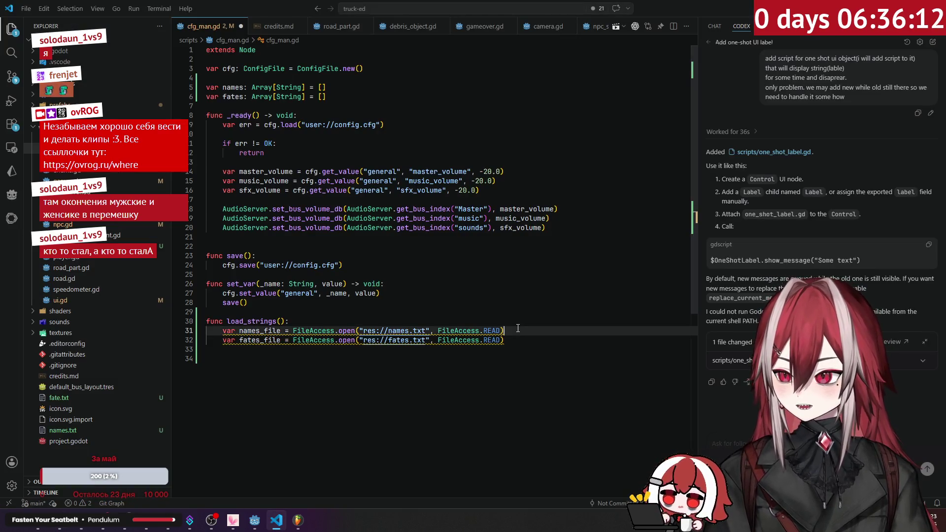
pyautogui.press('Return')
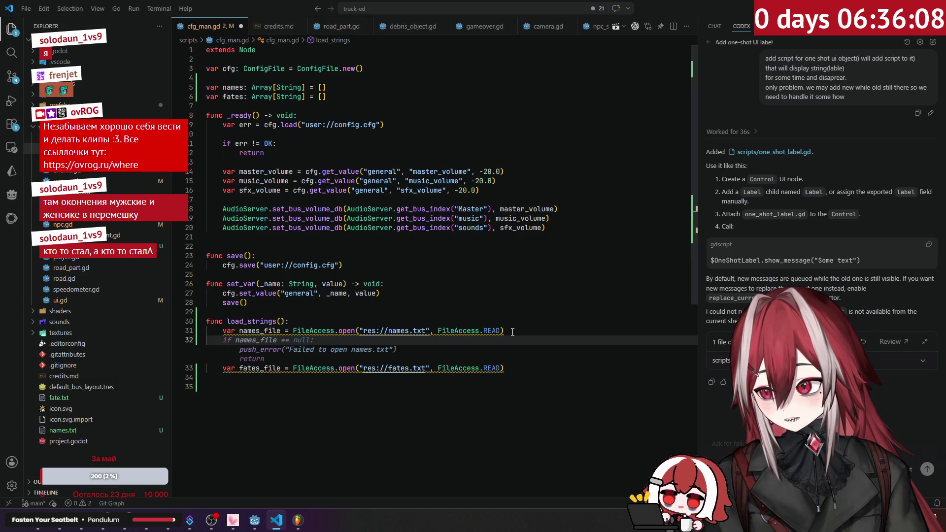
pyautogui.press('Tab')
pyautogui.press('Return')
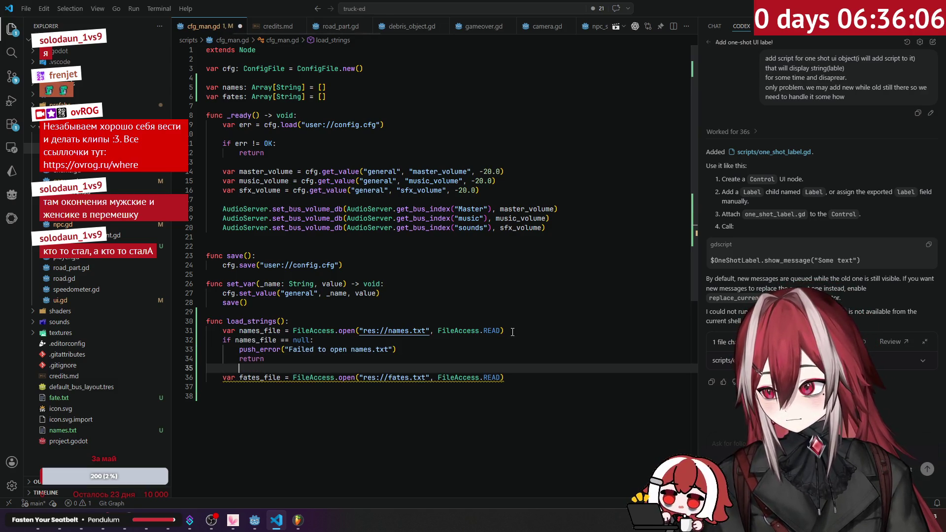
pyautogui.press('Return')
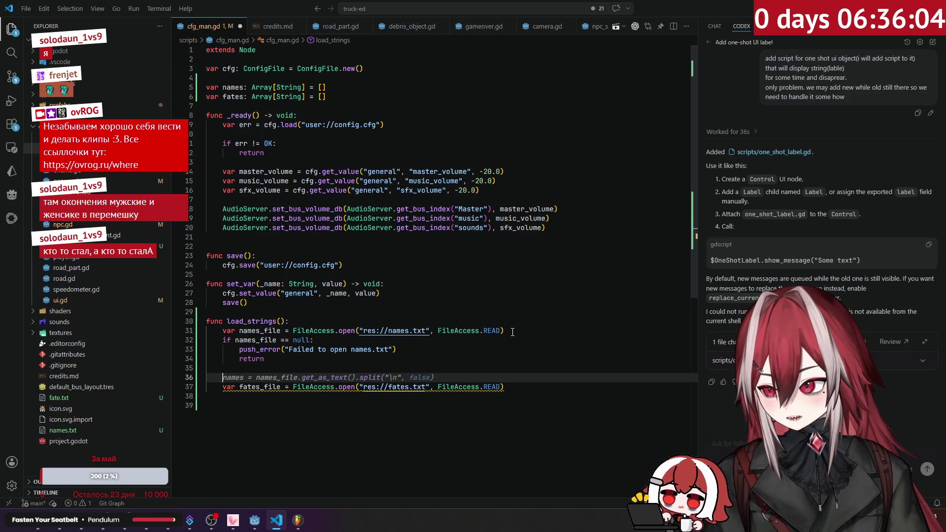
pyautogui.hotkey('alt', 'Tab')
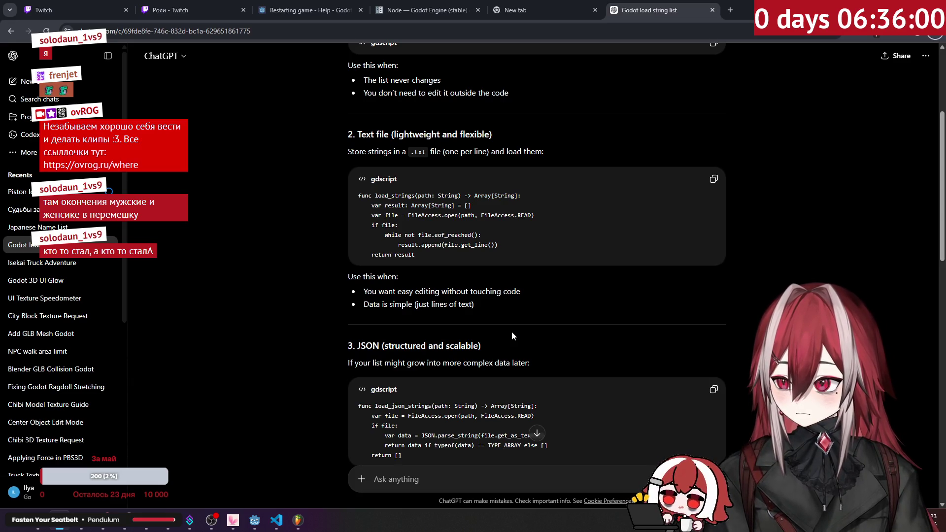
pyautogui.hotkey('alt', 'Tab')
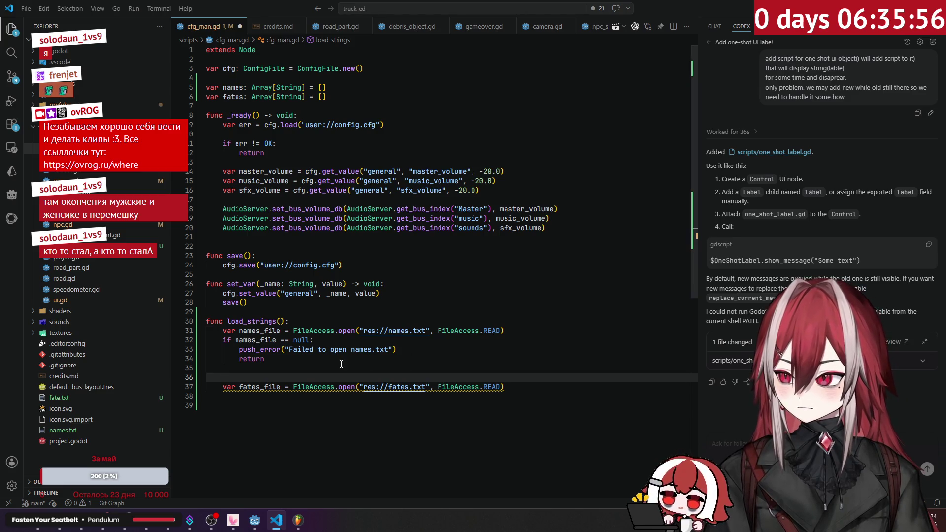
# Replace the names_file null check with Copilot's suggested 'if names' loading code, comparing it with ChatGPT's example
pyautogui.moveTo(512, 332); pyautogui.dragTo(314, 371)
pyautogui.press('BackSpace')
pyautogui.press('Return')
pyautogui.press('Return')
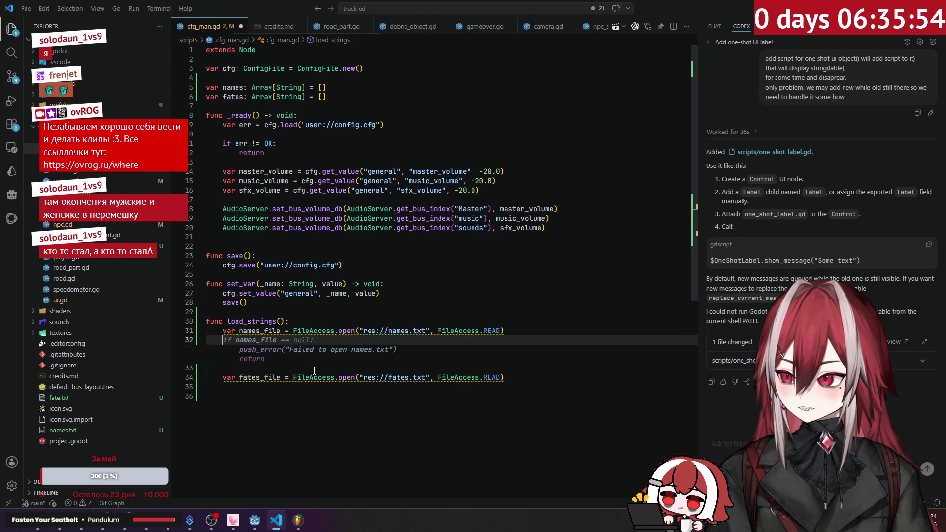
pyautogui.write('if ')
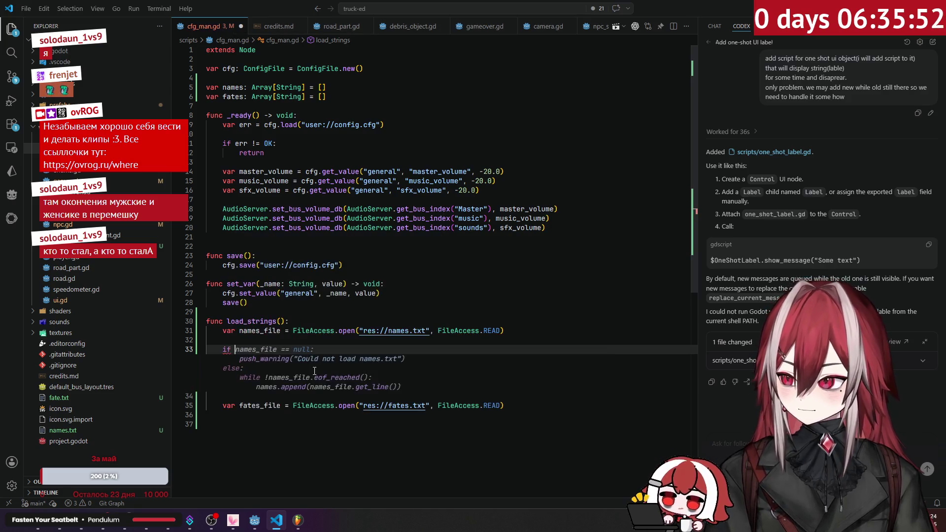
pyautogui.write('name')
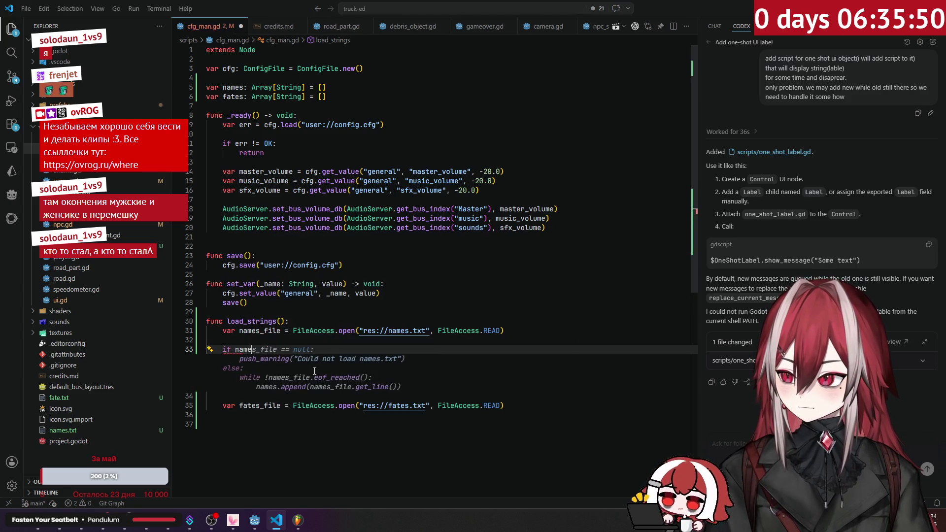
pyautogui.write('s')
pyautogui.press('Tab')
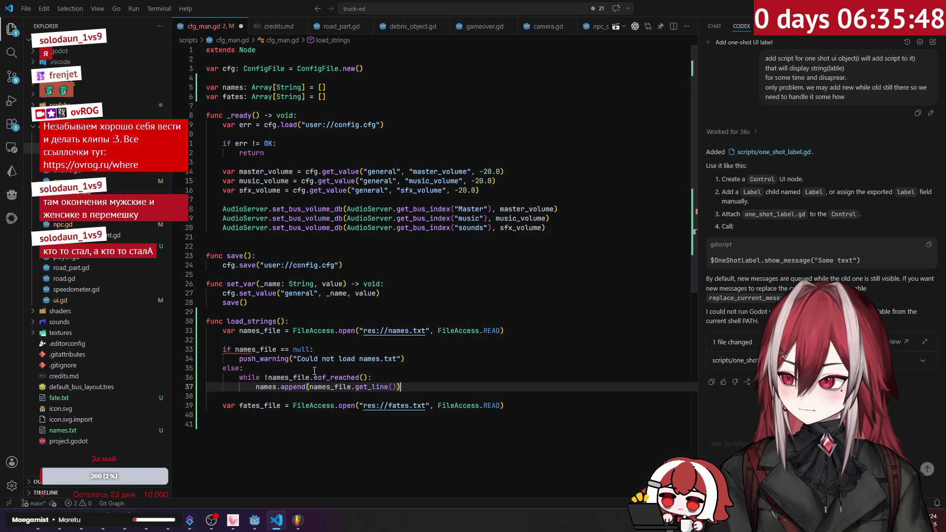
pyautogui.hotkey('alt', 'Tab')
pyautogui.hotkey('alt', 'Tab')
pyautogui.hotkey('alt', 'Tab')
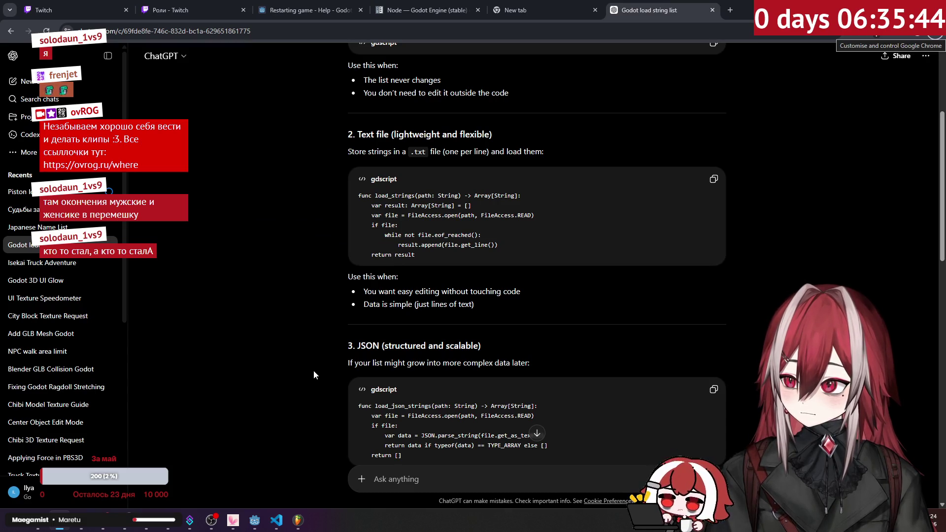
pyautogui.hotkey('alt', 'Tab')
# Trim it to 'if names_file:' and add the while-not-eof_reached loop appending stripped non-empty lines to names
pyautogui.moveTo(400, 387)
pyautogui.mouseDown()
pyautogui.moveTo(281, 360)
pyautogui.moveTo(278, 351)
pyautogui.mouseUp()
pyautogui.press('BackSpace')
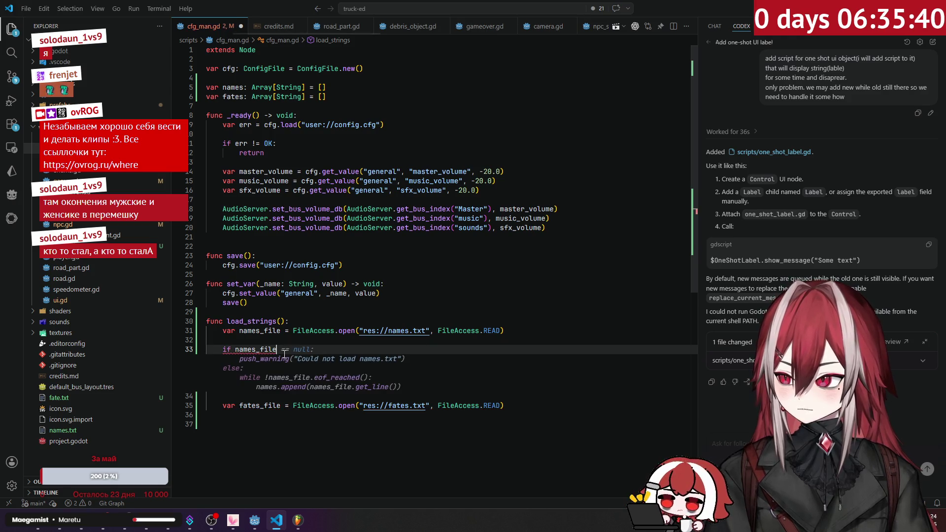
pyautogui.write(':')
pyautogui.press('Return')
pyautogui.write('while')
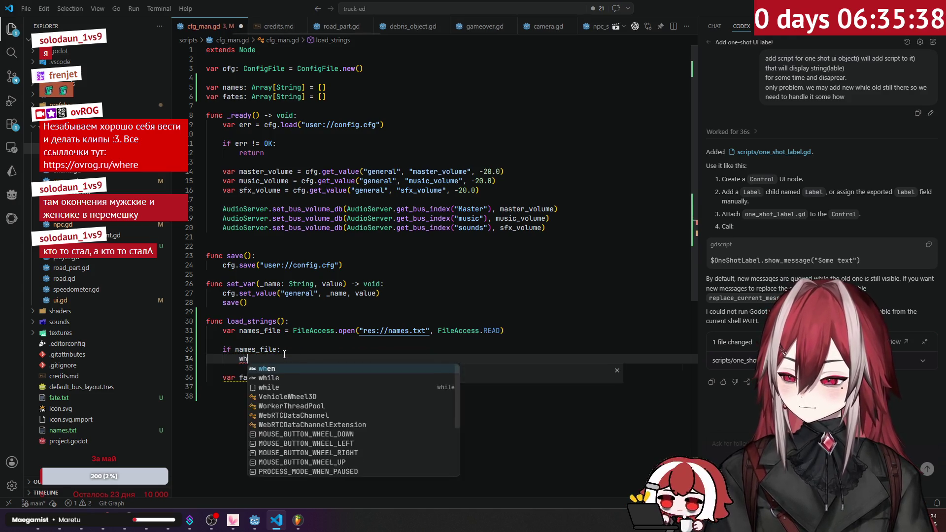
pyautogui.write(' no')
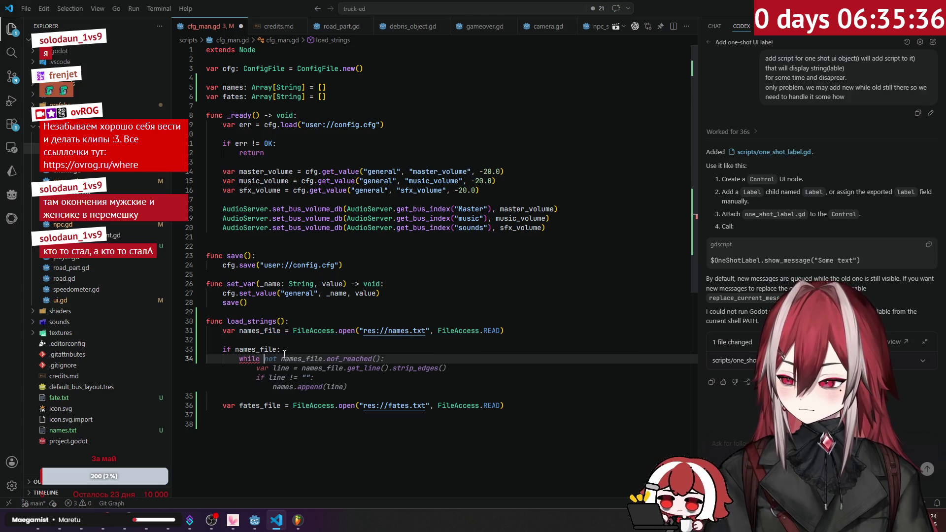
pyautogui.press('Tab')
pyautogui.press('Tab')
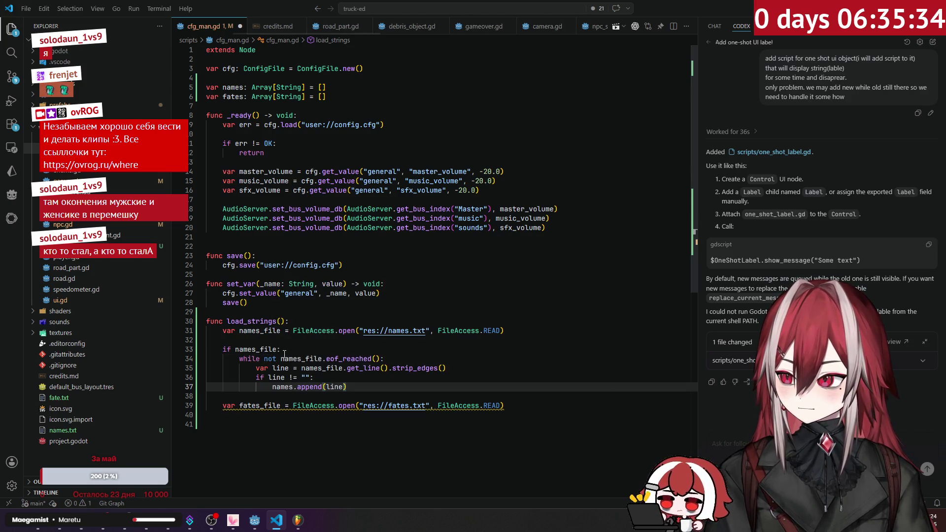
pyautogui.hotkey('alt', 'Tab')
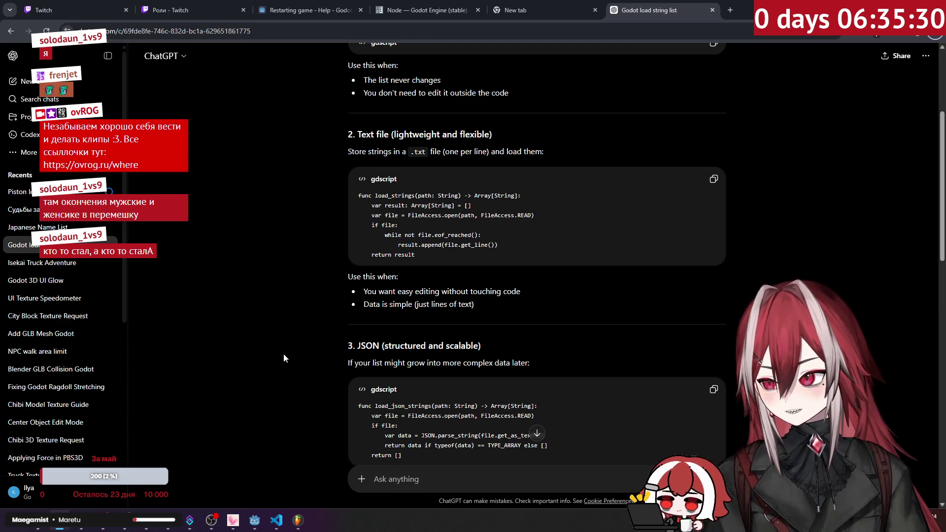
pyautogui.hotkey('alt', 'Tab')
pyautogui.hotkey('alt', 'Tab')
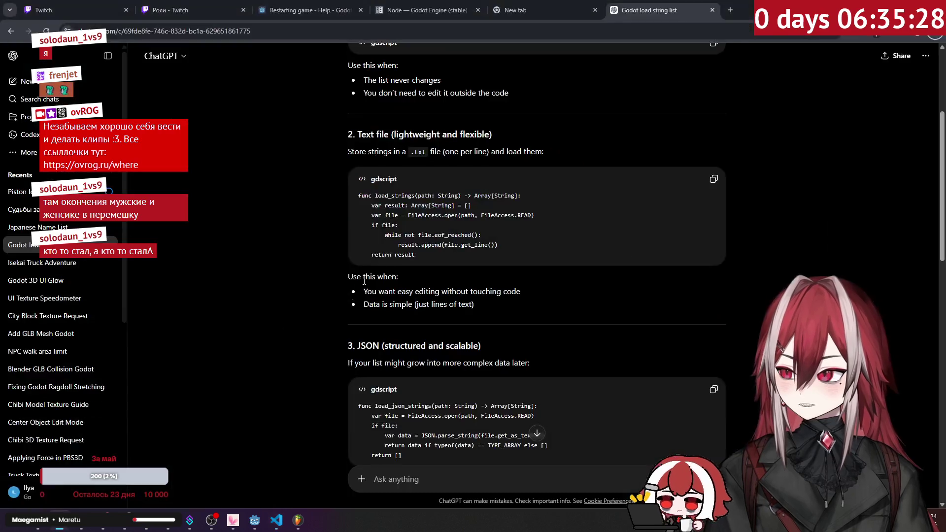
pyautogui.hotkey('alt', 'Tab')
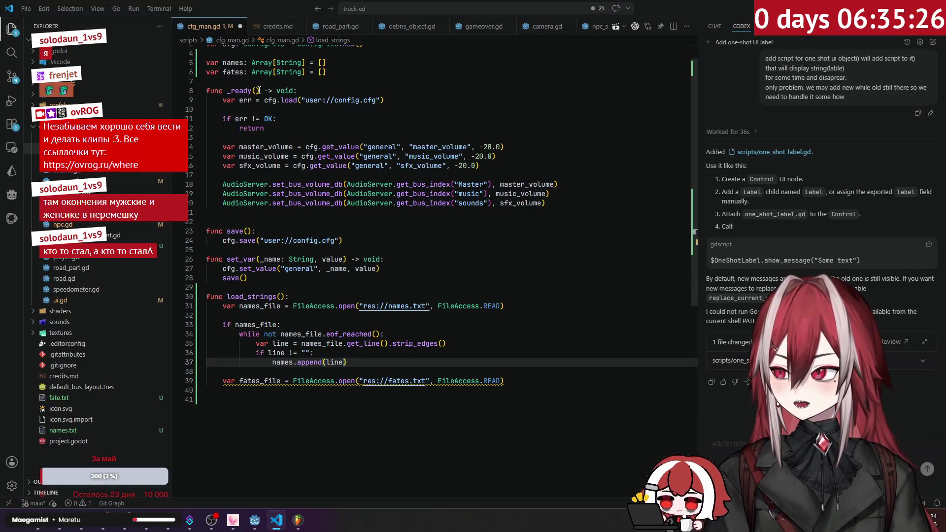
# Review the names loop, then accept Copilot's matching fates_file loop appending stripped lines to fates
pyautogui.click(242, 62)
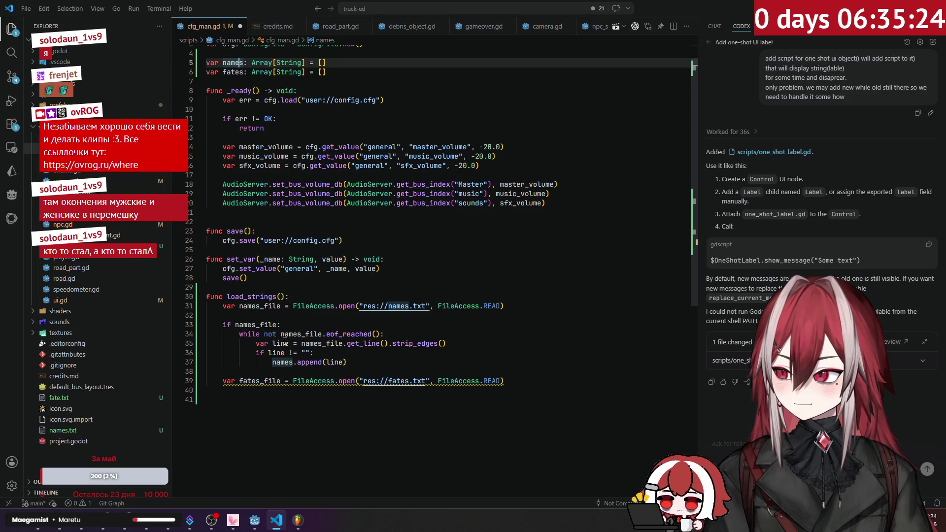
pyautogui.click(308, 343)
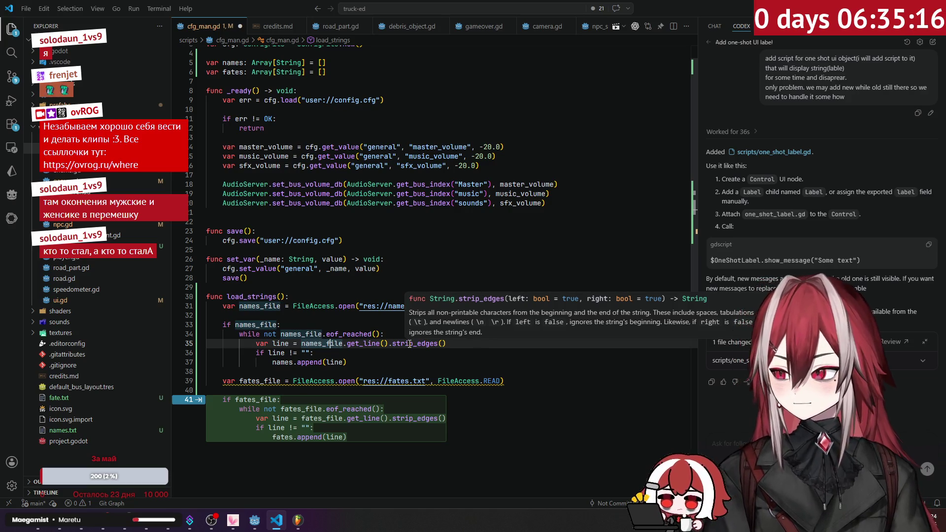
pyautogui.click(301, 362)
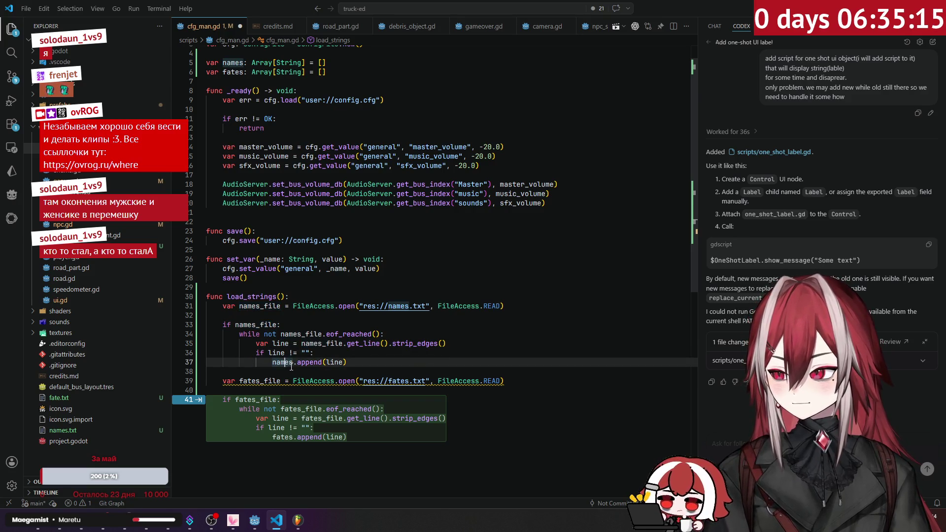
pyautogui.click(325, 362)
pyautogui.scroll(-1, 328, 360)
pyautogui.click(334, 337)
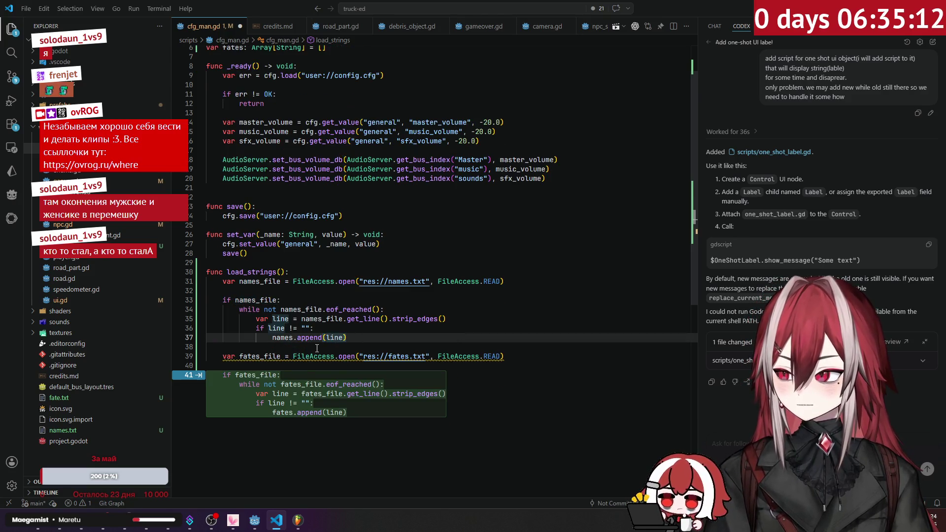
pyautogui.press('Tab')
pyautogui.scroll(-3, 326, 355)
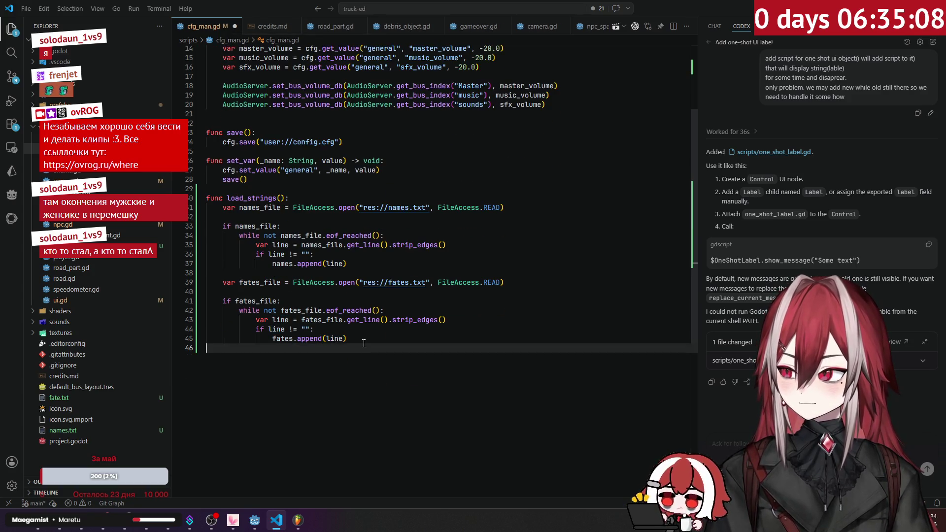
# Add a load_strings() call in _ready right after the cfg.load of user://config.cfg
pyautogui.click(256, 226)
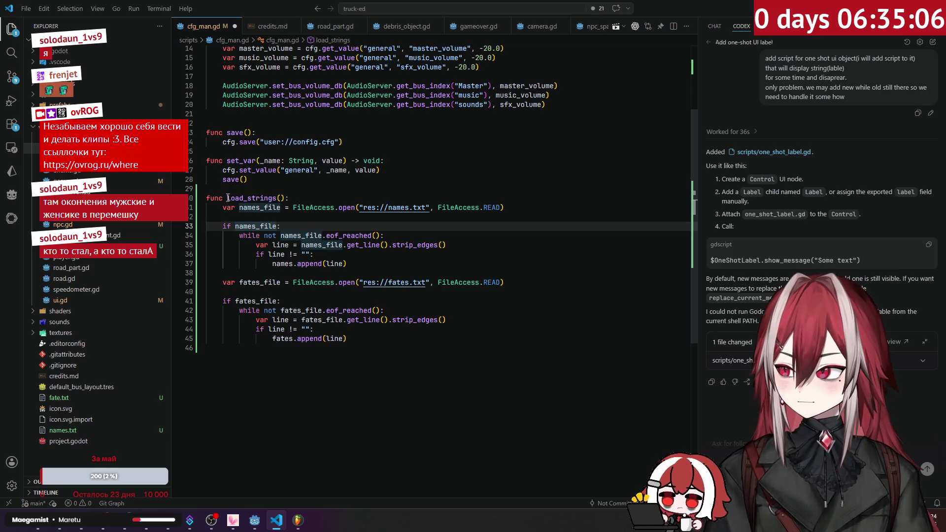
pyautogui.doubleClick(251, 198)
pyautogui.scroll(5, 347, 247)
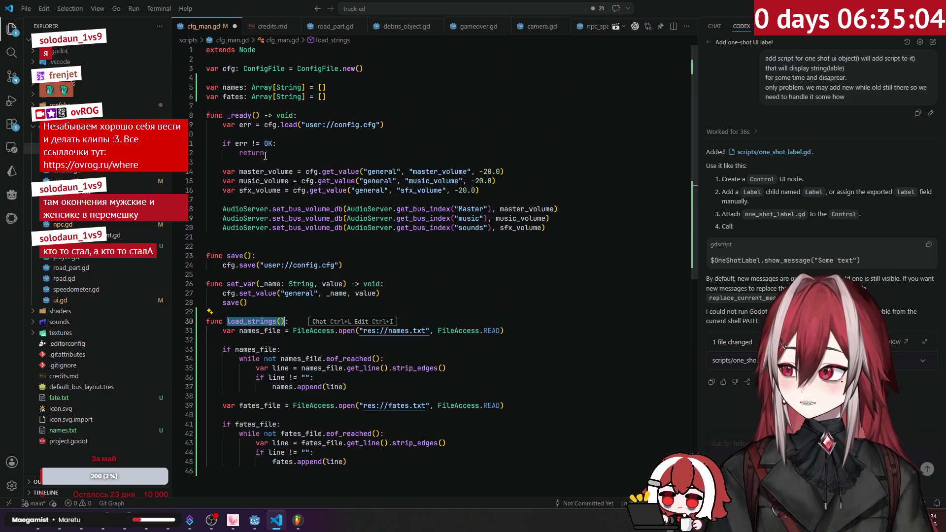
pyautogui.click(393, 124)
pyautogui.press('Return')
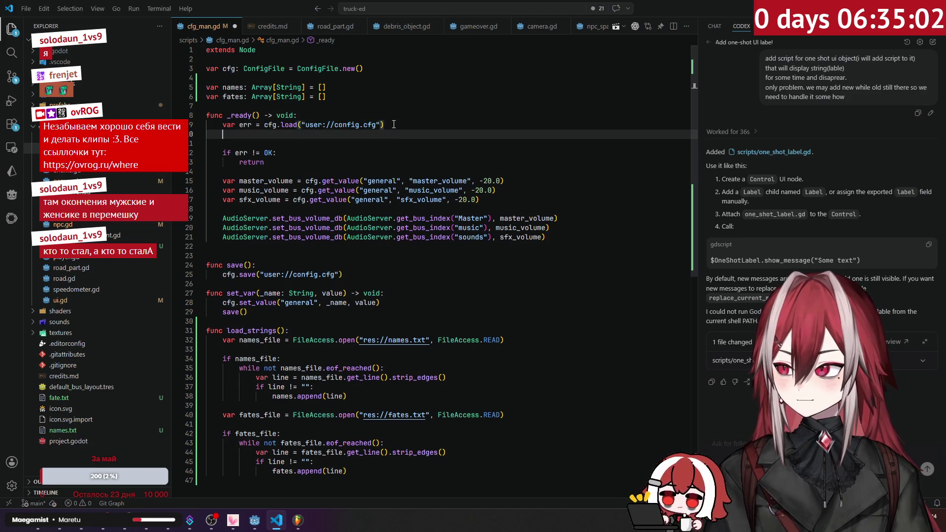
pyautogui.write('load_strings()')
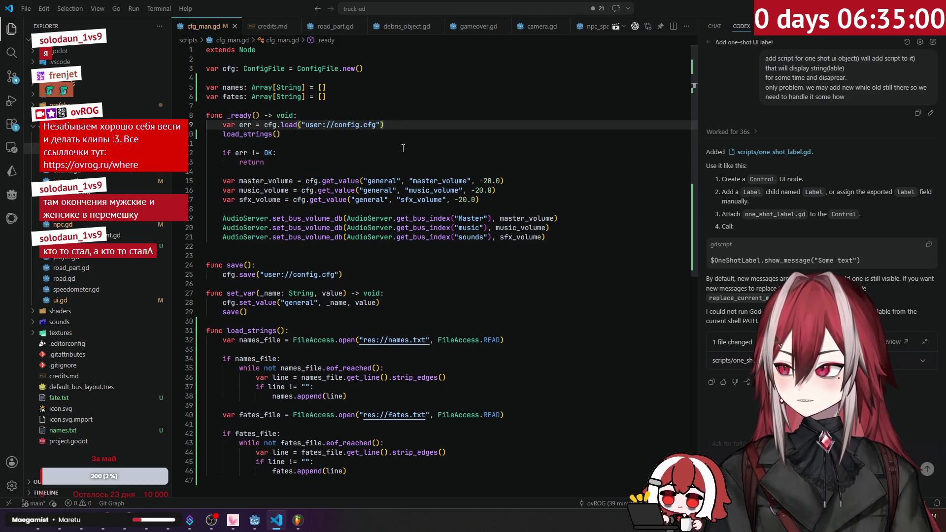
pyautogui.click(403, 148)
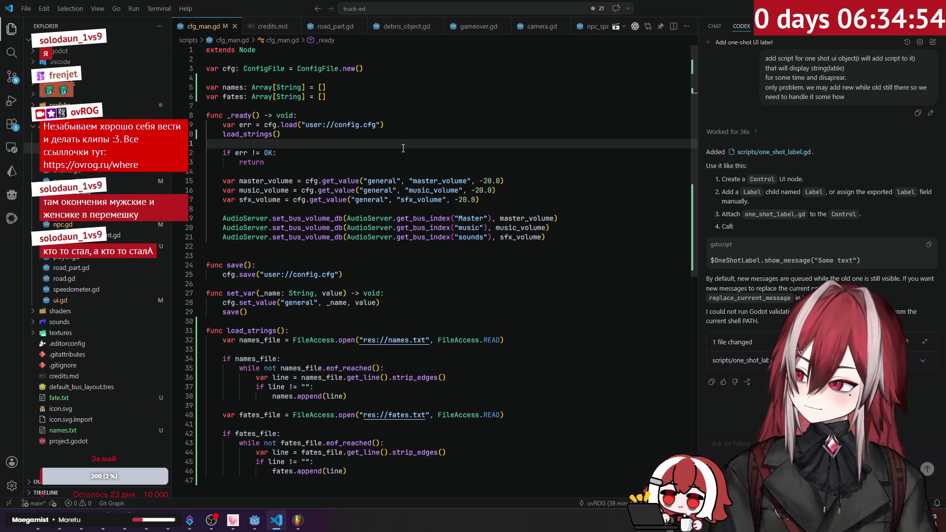
pyautogui.click(118, 181)
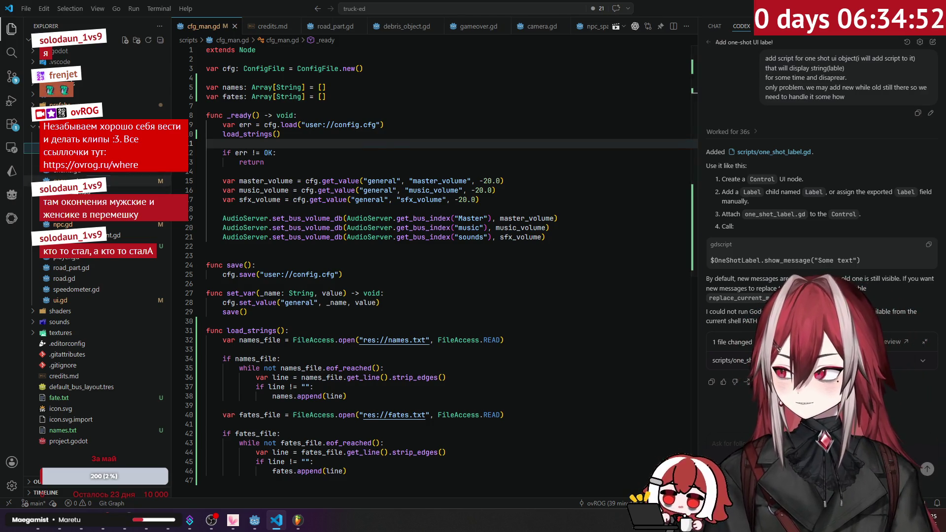
# In new_npc_msg, build msg from CFG.names and CFG.fates pick_random and show msg instead of the placeholder
pyautogui.click(346, 361)
pyautogui.press('Return')
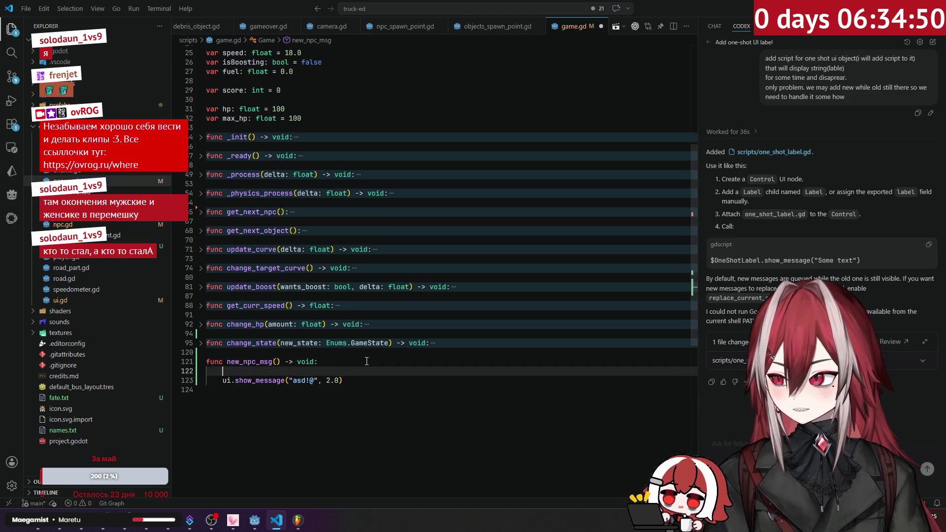
pyautogui.write('var m')
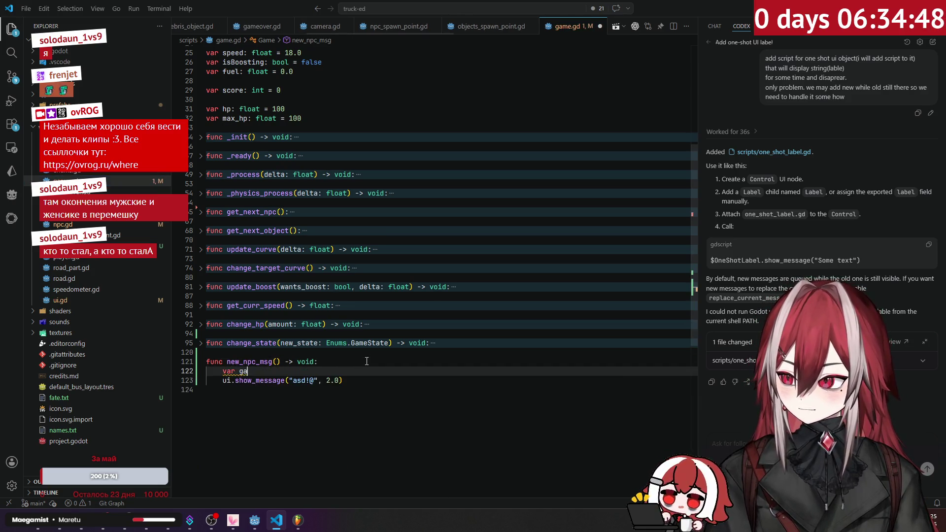
pyautogui.write('sg = ')
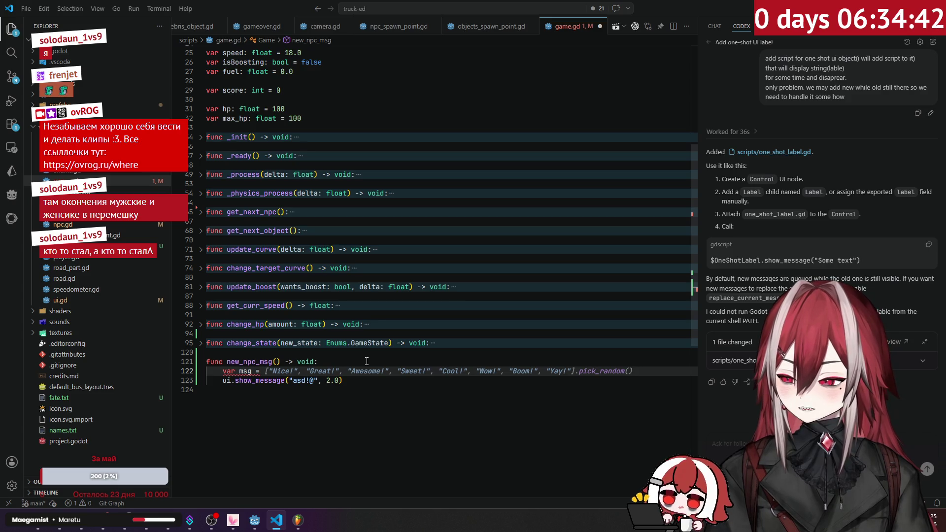
pyautogui.write('CFG')
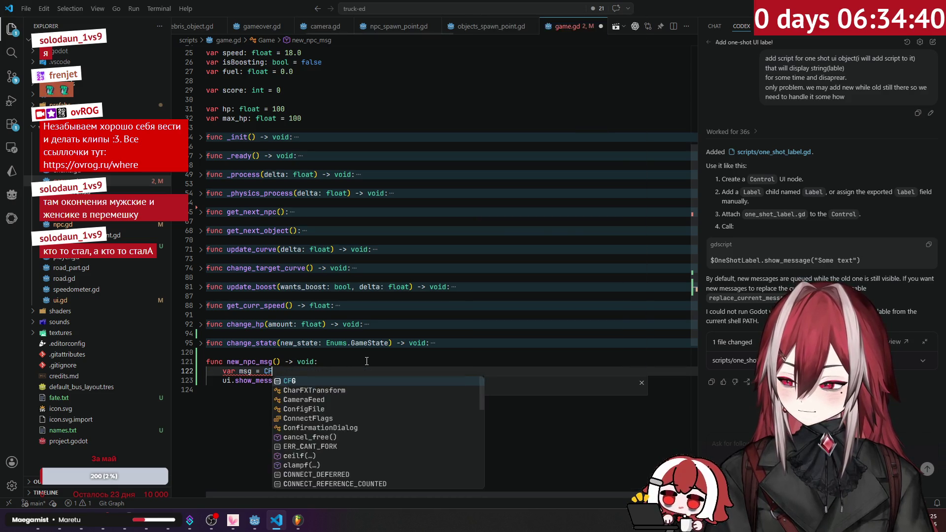
pyautogui.write('.')
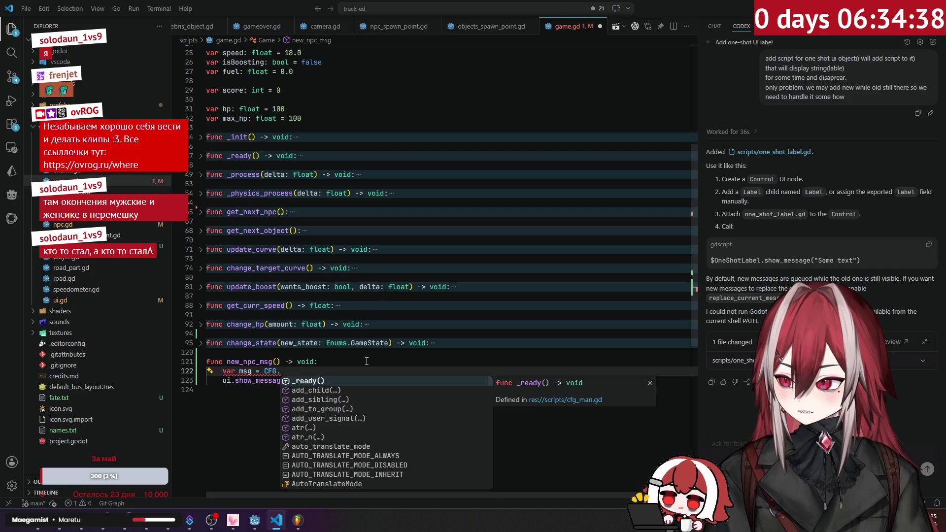
pyautogui.write('n')
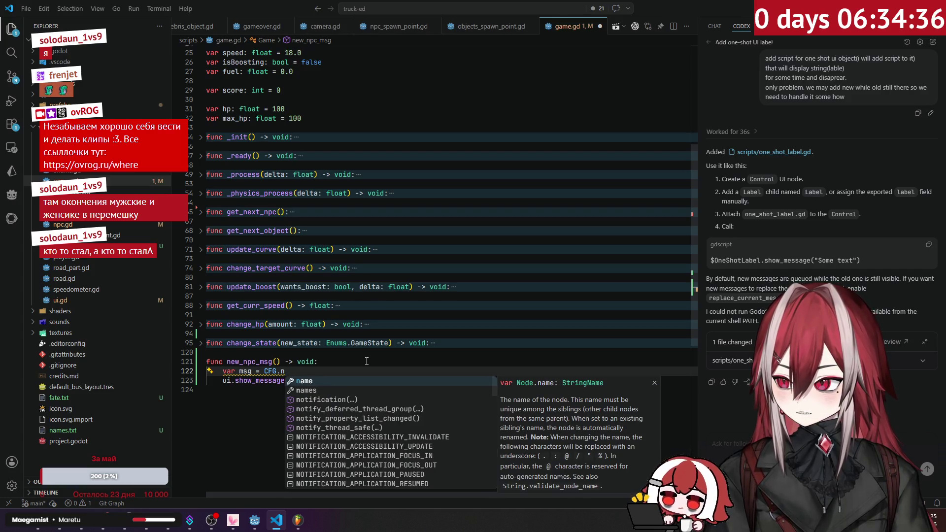
pyautogui.press('Tab')
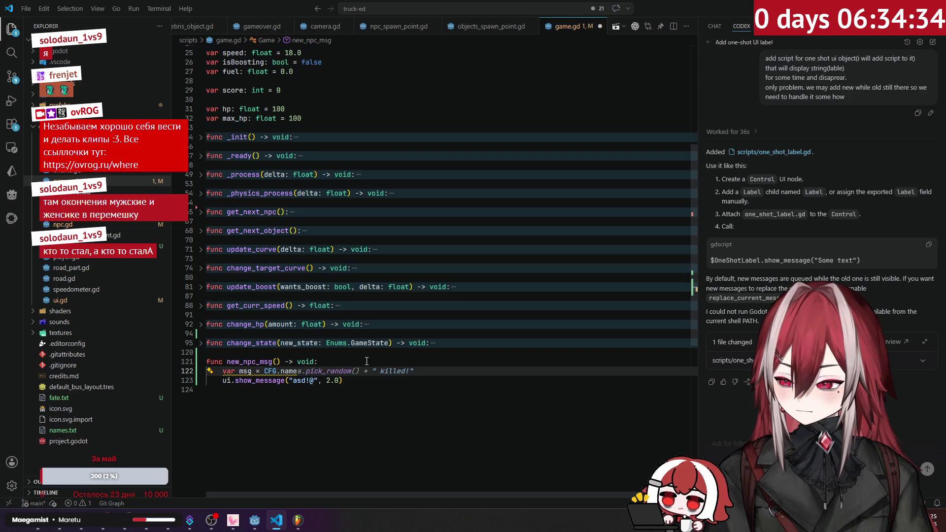
pyautogui.write('s')
pyautogui.press('Tab')
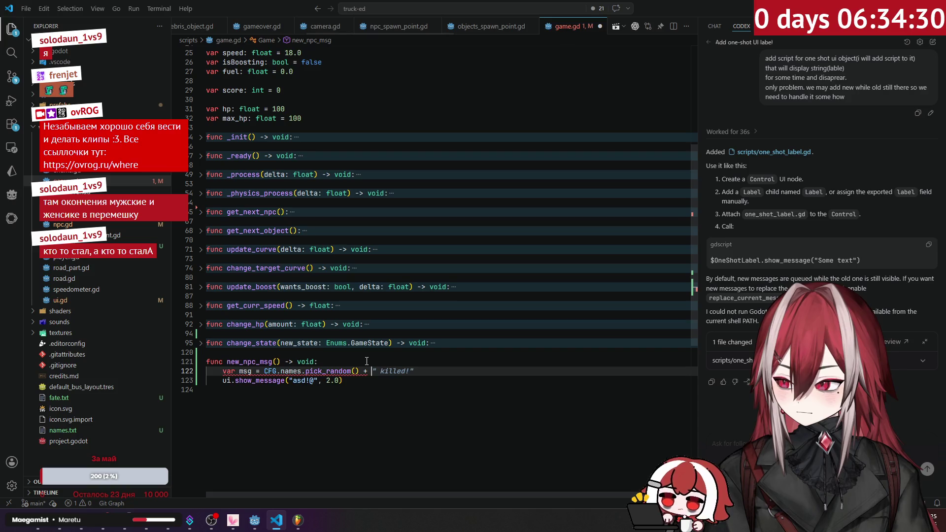
pyautogui.press('BackSpace')
pyautogui.press('BackSpace')
pyautogui.press('BackSpace')
pyautogui.write('CFG')
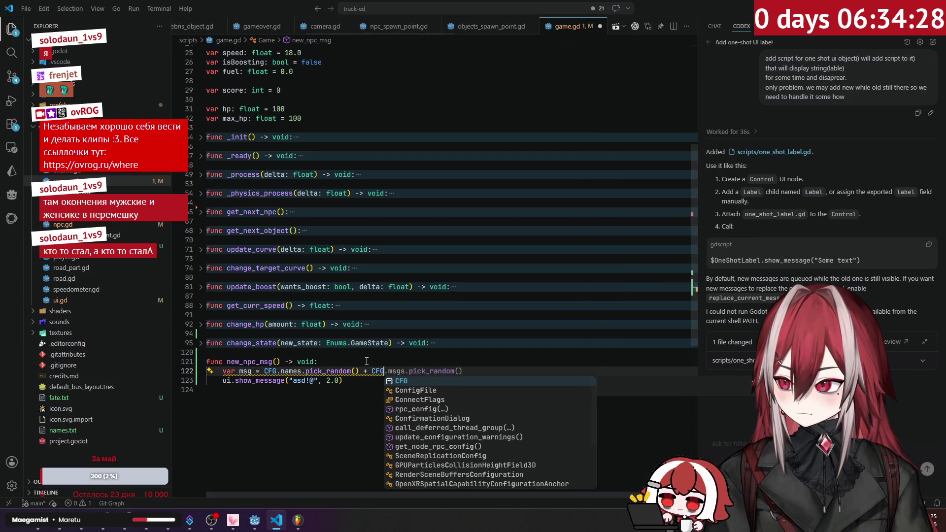
pyautogui.write('.fates')
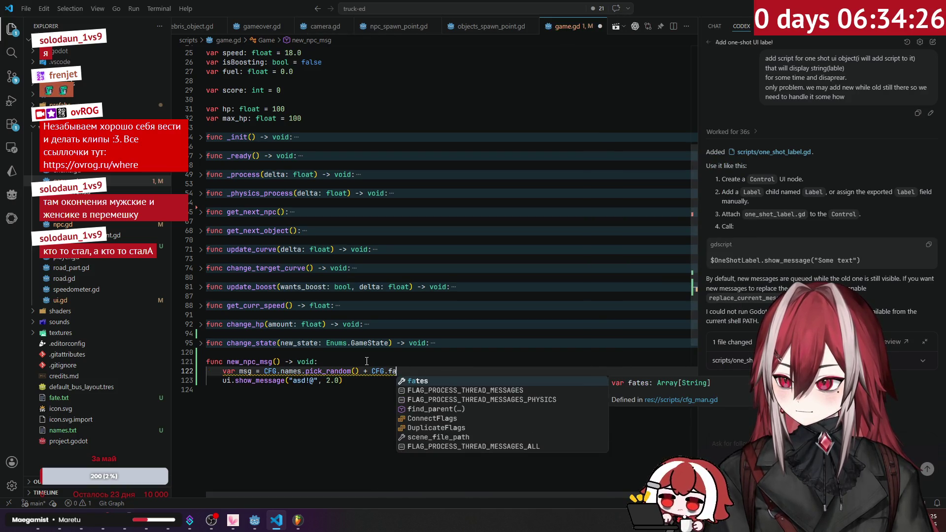
pyautogui.write('.p')
pyautogui.press('Return')
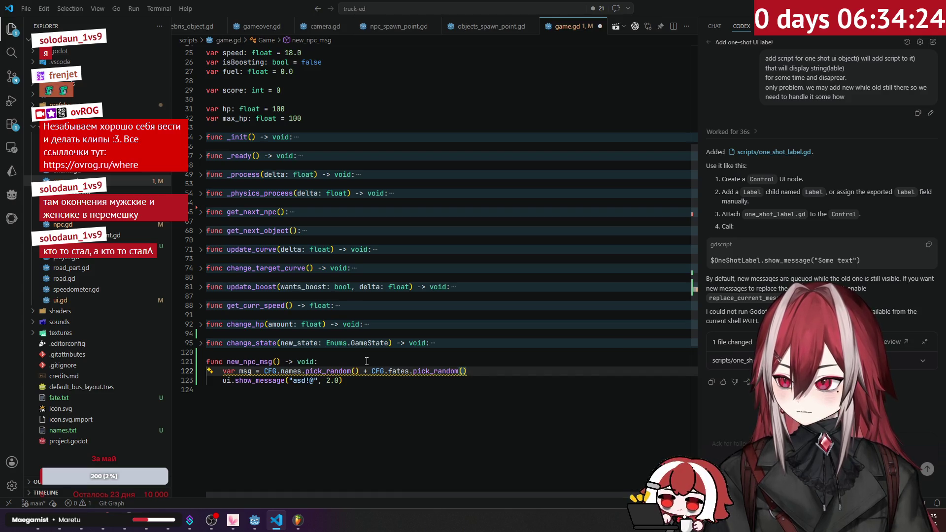
pyautogui.click(307, 382)
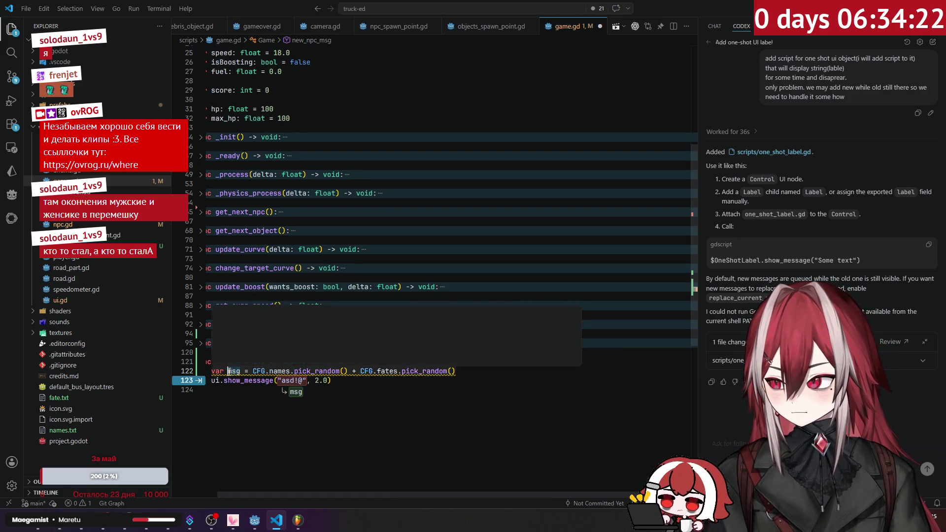
pyautogui.press('Tab')
pyautogui.press('Down')
pyautogui.scroll(-2, 338, 360)
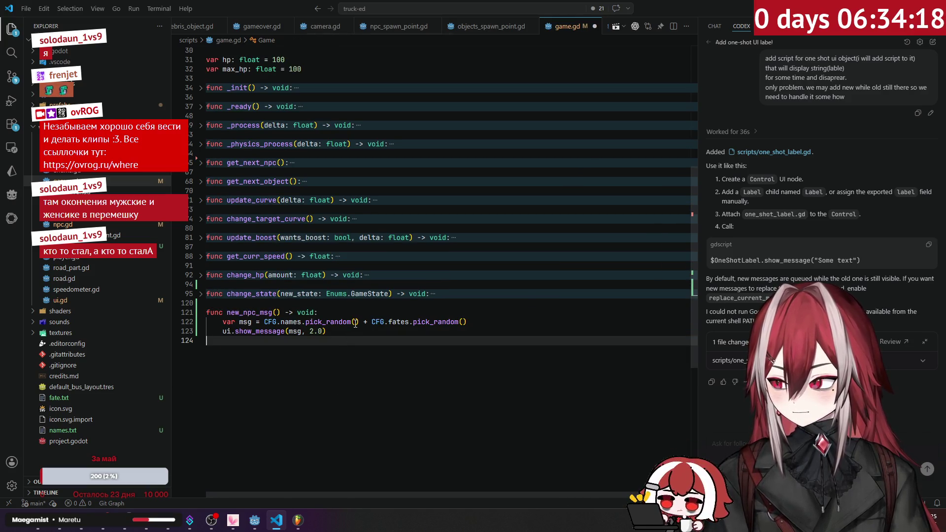
# Insert + " " after the random name pick so the name and fate are space-separated
pyautogui.moveTo(355, 323)
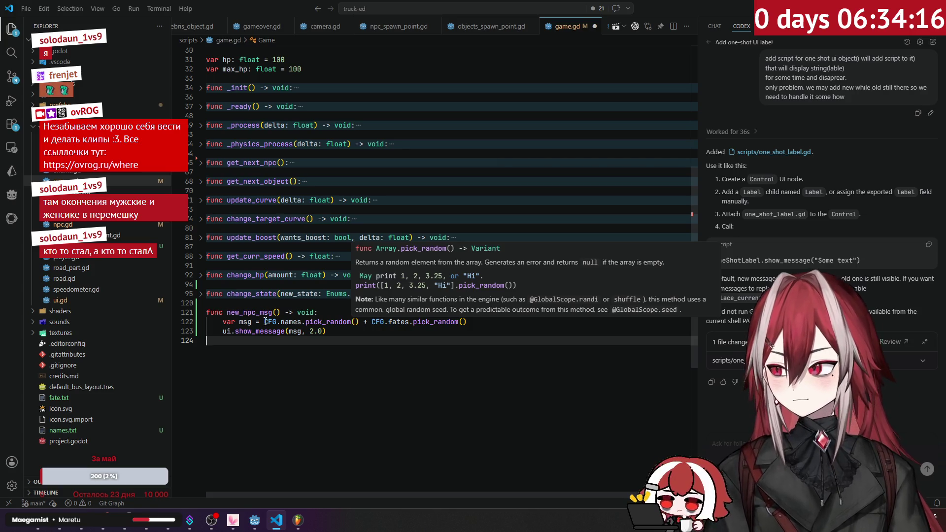
pyautogui.moveTo(250, 322)
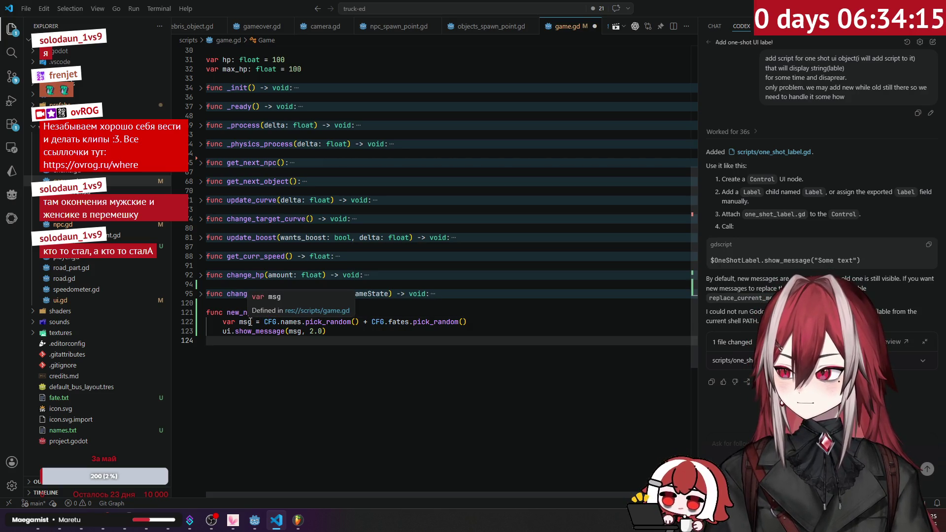
pyautogui.click(361, 322)
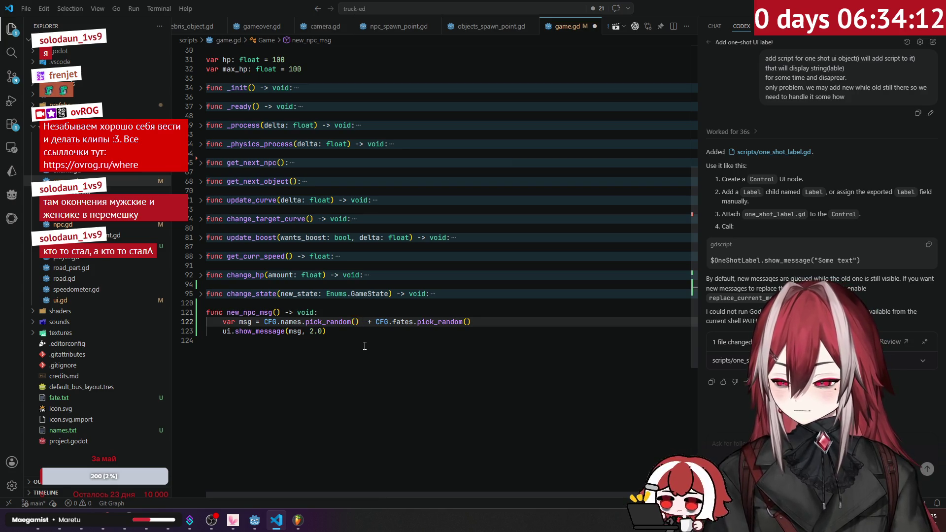
pyautogui.write('+ " "')
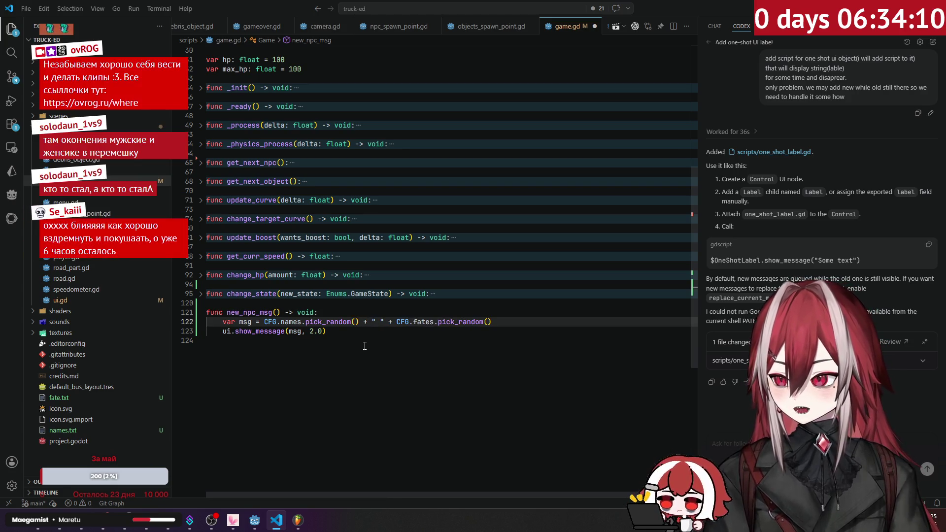
pyautogui.hotkey('alt', 'f')
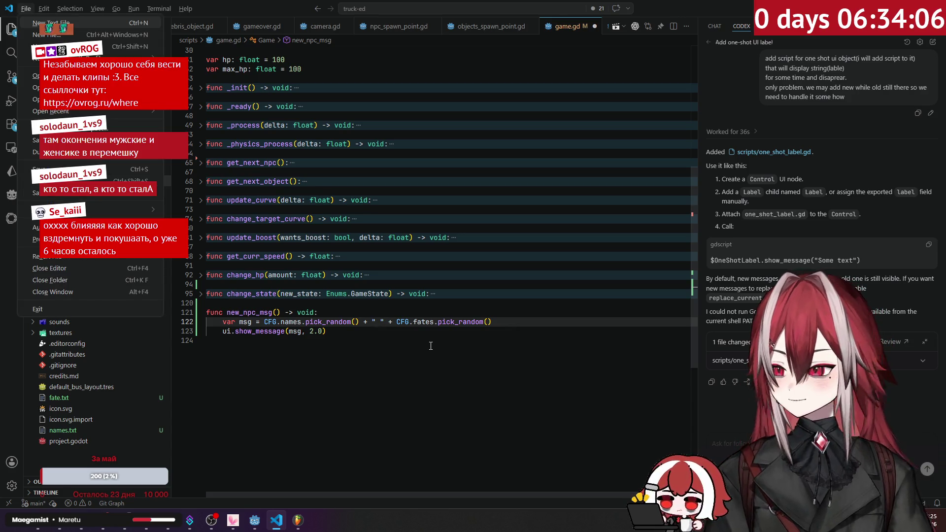
pyautogui.click(433, 309)
pyautogui.click(394, 340)
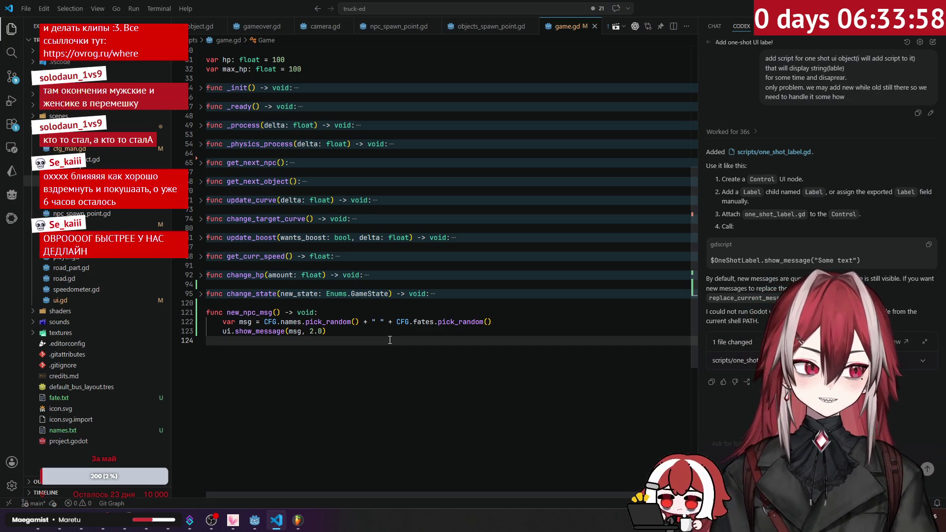
pyautogui.click(374, 322)
pyautogui.click(373, 312)
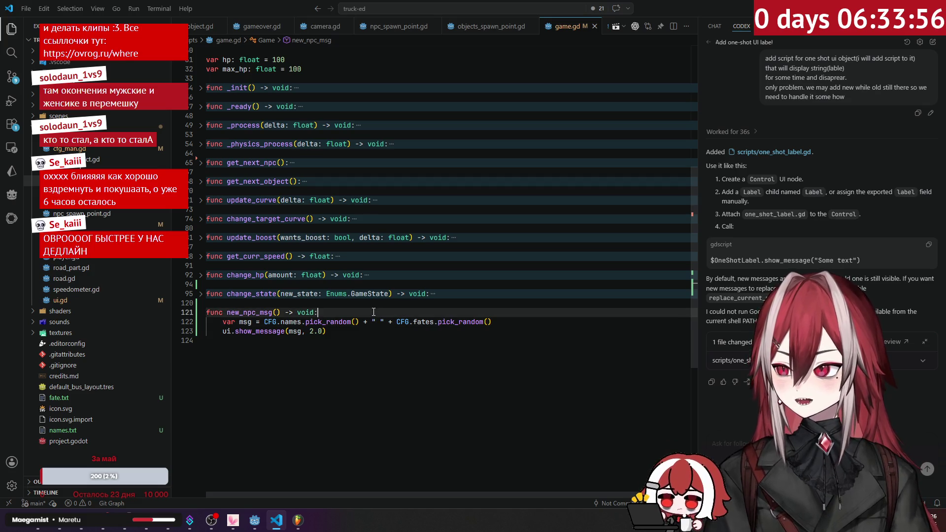
# In Godot, enable Replace Current Message on the OneShotLabel and save the ui scene
pyautogui.click(253, 526)
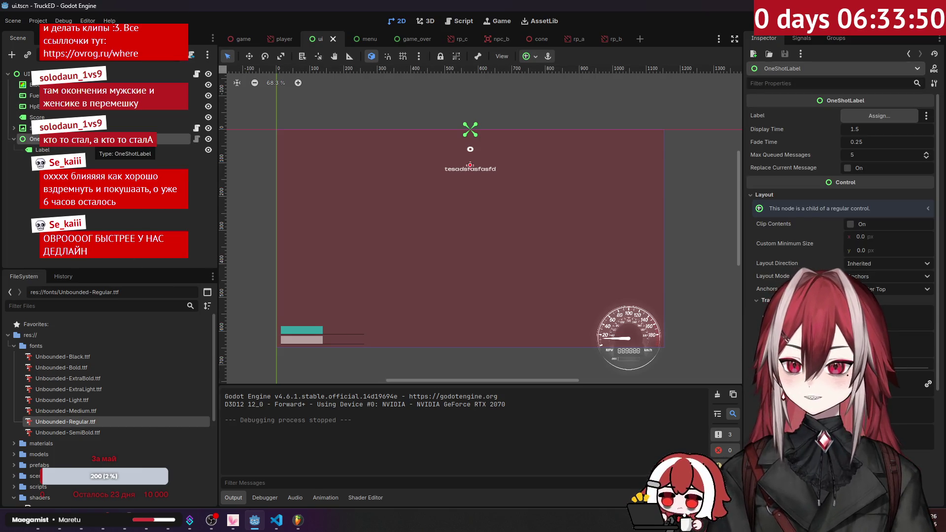
pyautogui.click(848, 169)
pyautogui.click(269, 214)
pyautogui.hotkey('ctrl', 's')
# Test-run the game until the String/Nil error at game.gd line 122, then end the debug session
pyautogui.press('F5')
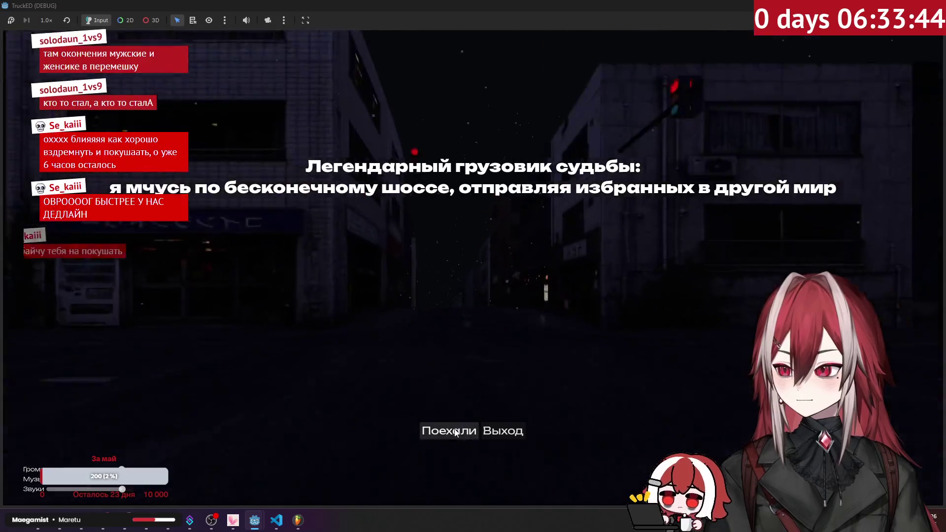
pyautogui.click(449, 431)
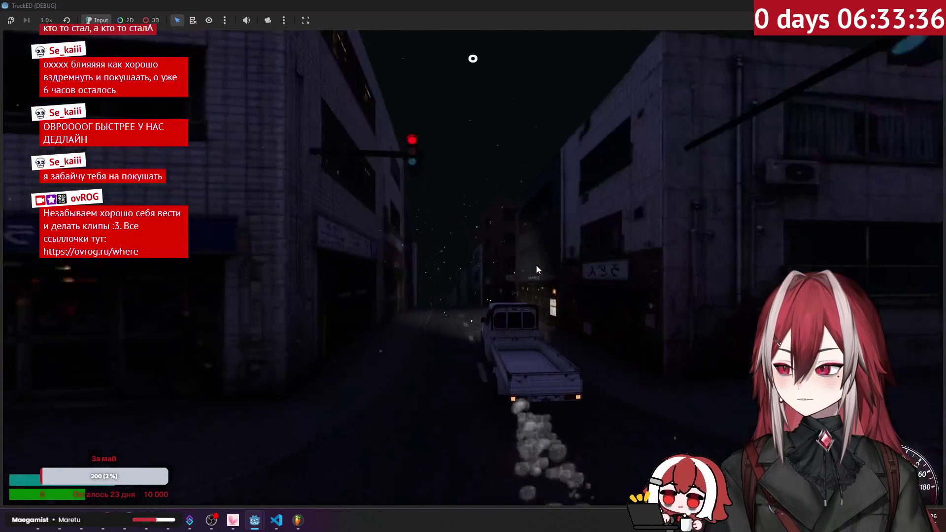
pyautogui.press('F8')
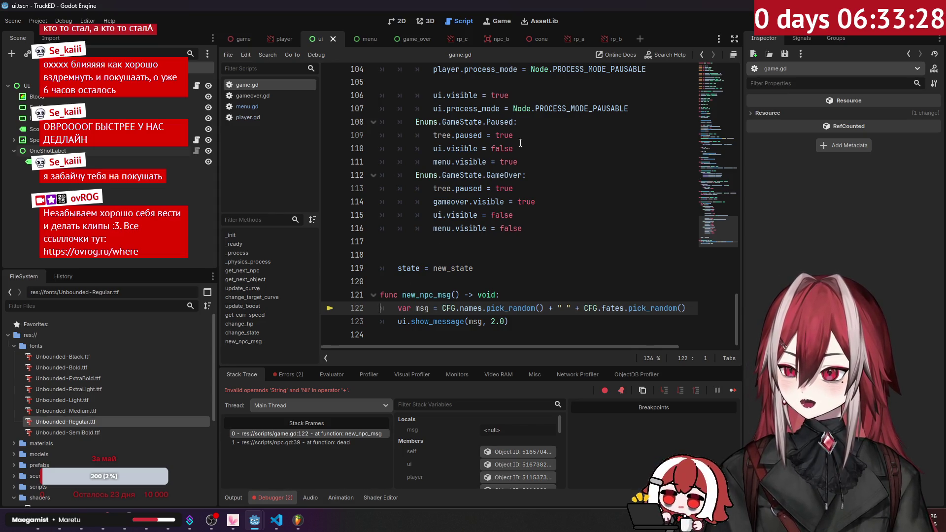
pyautogui.click(801, 21)
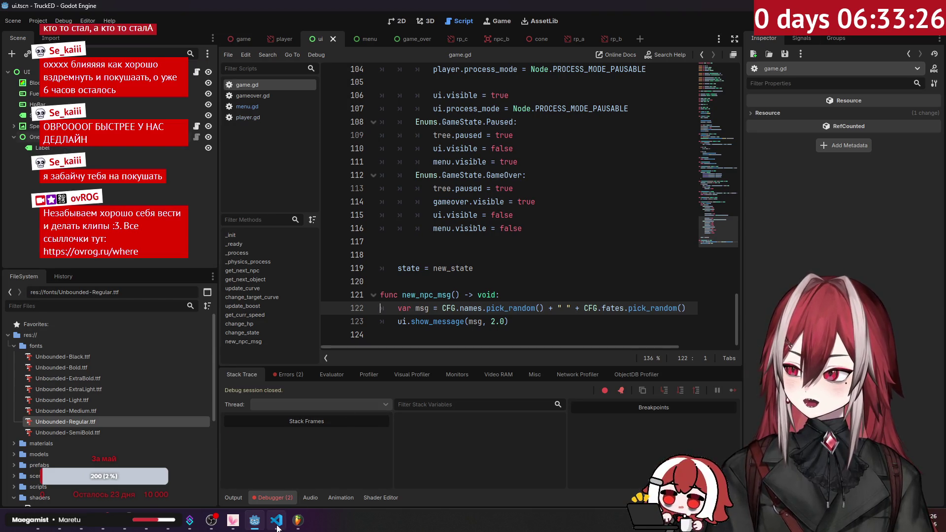
pyautogui.click(277, 520)
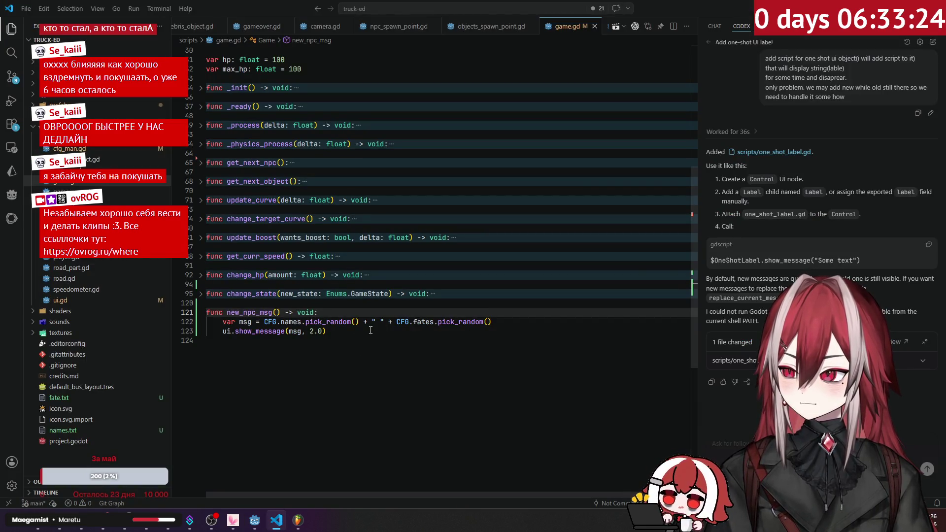
# Rename fate.txt to fates.txt in the Explorer, then relaunch the game in Godot
pyautogui.click(301, 323)
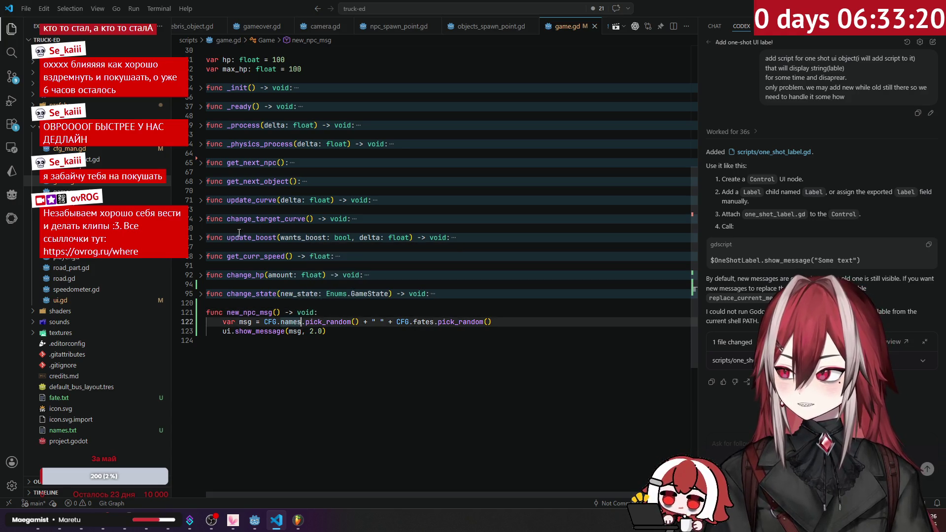
pyautogui.click(98, 149)
pyautogui.scroll(-3, 314, 236)
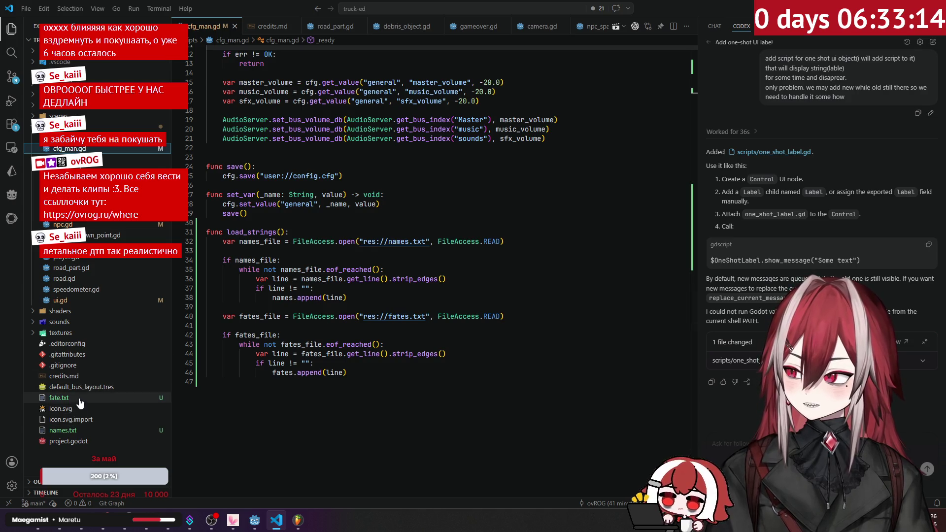
pyautogui.rightClick(108, 399)
pyautogui.click(111, 381)
pyautogui.press('Right')
pyautogui.write('s')
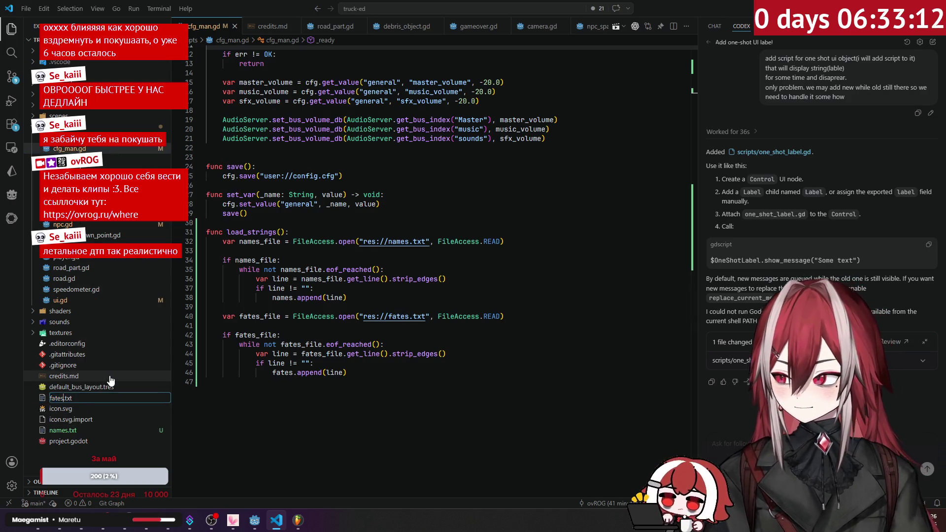
pyautogui.press('Return')
pyautogui.click(254, 520)
pyautogui.press('F5')
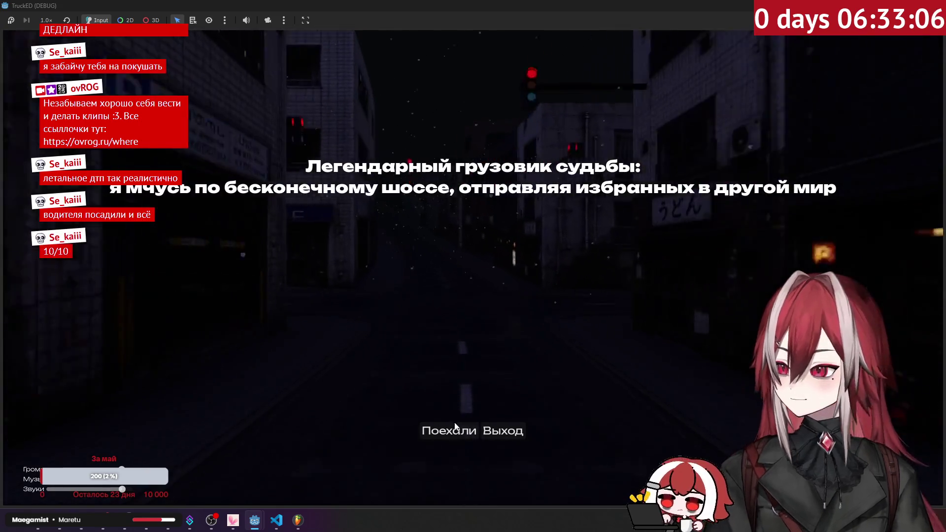
# Start a drive from the TruckED main menu with Поехали
pyautogui.click(449, 431)
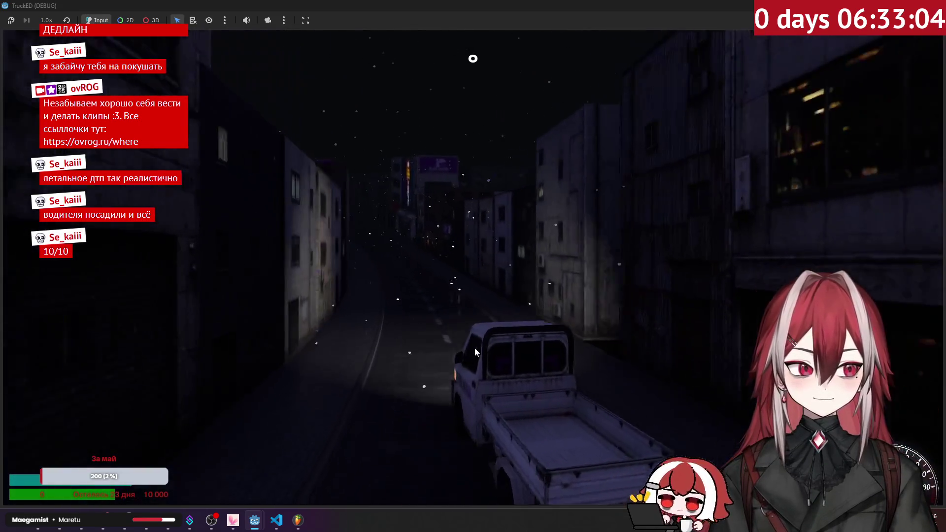